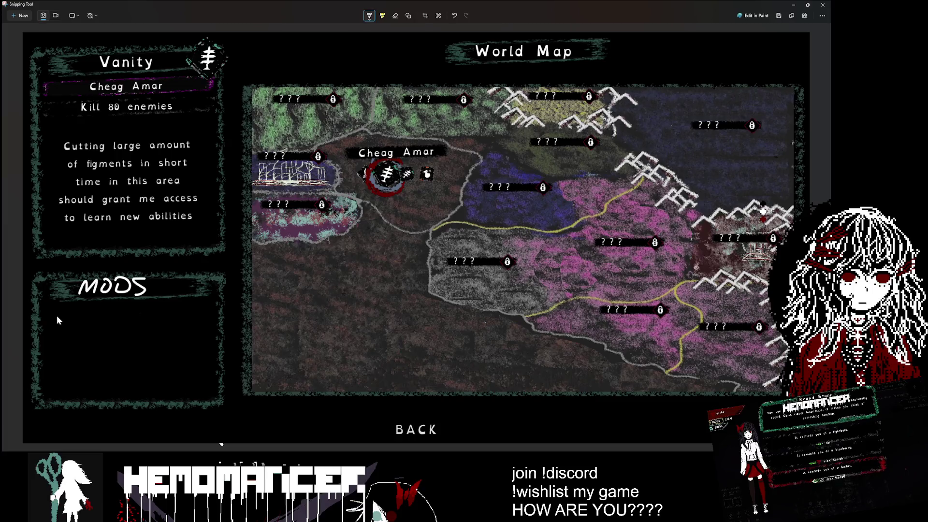
# Handwrite a MODS heading and an 'HP x1.' note over the Rewards panel.
pyautogui.moveTo(57, 319); pyautogui.dragTo(87, 321)
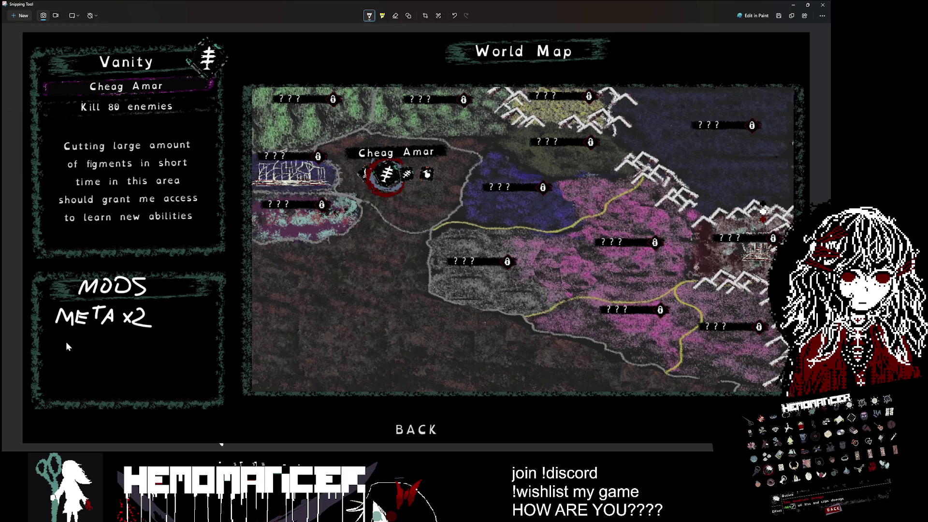
pyautogui.moveTo(57, 339)
pyautogui.mouseDown()
pyautogui.moveTo(58, 352)
pyautogui.moveTo(99, 348)
pyautogui.mouseUp()
pyautogui.moveTo(98, 337)
pyautogui.mouseDown()
pyautogui.moveTo(88, 349)
pyautogui.moveTo(109, 337)
pyautogui.moveTo(110, 352)
pyautogui.mouseUp()
pyautogui.click(110, 351)
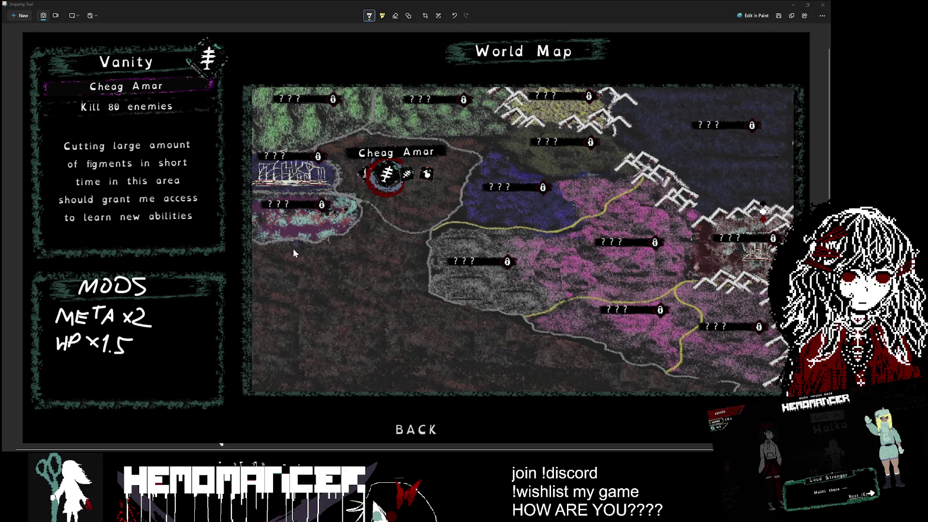
# Draw a bracket beside the panel, undo it, and scribble out the x2 and 1.5 values.
pyautogui.click(370, 17)
pyautogui.click(160, 296)
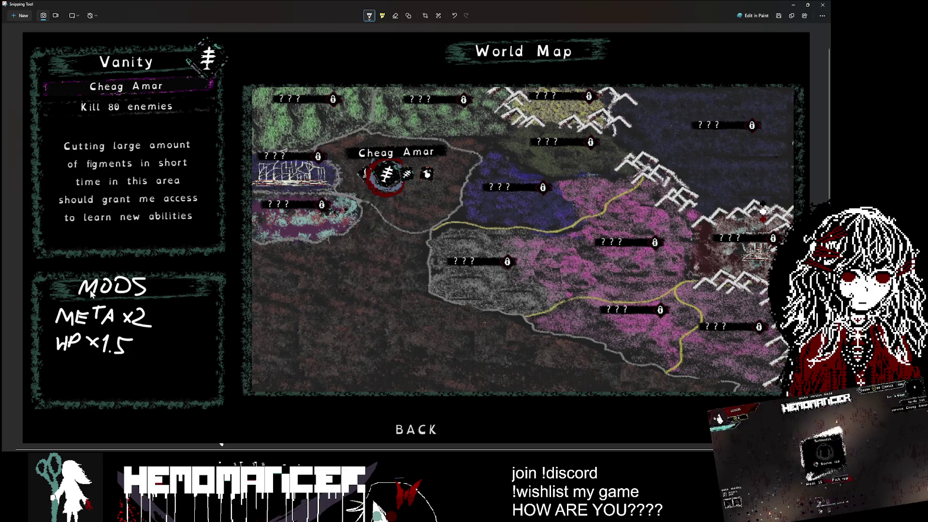
pyautogui.moveTo(49, 271)
pyautogui.mouseDown()
pyautogui.moveTo(27, 350)
pyautogui.moveTo(137, 410)
pyautogui.mouseUp()
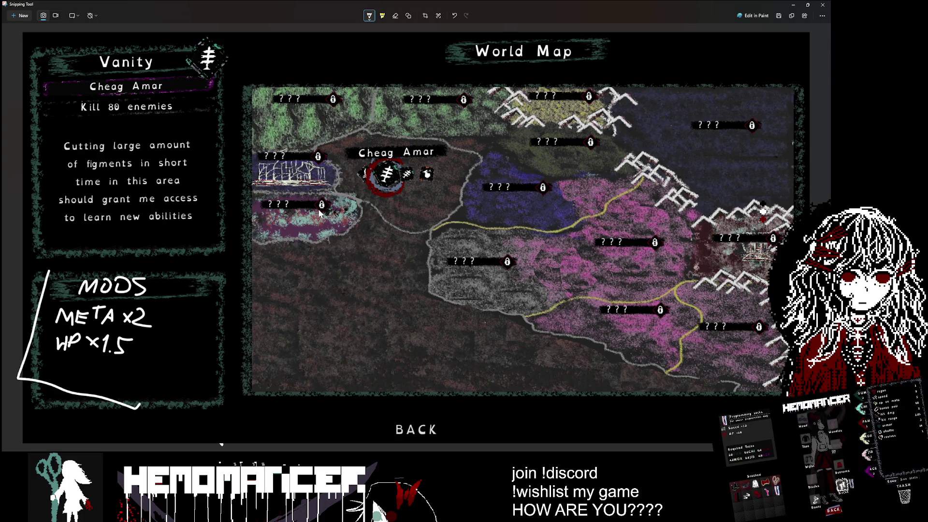
pyautogui.hotkey('ctrl', 'z')
pyautogui.click(372, 19)
pyautogui.click(395, 20)
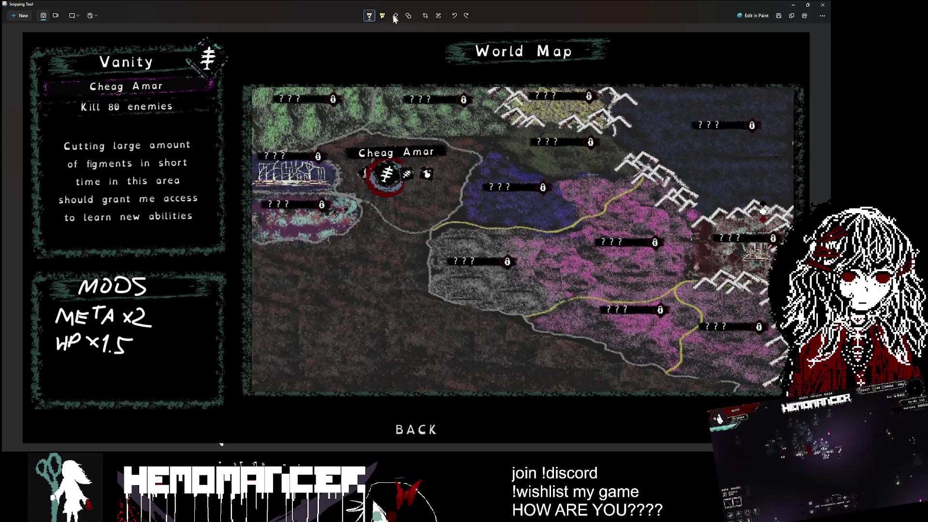
pyautogui.moveTo(150, 320)
pyautogui.mouseDown()
pyautogui.moveTo(116, 334)
pyautogui.moveTo(127, 338)
pyautogui.moveTo(104, 357)
pyautogui.moveTo(100, 316)
pyautogui.mouseUp()
# Erase the leftover marks below Camp upgrade and the MODS heading.
pyautogui.click(395, 15)
pyautogui.moveTo(58, 342); pyautogui.dragTo(94, 370)
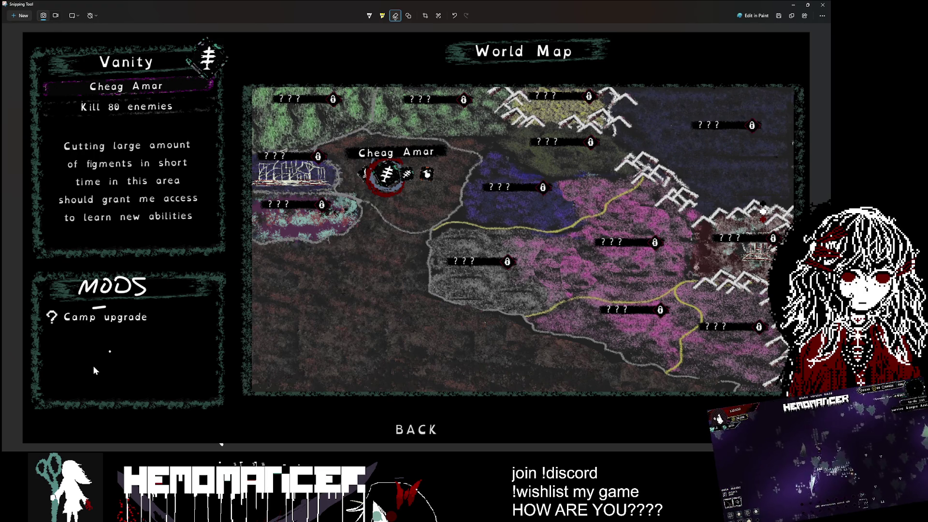
pyautogui.moveTo(150, 288); pyautogui.dragTo(80, 287)
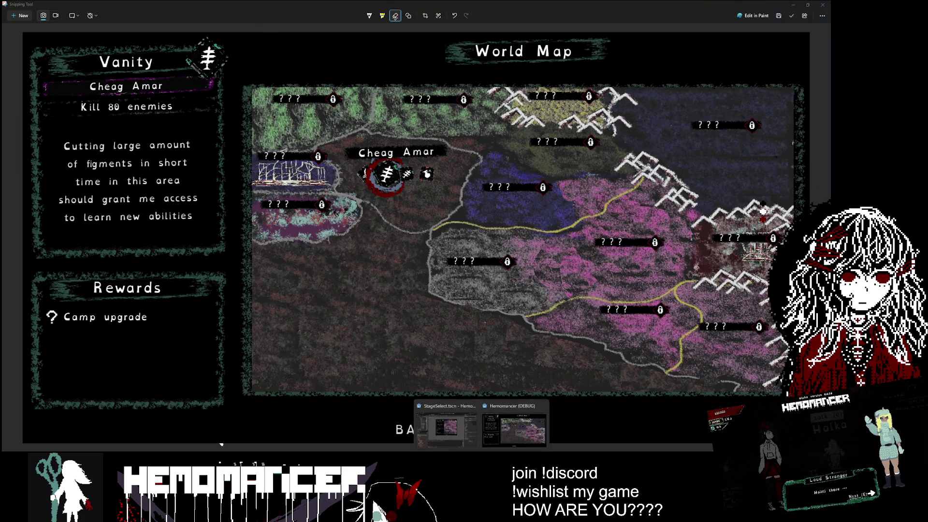
# Return to the game, view the Wardrobe challenge, and close the world map.
pyautogui.click(509, 417)
pyautogui.press('Right')
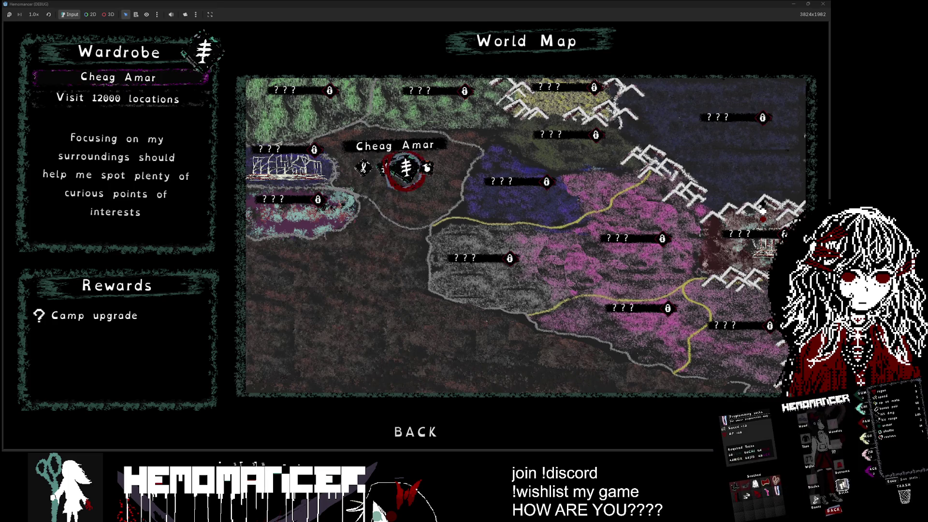
pyautogui.press('Down')
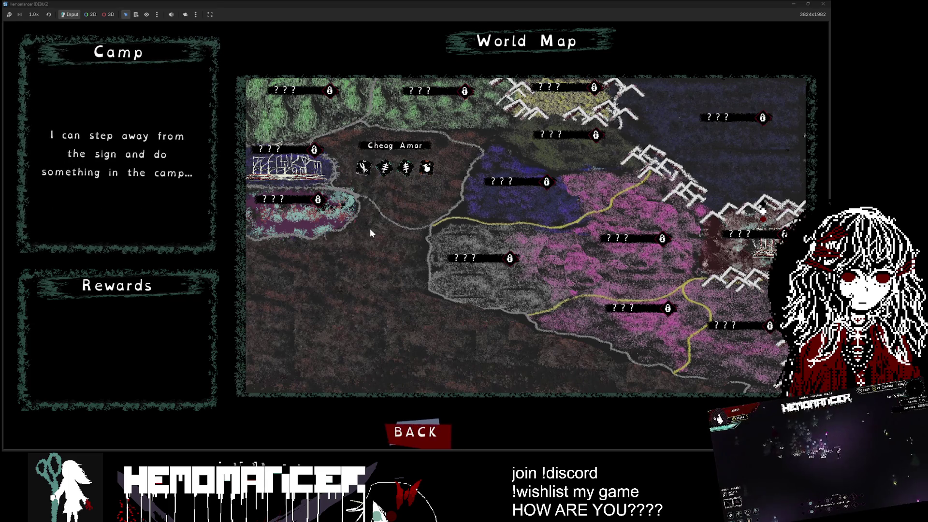
pyautogui.click(431, 432)
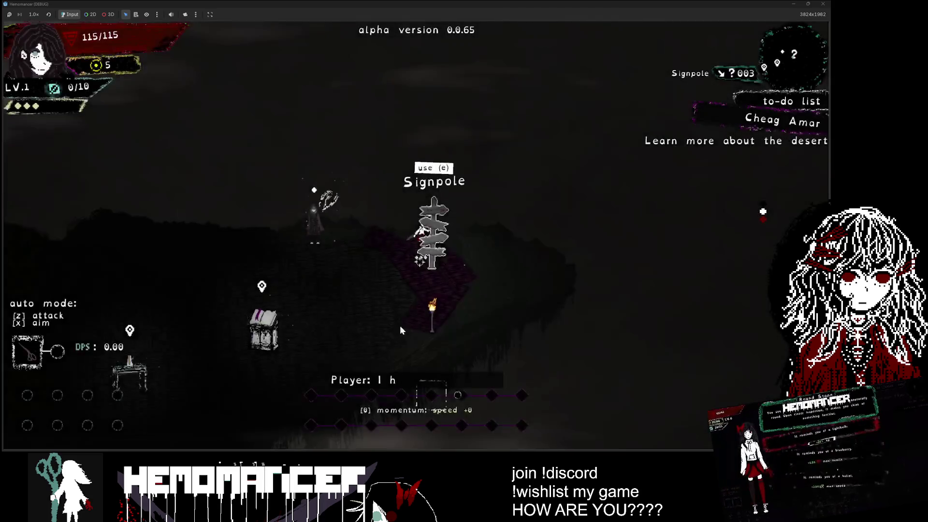
# Reopen the map at the signpost and cycle through Vanity, Bonko, Wardrobe and Practice run challenges.
pyautogui.press('e')
pyautogui.press('Right')
pyautogui.press('Right')
pyautogui.press('Left')
pyautogui.press('Right')
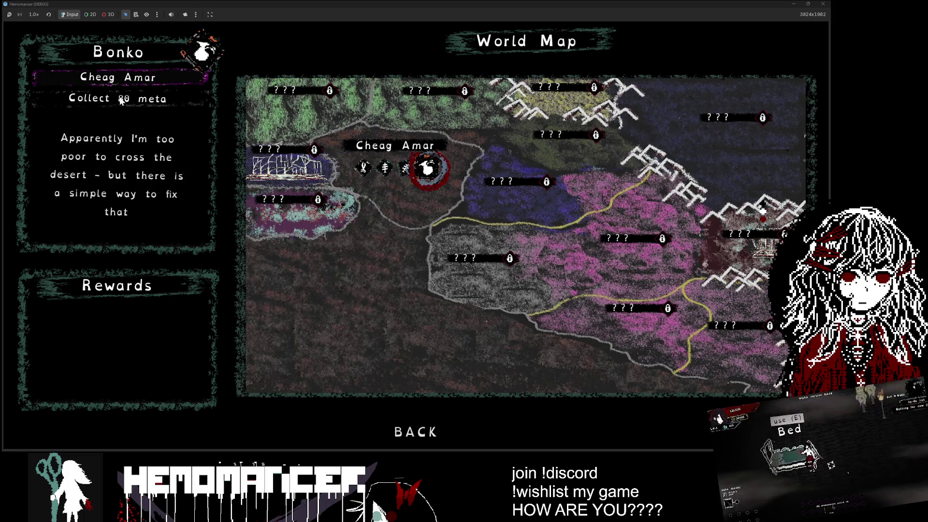
pyautogui.press('Left')
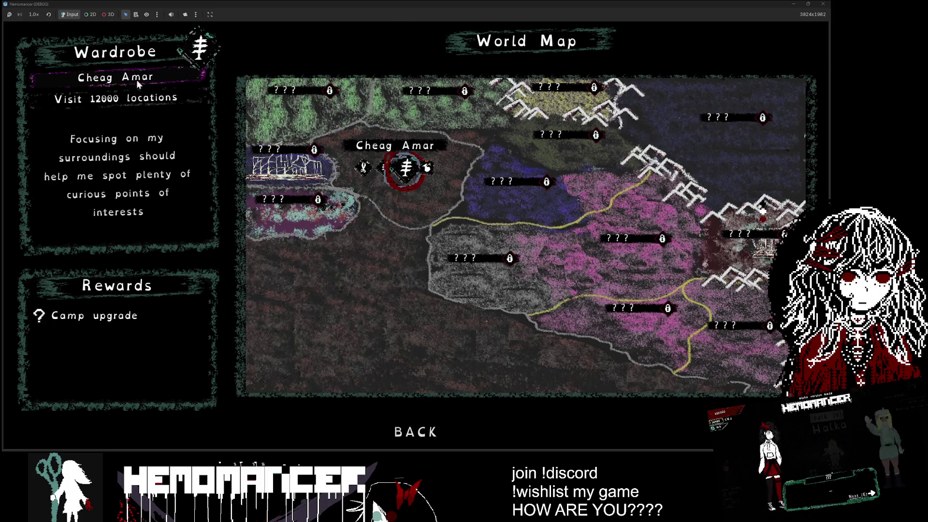
pyautogui.press('Left')
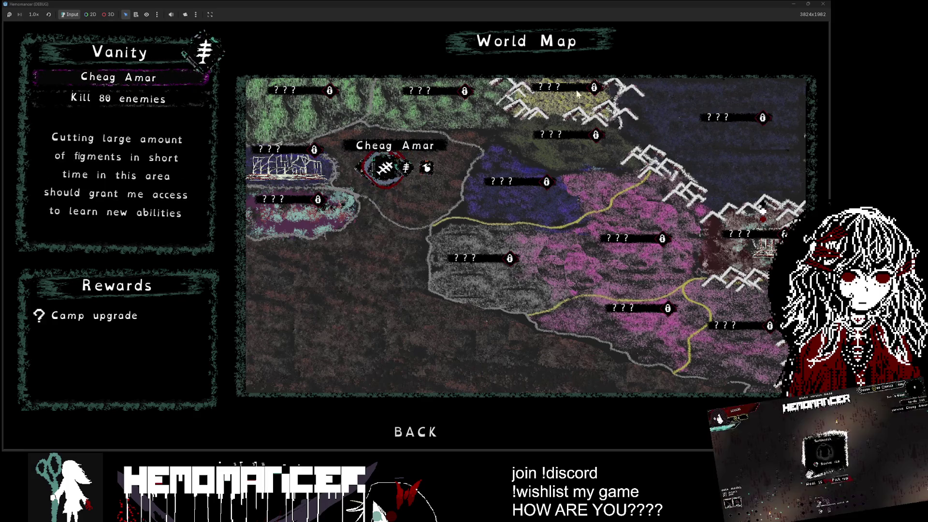
pyautogui.press('Left')
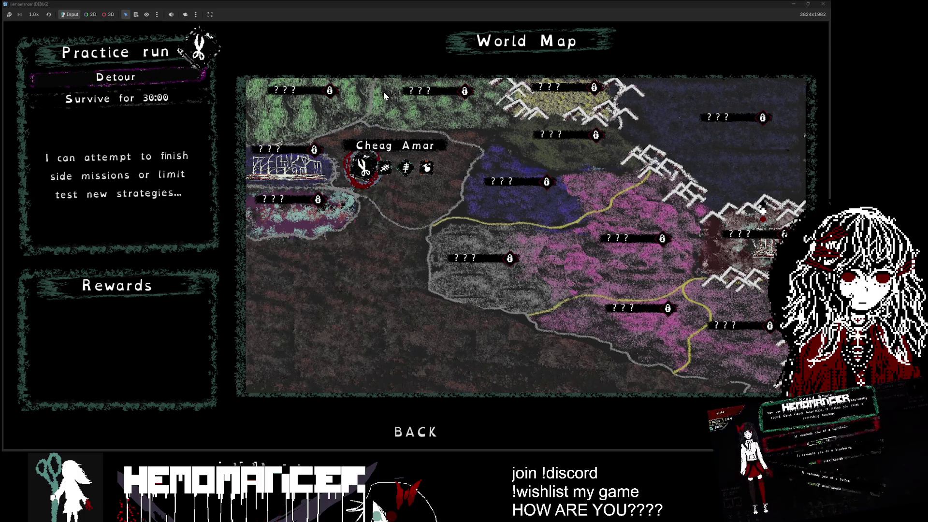
pyautogui.press('Right')
pyautogui.press('Right')
pyautogui.press('Left')
pyautogui.press('Left')
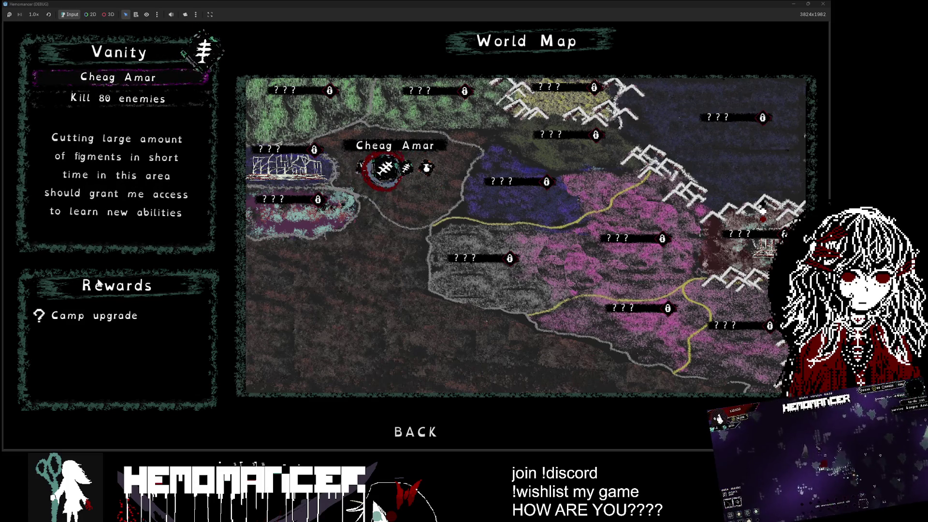
pyautogui.press('Right')
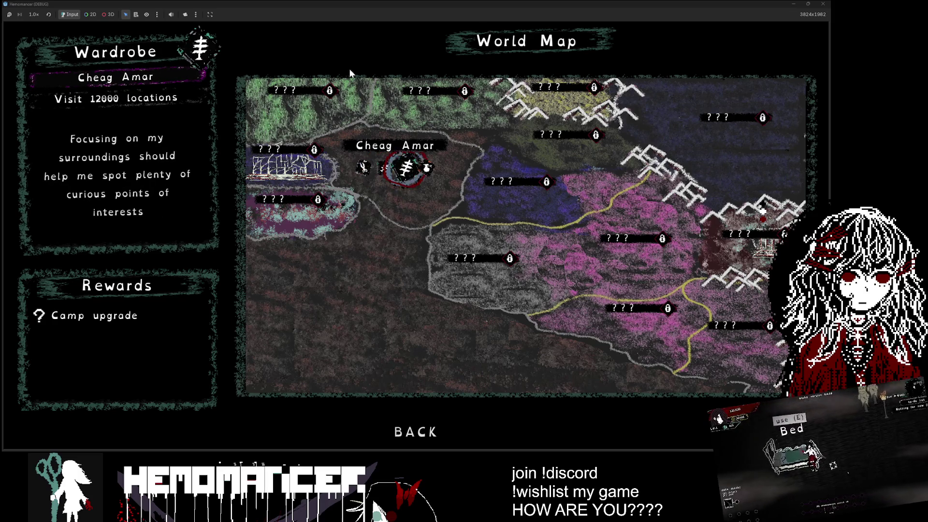
pyautogui.press('Right')
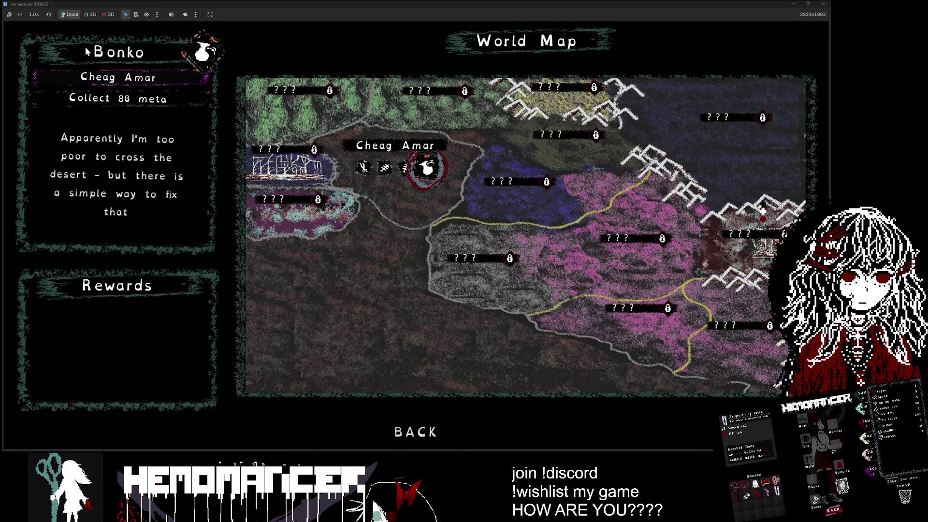
pyautogui.click(413, 430)
# Walk toward the Gruff Stranger and back, then open and close the map at the signpost.
pyautogui.press('a')
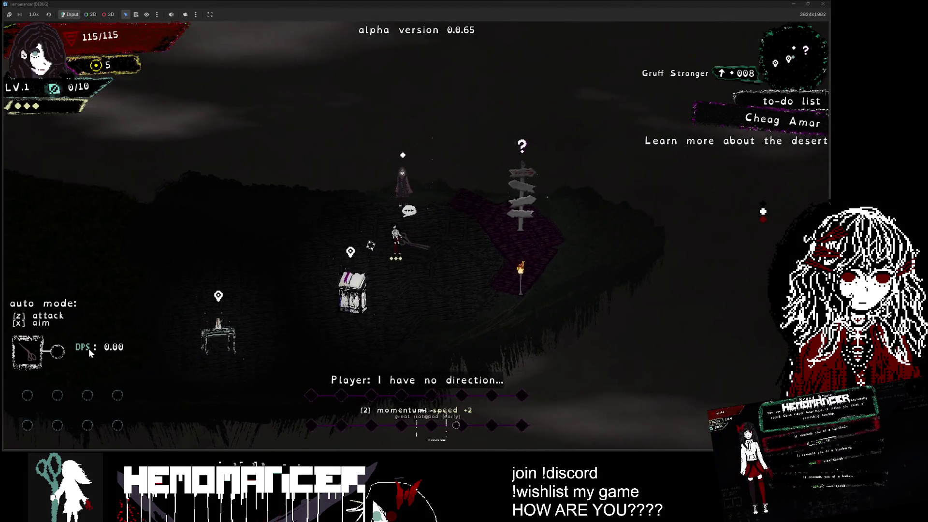
pyautogui.press('d')
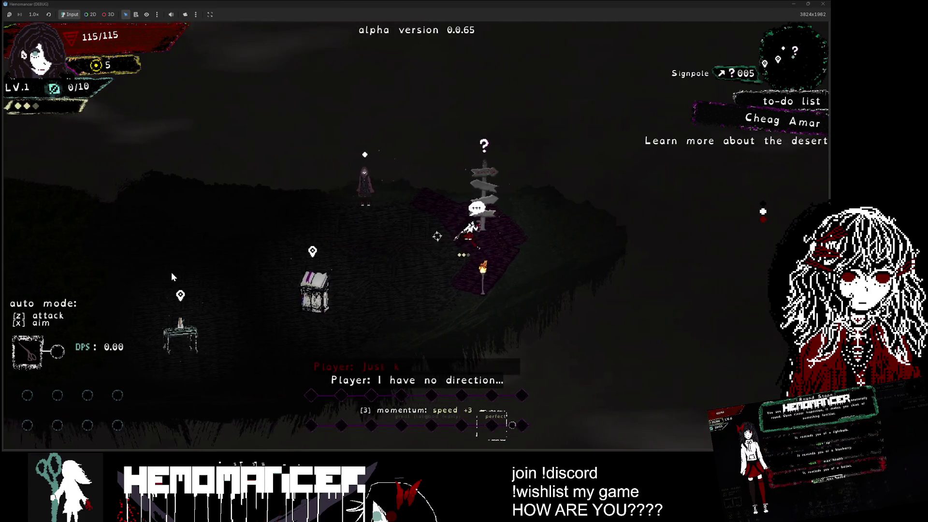
pyautogui.press('e')
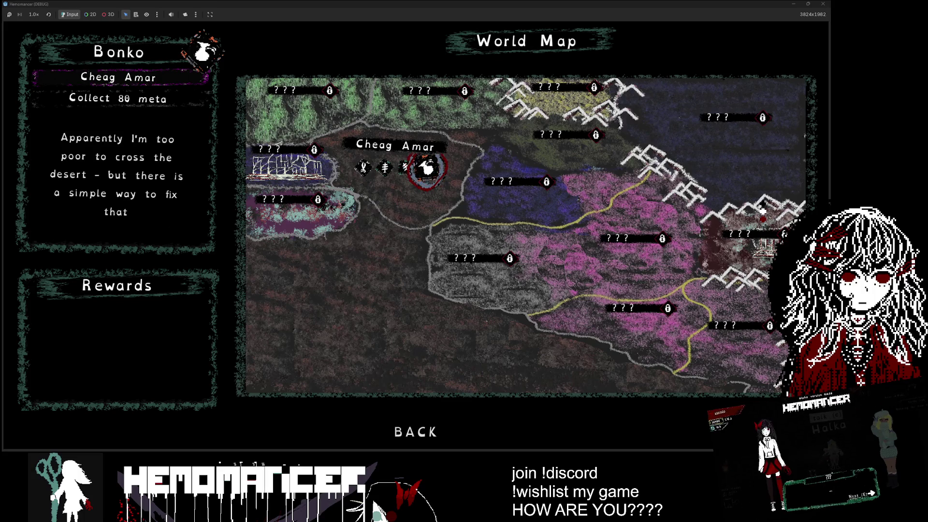
pyautogui.click(412, 416)
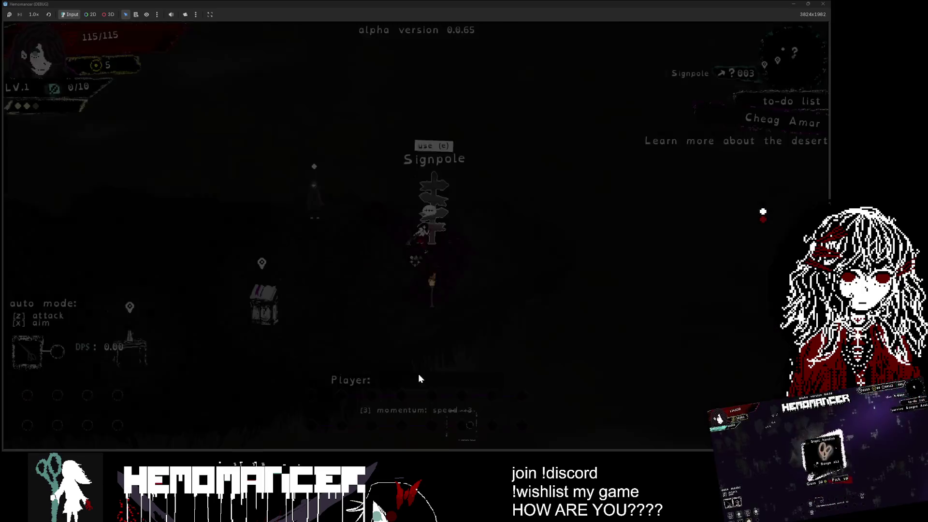
# Toggle the world map with M, then open the camp screenshot and sketch a white figure.
pyautogui.press('m')
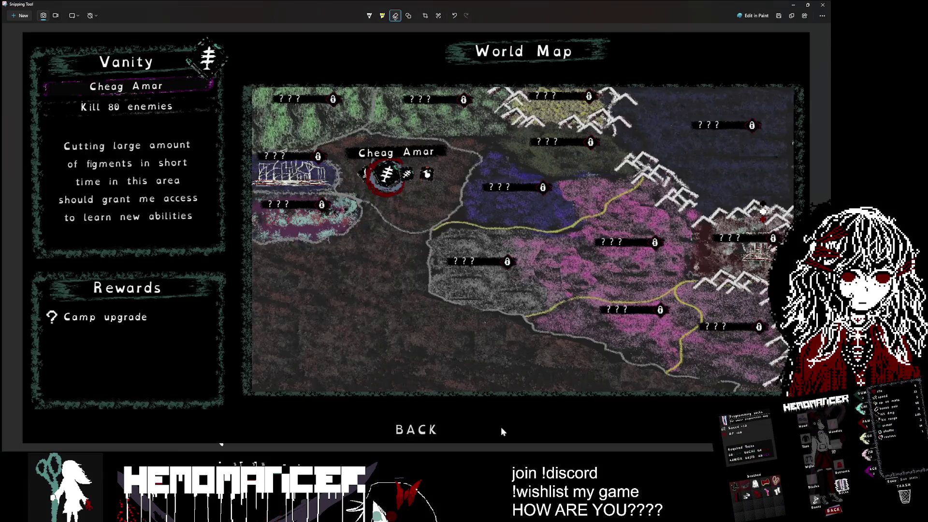
pyautogui.press('m')
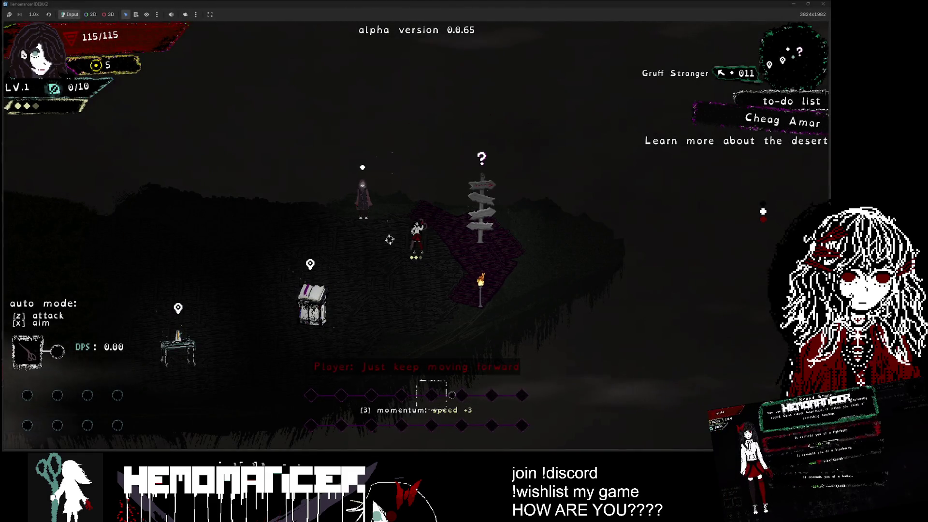
pyautogui.doubleClick(487, 277)
pyautogui.moveTo(322, 246)
pyautogui.mouseDown()
pyautogui.moveTo(331, 211)
pyautogui.moveTo(329, 223)
pyautogui.mouseUp()
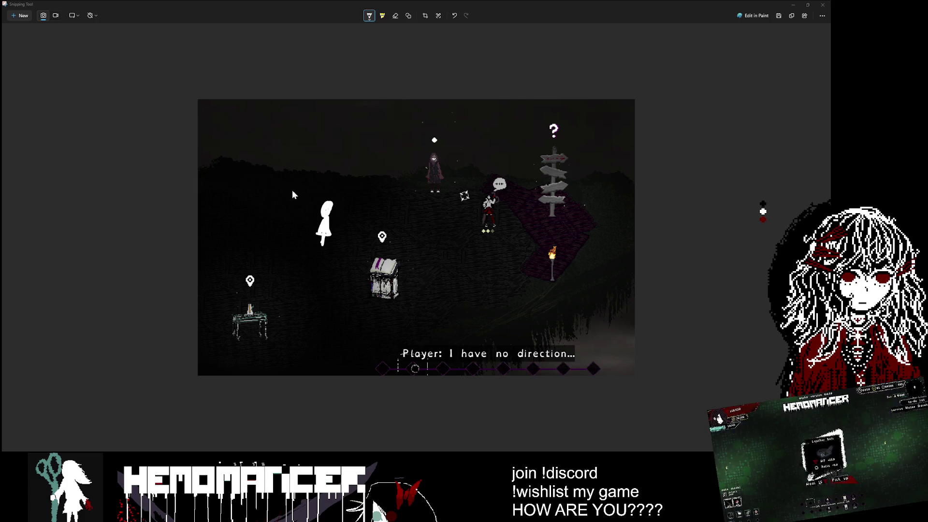
# Add an arrow and SKELLY label, undo them with the figure, and close the screenshot.
pyautogui.moveTo(308, 186)
pyautogui.mouseDown()
pyautogui.moveTo(319, 203)
pyautogui.moveTo(307, 210)
pyautogui.mouseUp()
pyautogui.moveTo(294, 149)
pyautogui.mouseDown()
pyautogui.moveTo(288, 160)
pyautogui.moveTo(322, 163)
pyautogui.moveTo(330, 140)
pyautogui.moveTo(366, 160)
pyautogui.mouseUp()
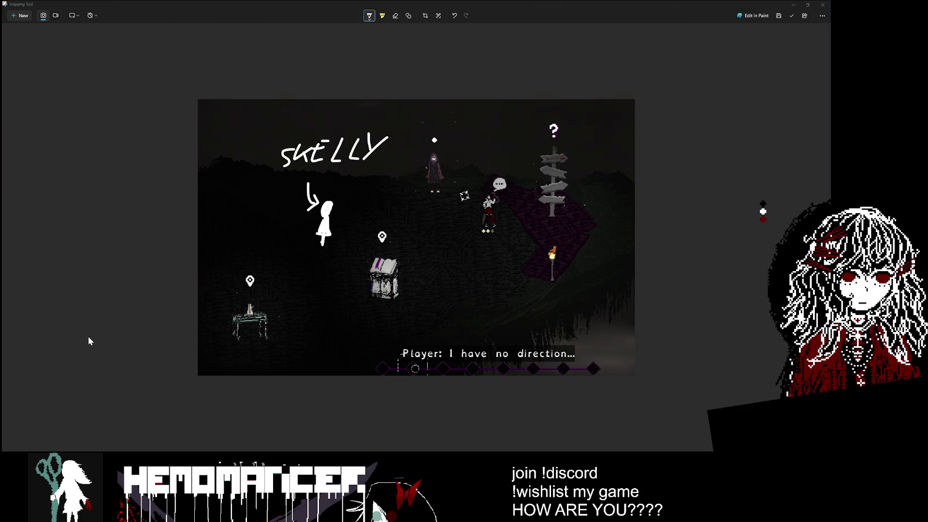
pyautogui.hotkey('ctrl', 'z')
pyautogui.hotkey('ctrl', 'z')
pyautogui.hotkey('ctrl', 'z')
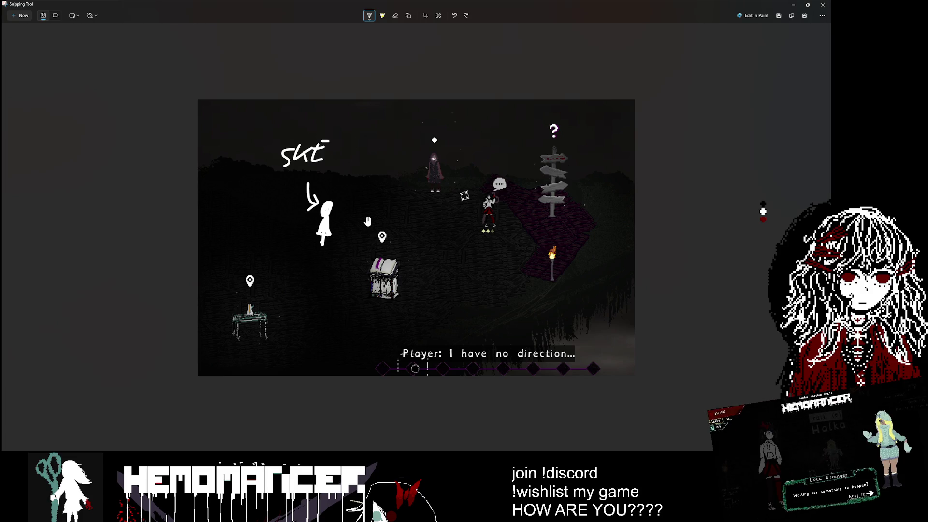
pyautogui.hotkey('ctrl', 'z')
pyautogui.hotkey('ctrl', 'z')
pyautogui.hotkey('ctrl', 'z')
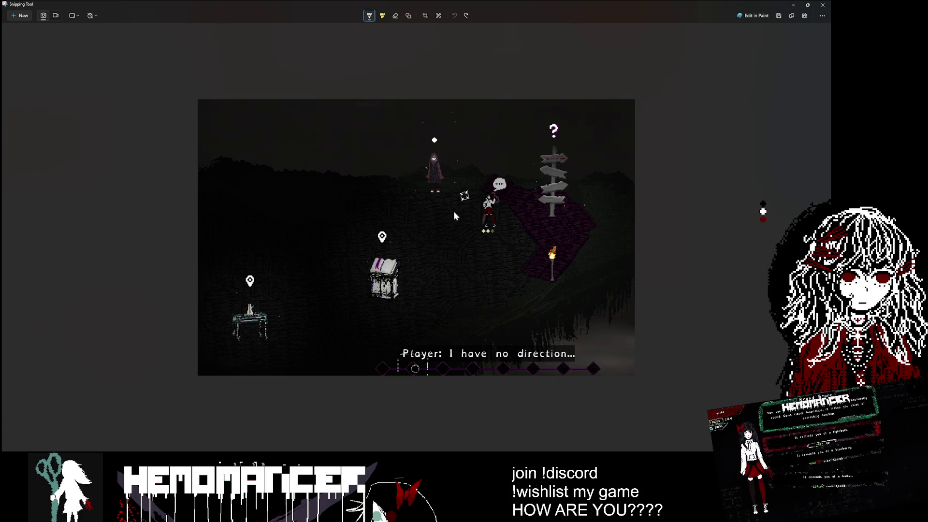
pyautogui.click(822, 5)
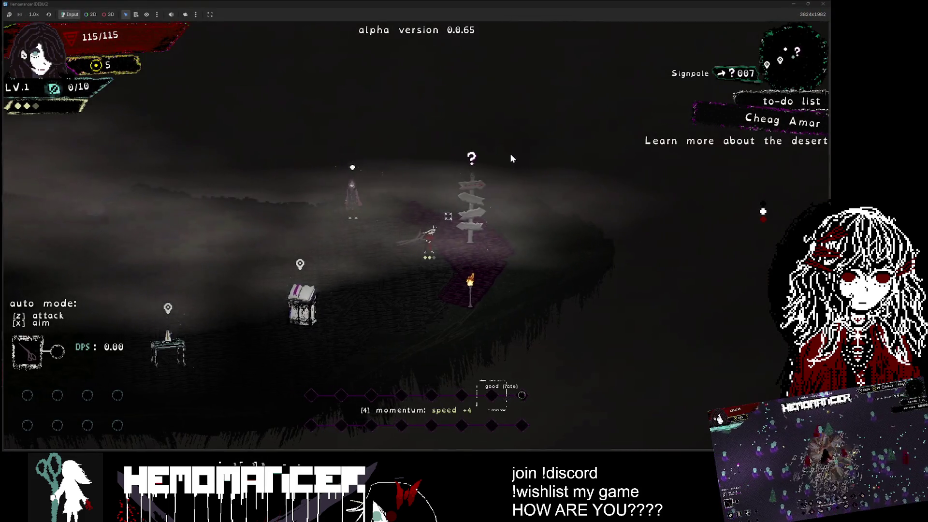
# Open the world map at the signpost on Bonko and bring the Discord DM window into view.
pyautogui.press('e')
pyautogui.press('d')
pyautogui.press('d')
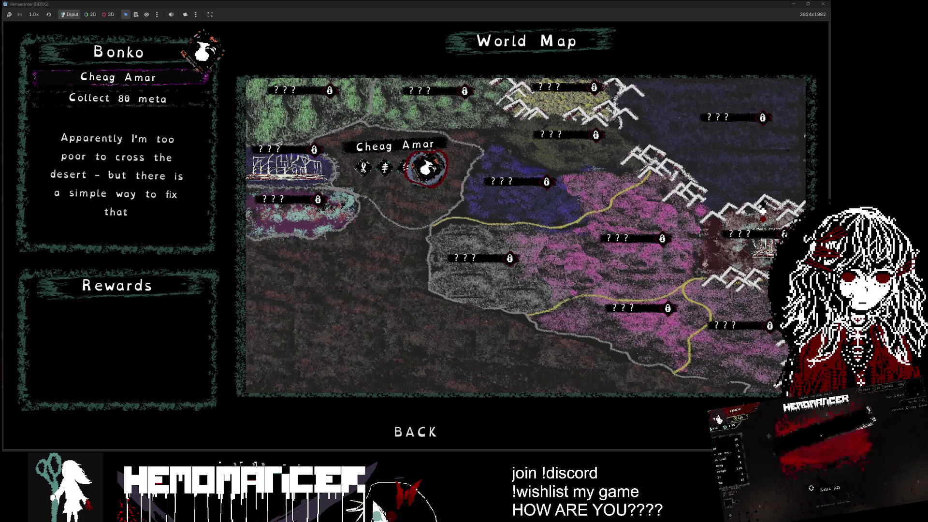
pyautogui.moveTo(145, 517)
pyautogui.mouseDown()
pyautogui.moveTo(145, 416)
pyautogui.moveTo(73, 258)
pyautogui.moveTo(360, 124)
pyautogui.moveTo(222, 154)
pyautogui.moveTo(190, 143)
pyautogui.mouseUp()
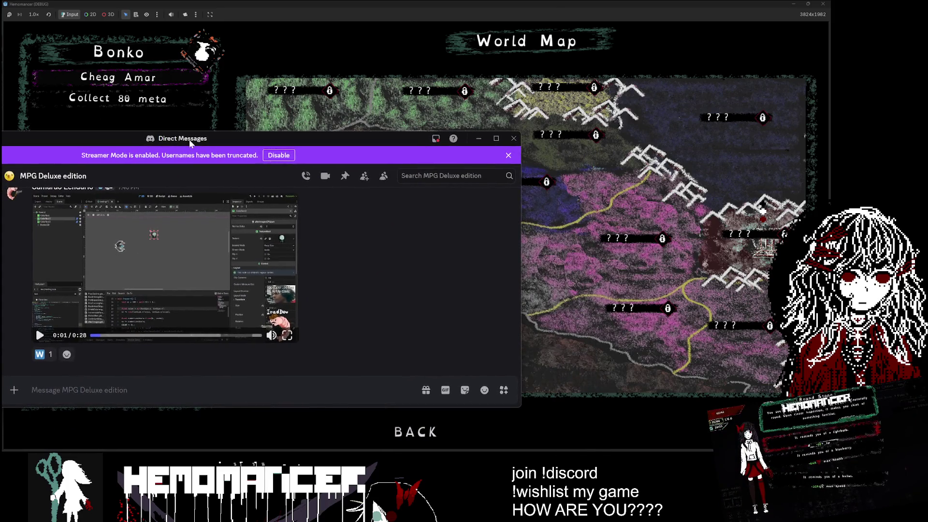
# Replay the shared Discord video full screen, then switch back to the Bonko world map.
pyautogui.click(92, 337)
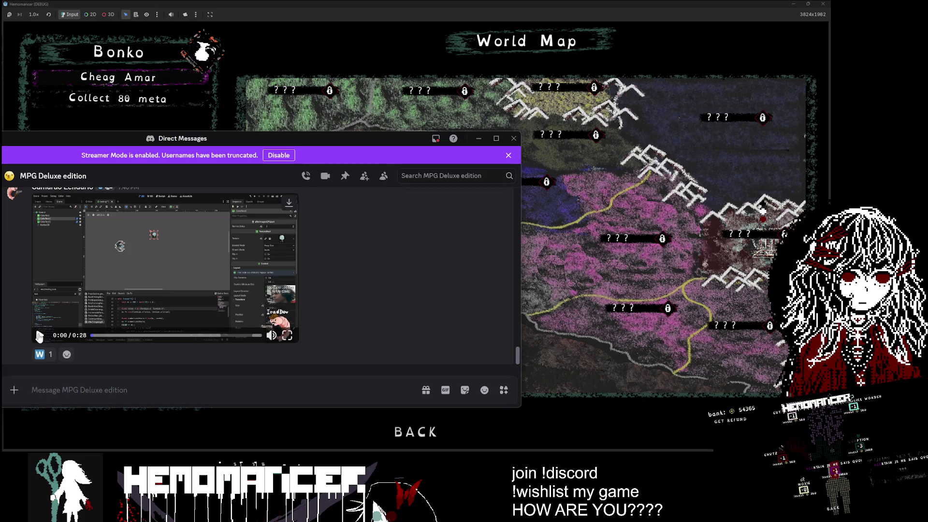
pyautogui.click(288, 337)
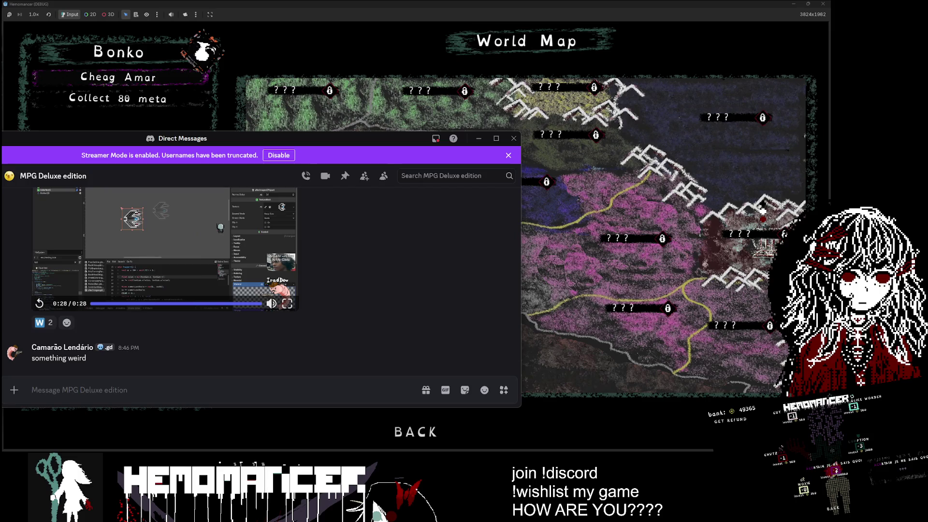
pyautogui.hotkey('alt', 'Tab')
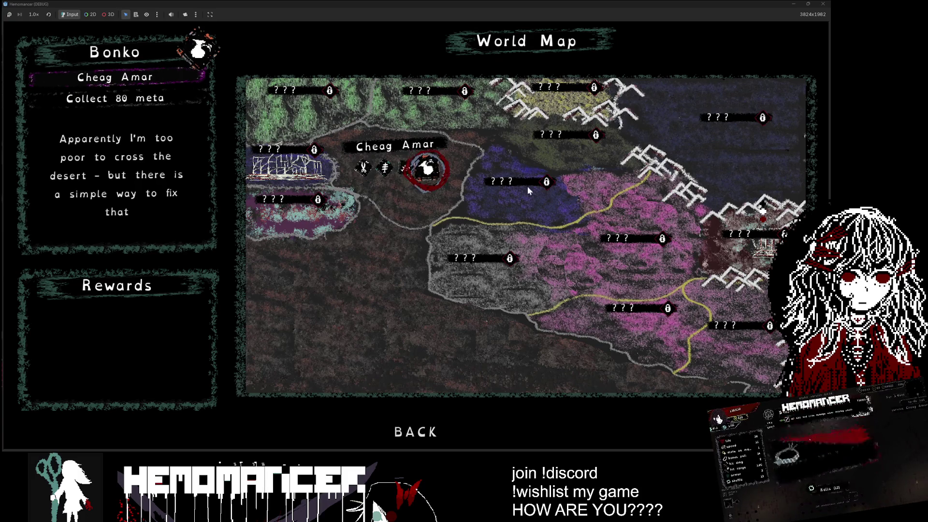
# Embark on the Cheag Amar mission from the signpole and load the desert level.
pyautogui.press('Escape')
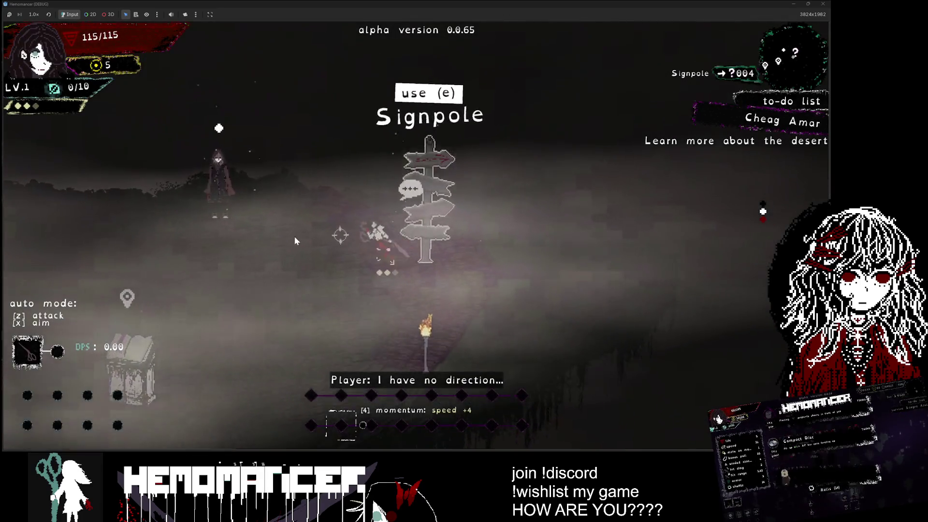
pyautogui.press('a')
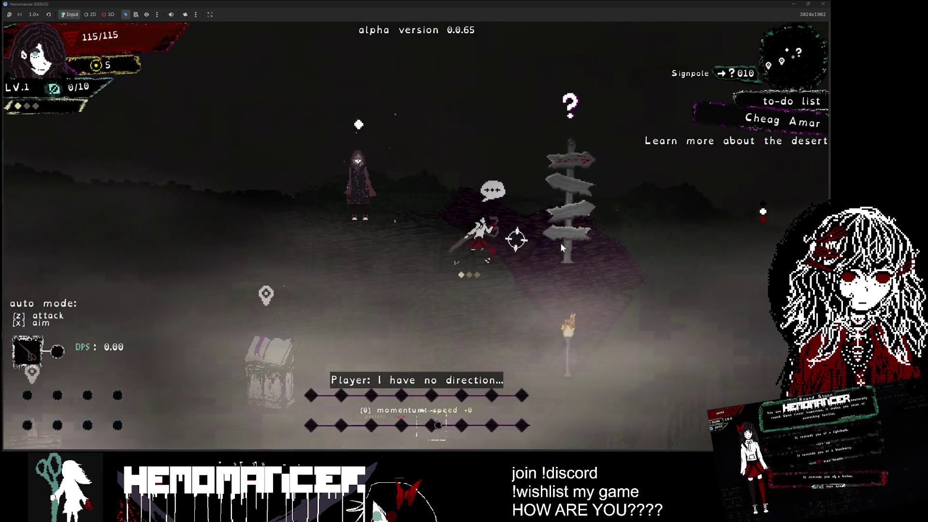
pyautogui.press('d')
pyautogui.press('e')
pyautogui.press('Return')
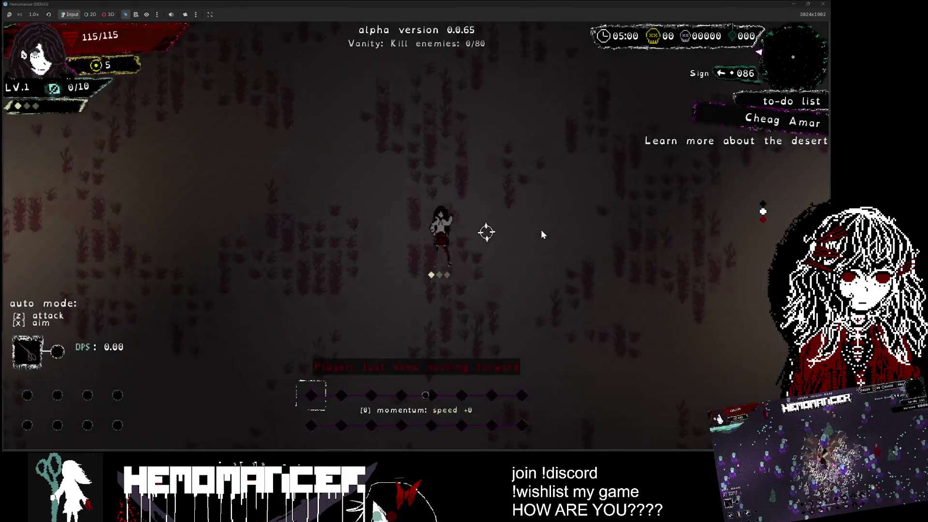
# Run around the desert past the lamp post fighting enemies, then quit the game with Alt+F4.
pyautogui.press('d')
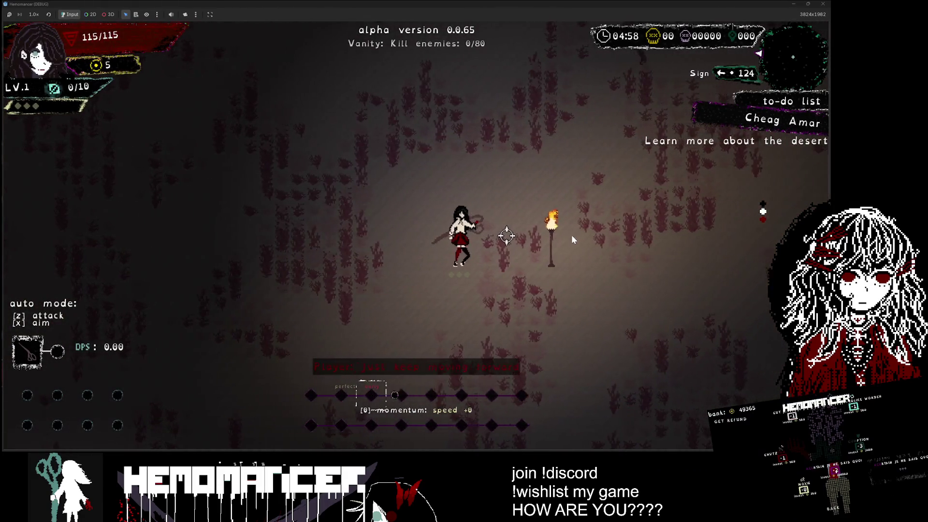
pyautogui.press('d')
pyautogui.press('d')
pyautogui.press('d')
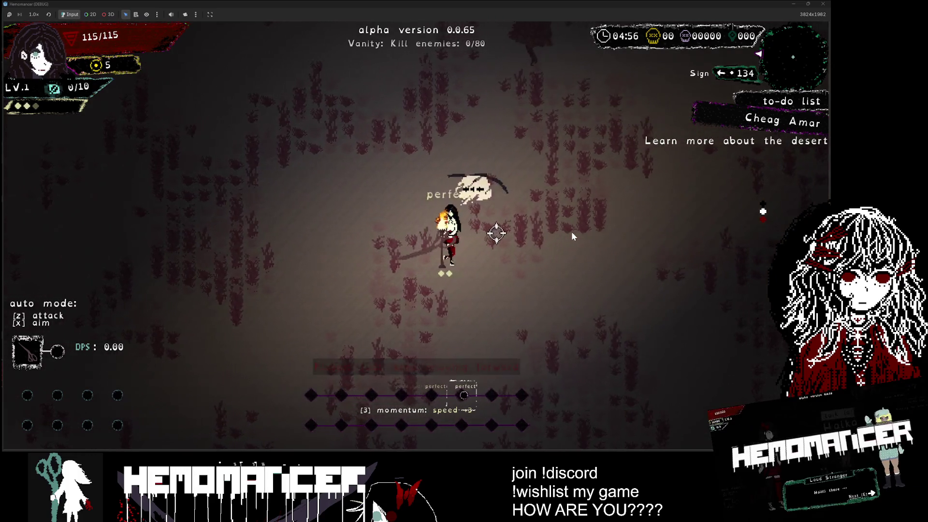
pyautogui.press('d')
pyautogui.press('d')
pyautogui.press('d')
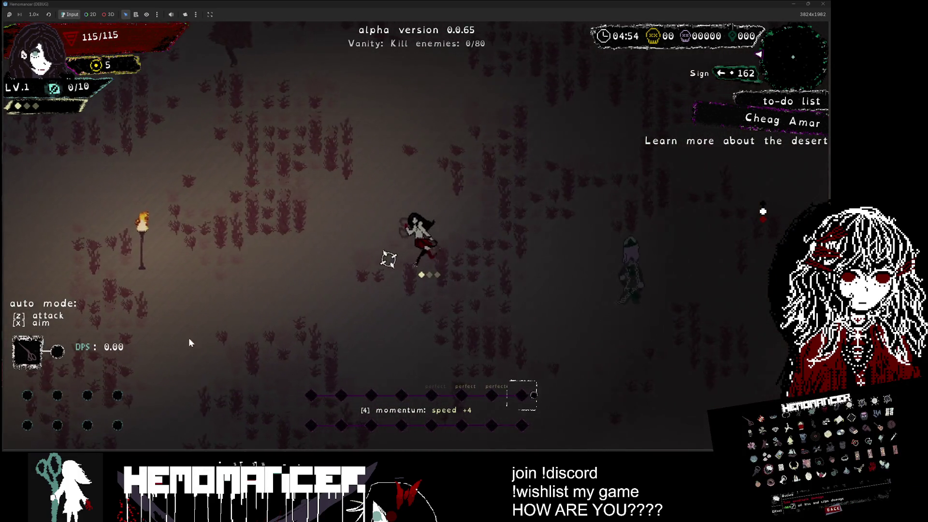
pyautogui.press('a')
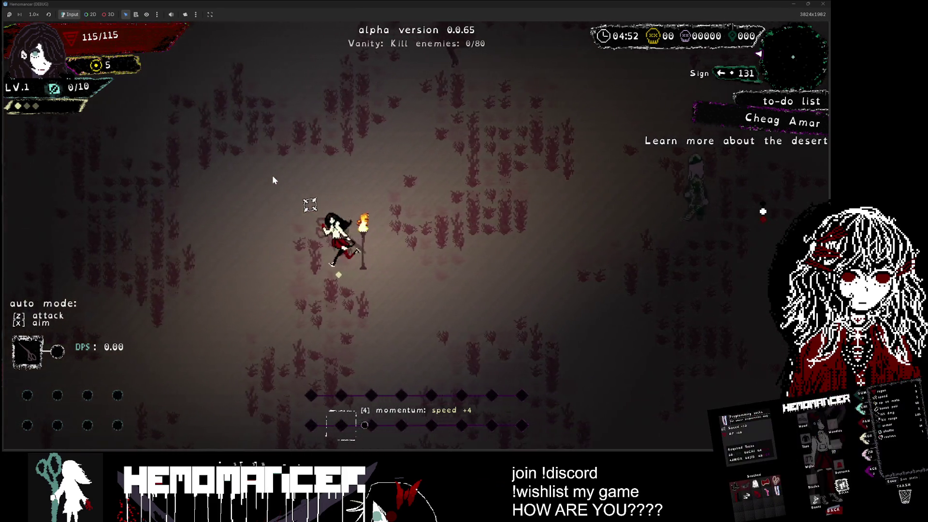
pyautogui.press('w')
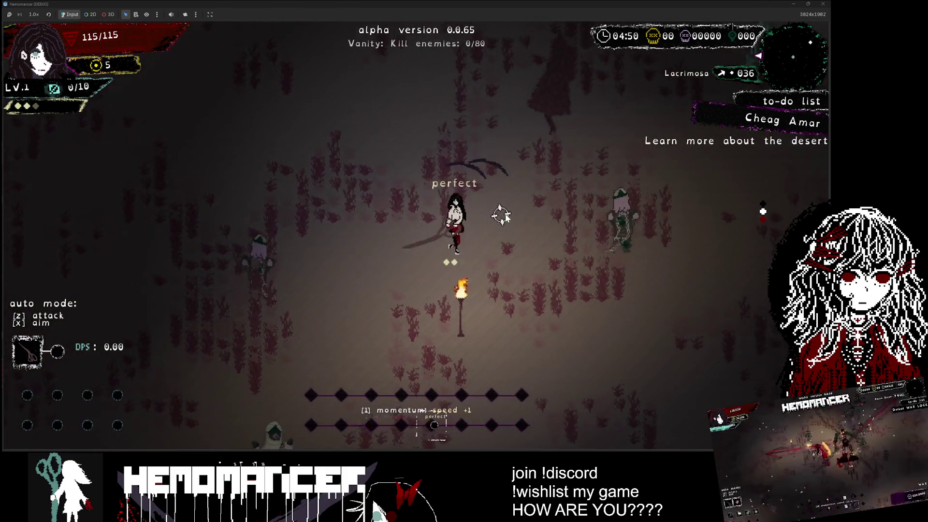
pyautogui.press('w')
pyautogui.press('a')
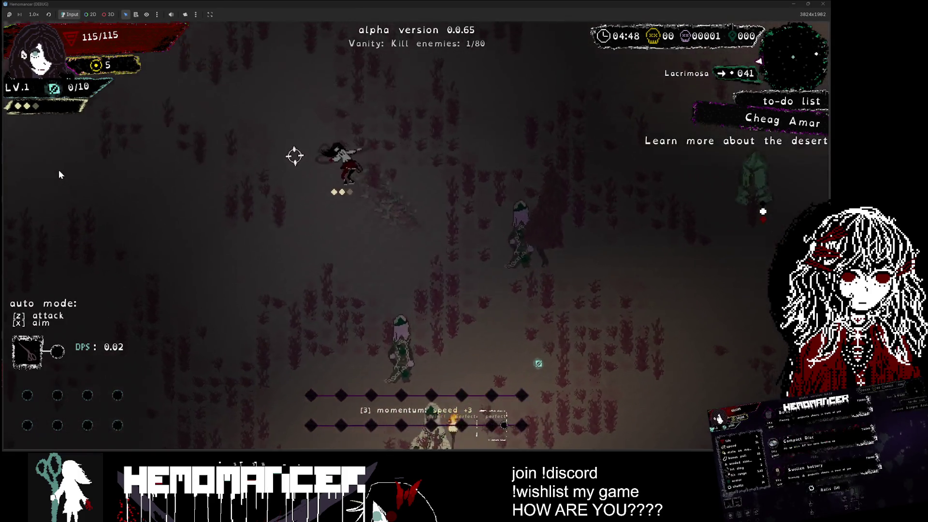
pyautogui.press('w')
pyautogui.press('a')
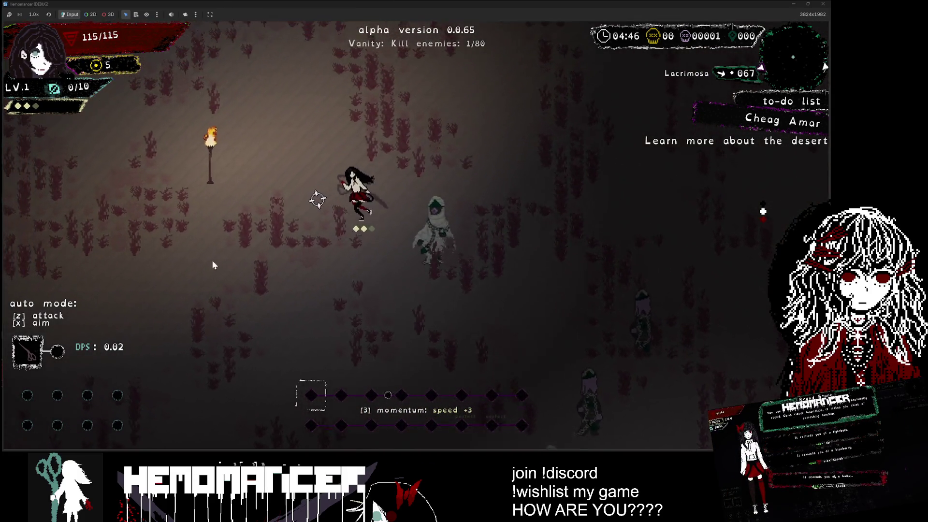
pyautogui.press('w')
pyautogui.press('a')
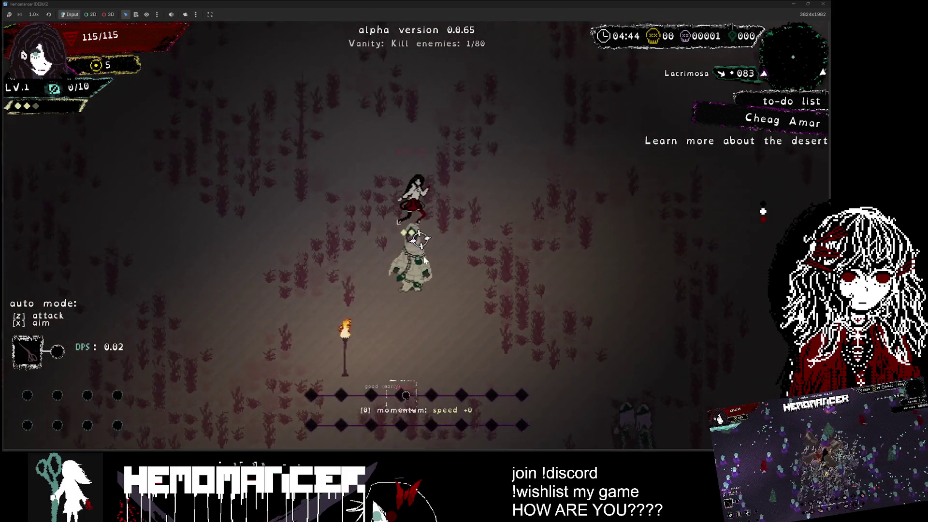
pyautogui.press('w')
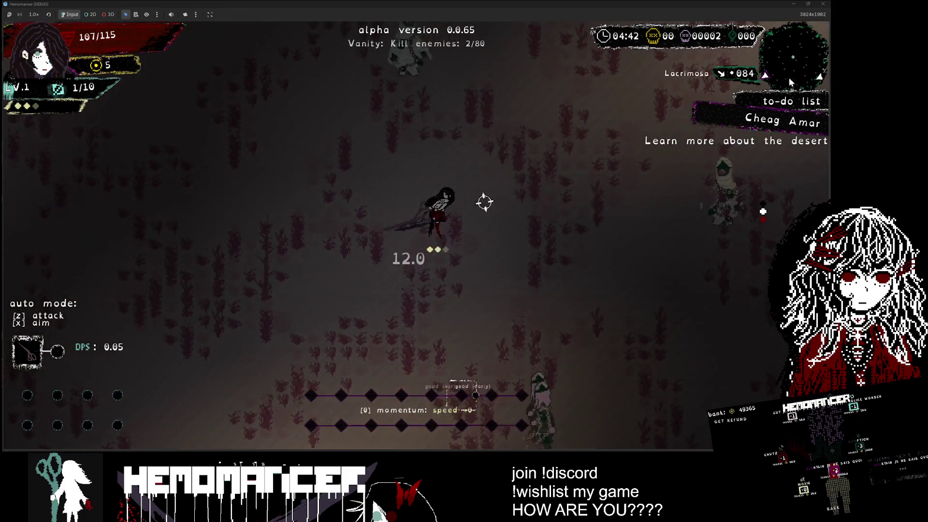
pyautogui.hotkey('alt', 'F4')
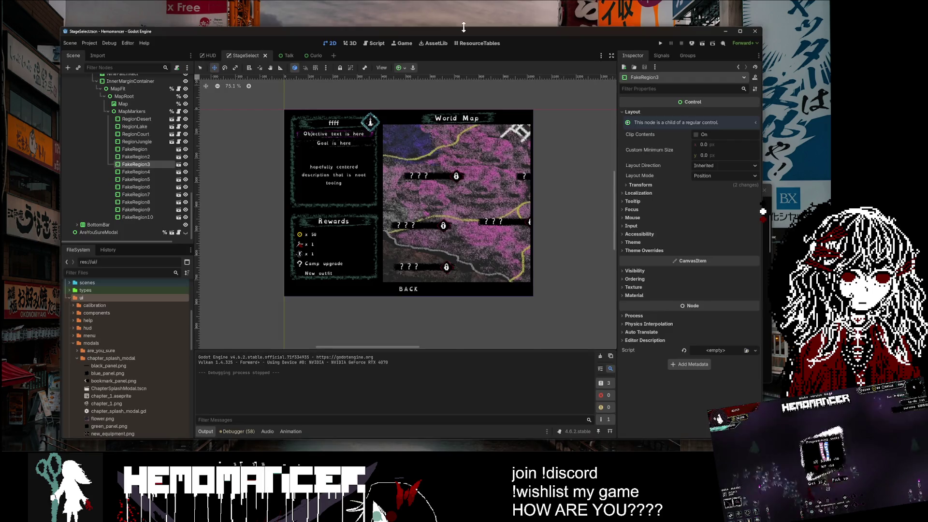
# Move the editor window up and quick-open the Player.tscn scene by searching 'player'.
pyautogui.moveTo(463, 31); pyautogui.dragTo(463, 5)
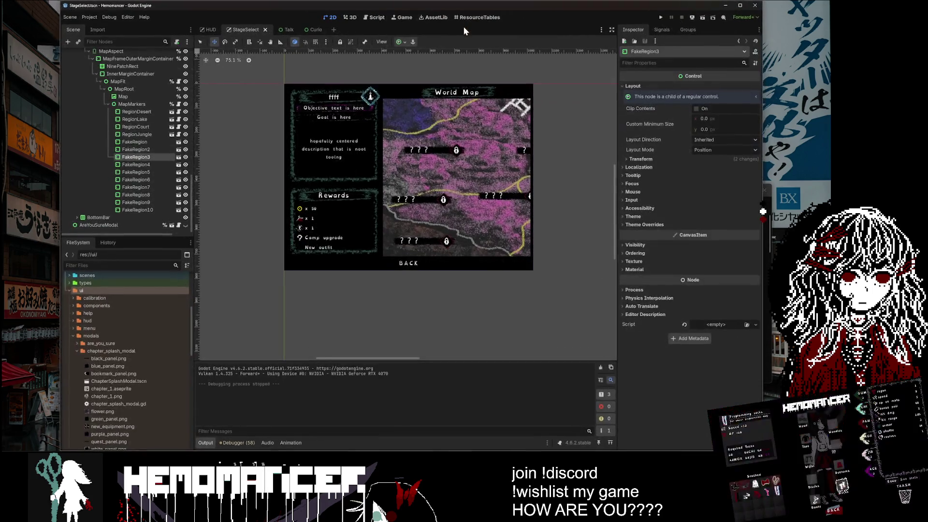
pyautogui.scroll(10, 126, 150)
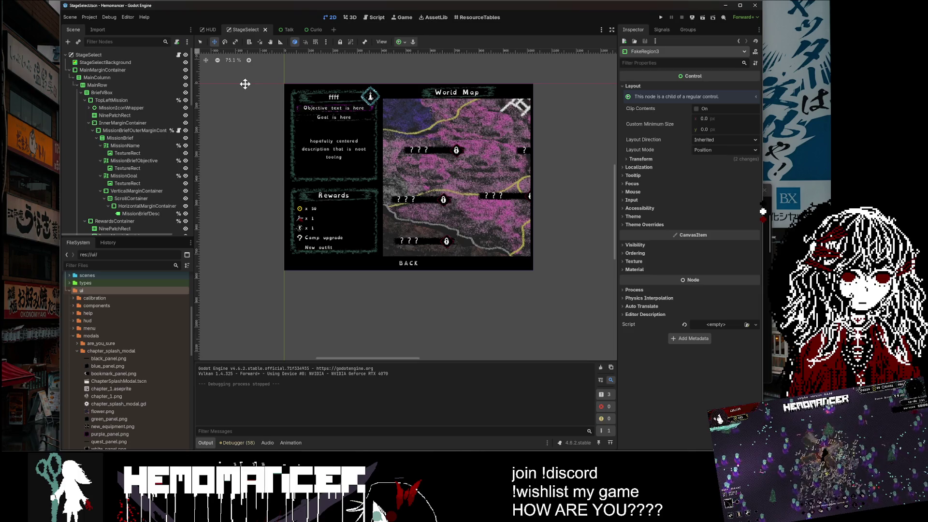
pyautogui.hotkey('ctrl', 'shift', 'o')
pyautogui.write('player')
pyautogui.press('Return')
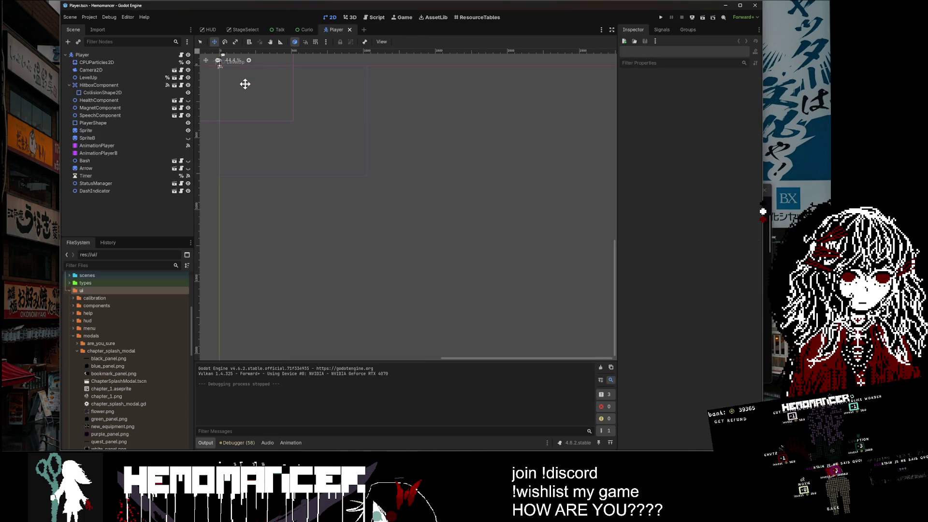
# Filter the FileSystem to 'Dash' and open DashIndicator.tscn, selecting its root node.
pyautogui.scroll(10, 276, 109)
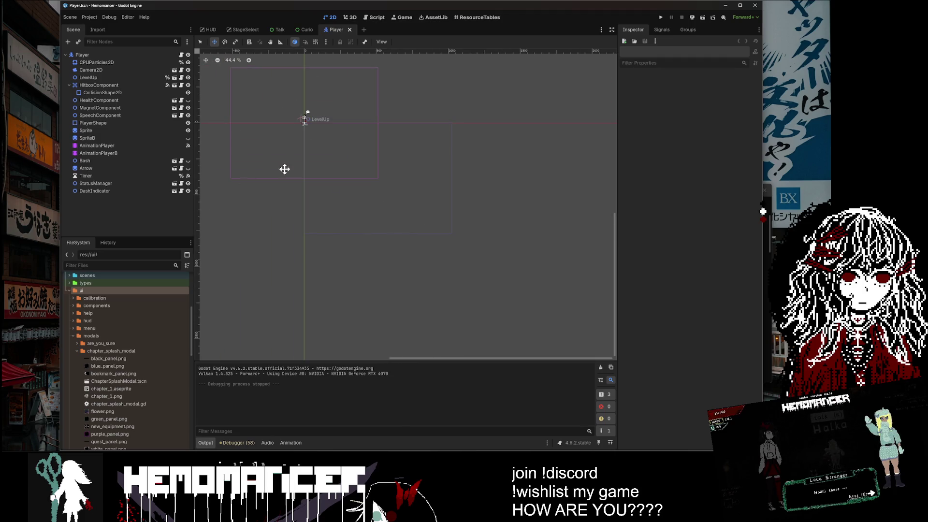
pyautogui.click(138, 191)
pyautogui.click(116, 265)
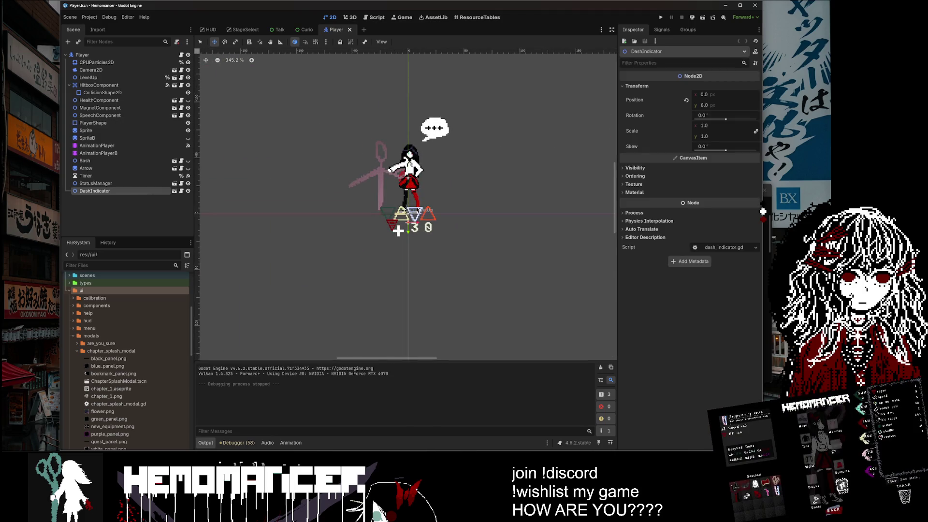
pyautogui.write('Dash')
pyautogui.click(122, 337)
pyautogui.scroll(3, 122, 338)
pyautogui.scroll(-3, 124, 344)
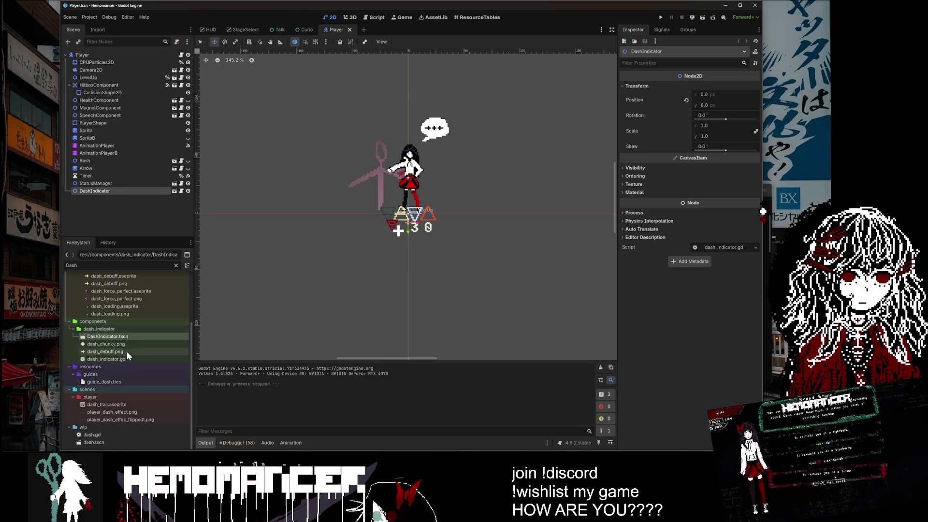
pyautogui.doubleClick(127, 337)
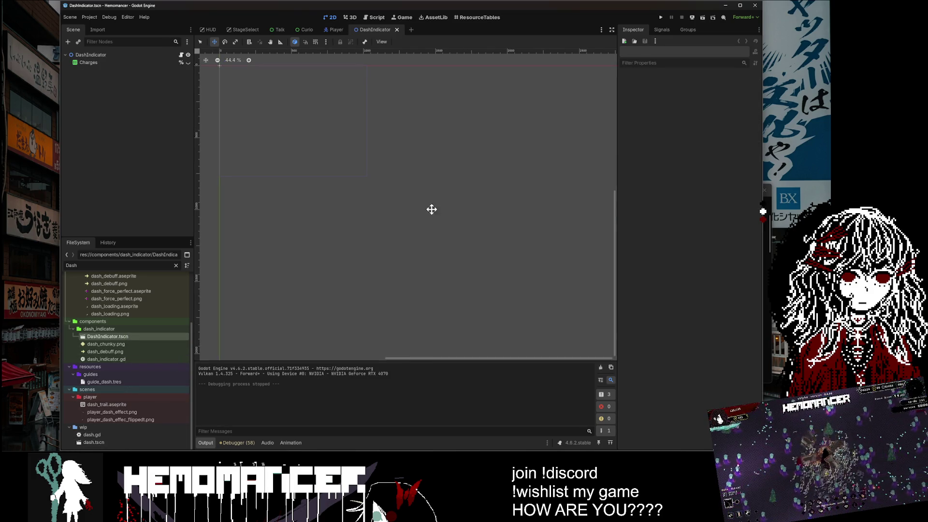
pyautogui.scroll(3, 450, 313)
pyautogui.scroll(3, 264, 165)
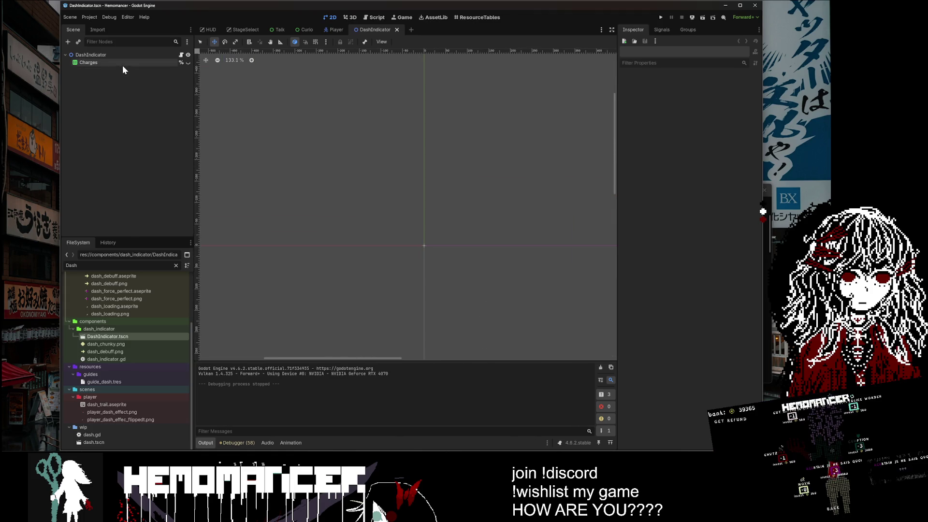
pyautogui.click(125, 55)
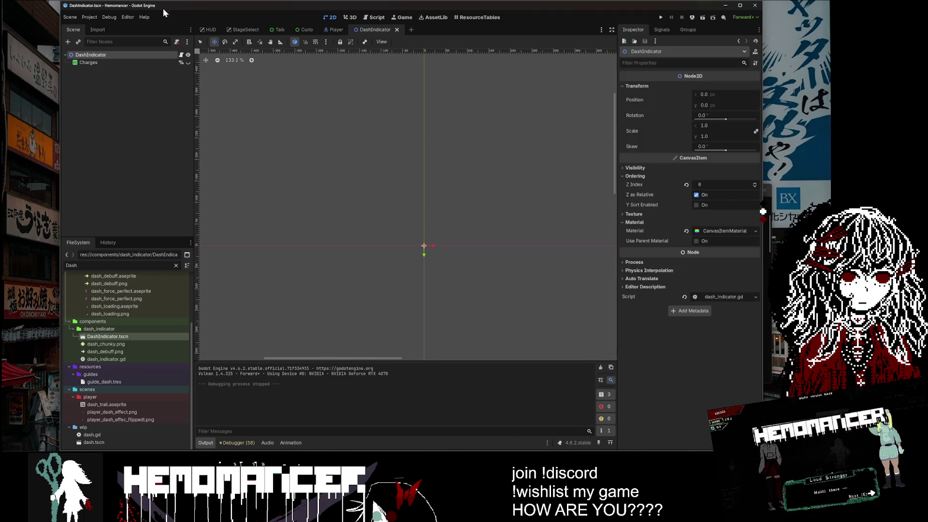
# In the Player scene, select SpriteB, open player.gd and search it for 'dash'.
pyautogui.click(332, 30)
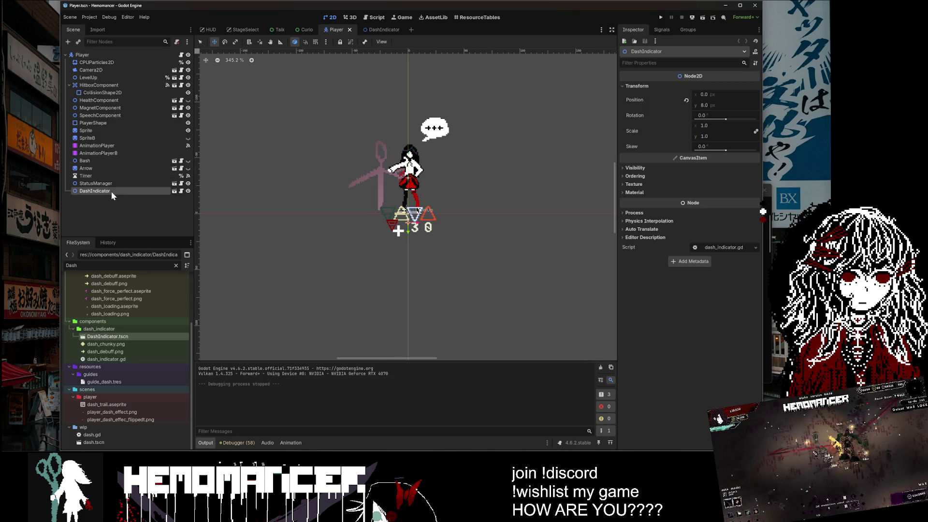
pyautogui.click(111, 124)
pyautogui.click(111, 138)
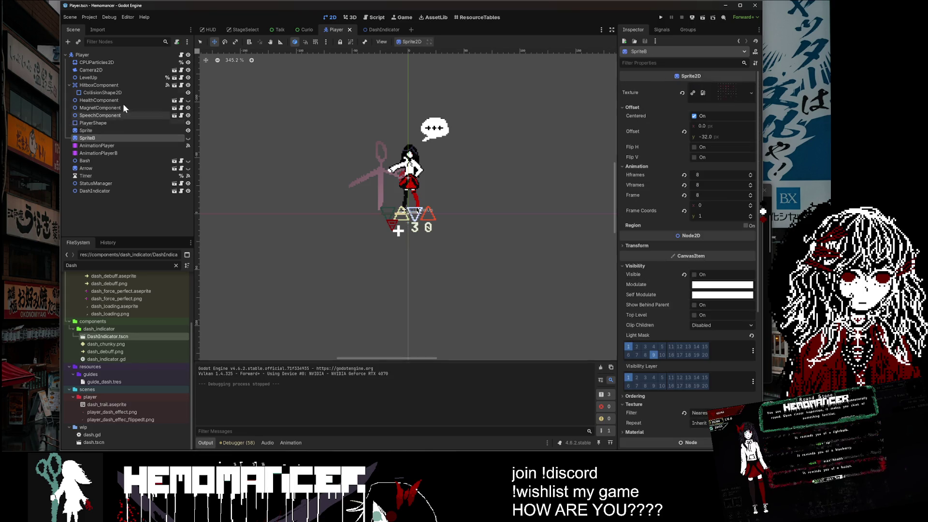
pyautogui.click(182, 56)
pyautogui.hotkey('ctrl', 'f')
pyautogui.press('Return')
pyautogui.press('Return')
pyautogui.press('Return')
pyautogui.write('dash')
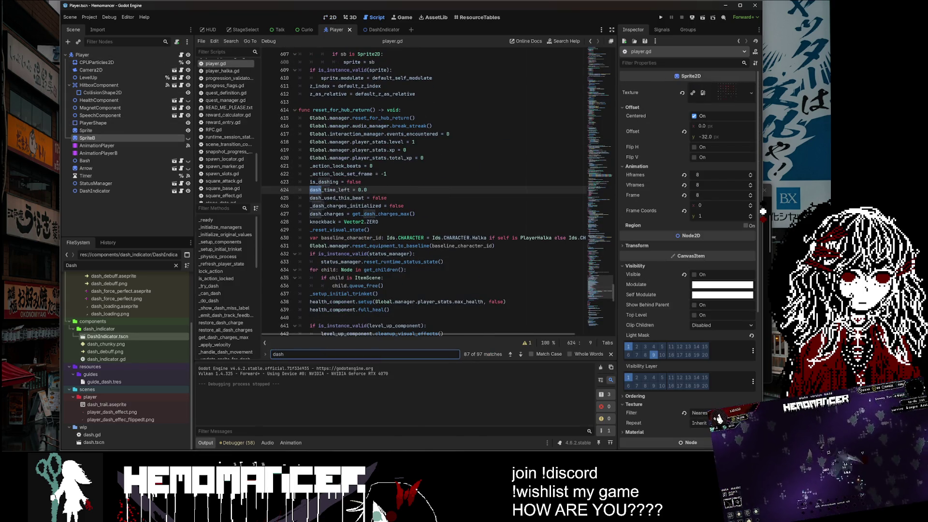
# Step through 'dash' matches to line 714, select CPUParticles2D on line 715, then return to 2D view.
pyautogui.press('Return')
pyautogui.press('Return')
pyautogui.press('Return')
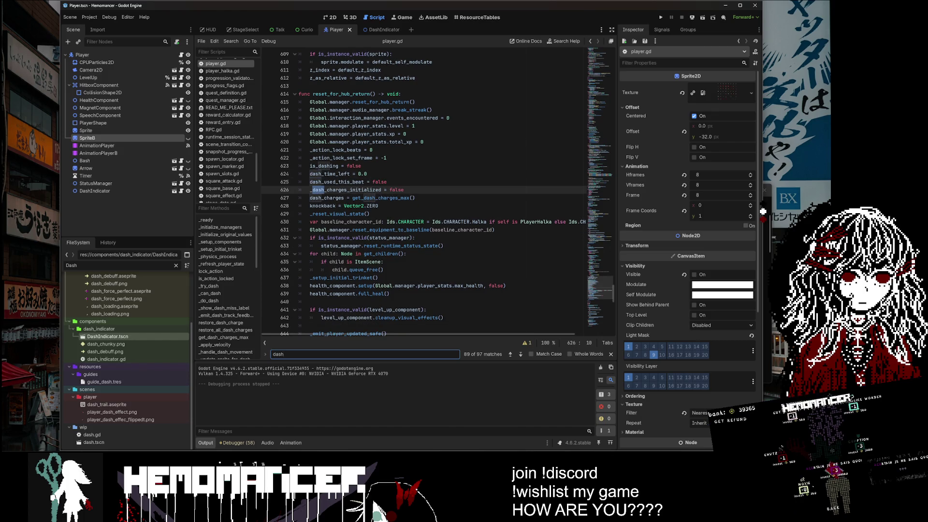
pyautogui.press('Return')
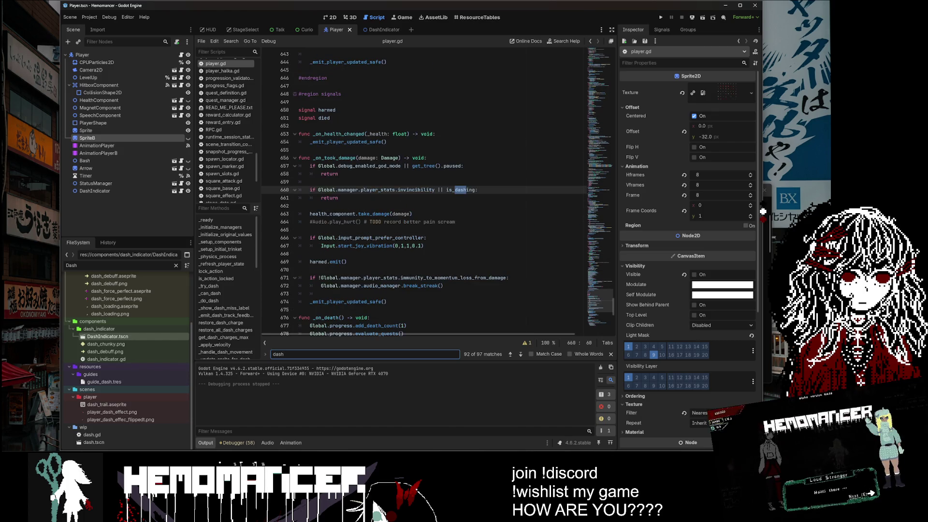
pyautogui.press('Return')
pyautogui.press('Return')
pyautogui.press('Return')
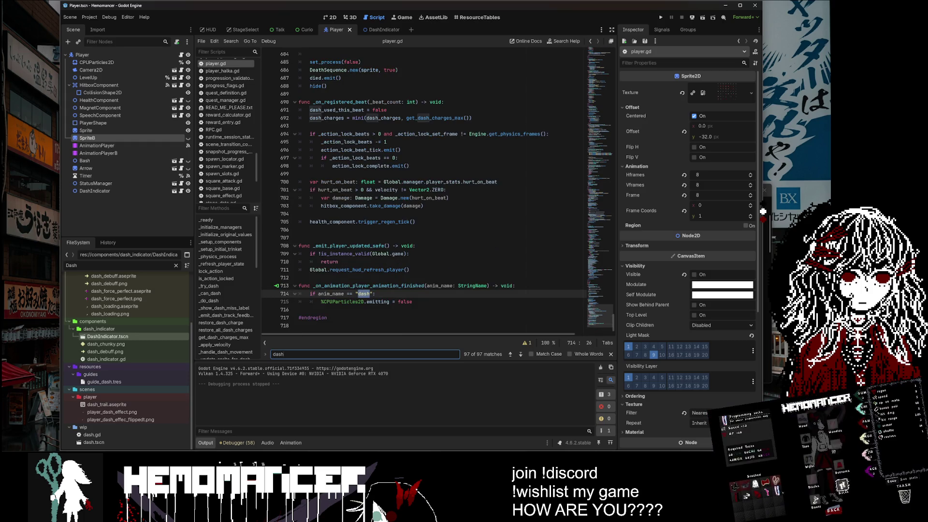
pyautogui.doubleClick(343, 302)
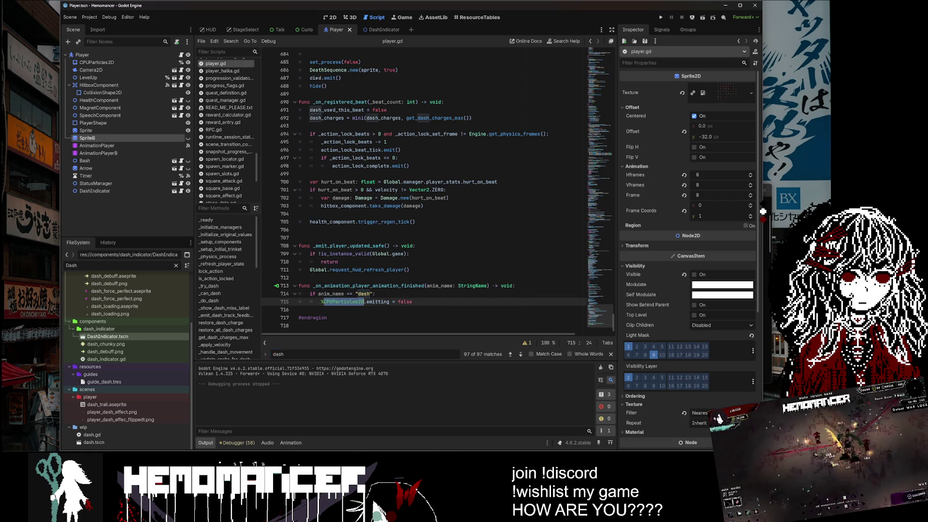
pyautogui.click(331, 17)
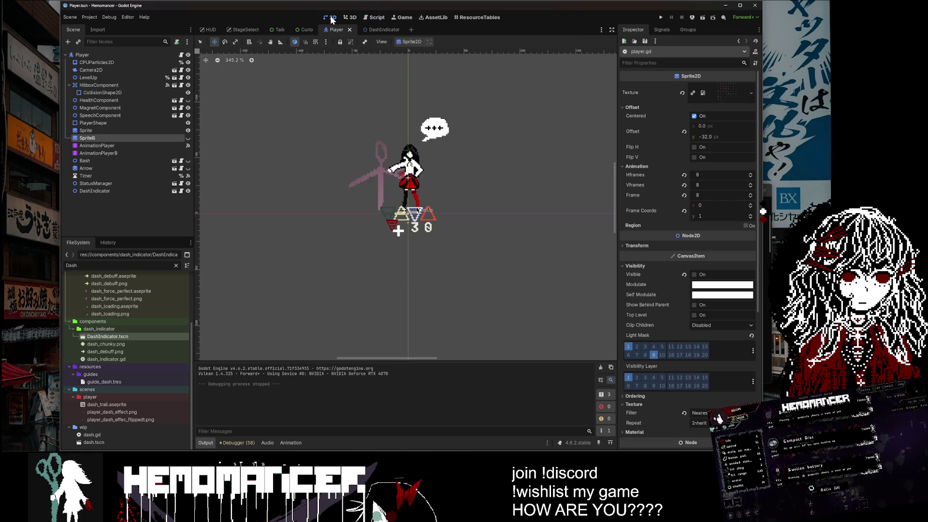
# Review the CPUParticles2D dash-effect properties and texture in the Player scene, then run the game.
pyautogui.click(160, 63)
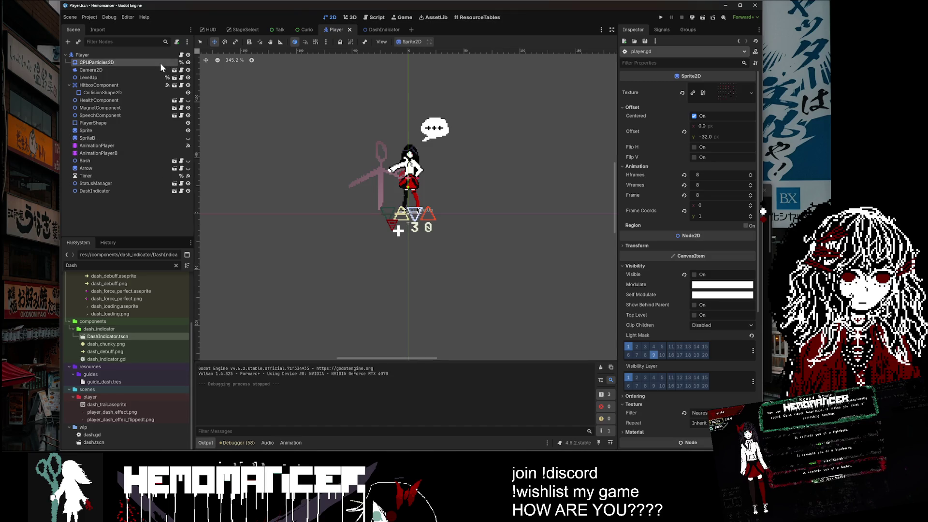
pyautogui.moveTo(571, 107); pyautogui.dragTo(574, 119)
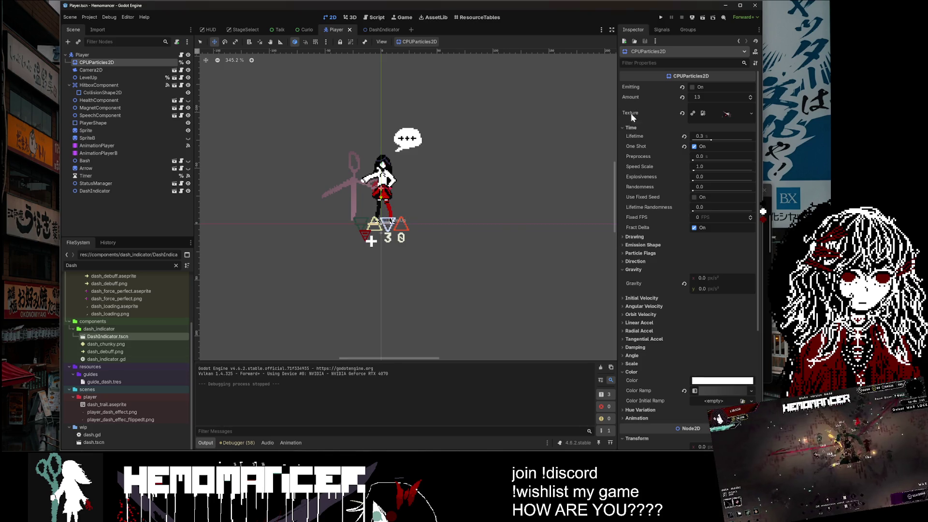
pyautogui.scroll(-5, 638, 131)
pyautogui.scroll(5, 651, 153)
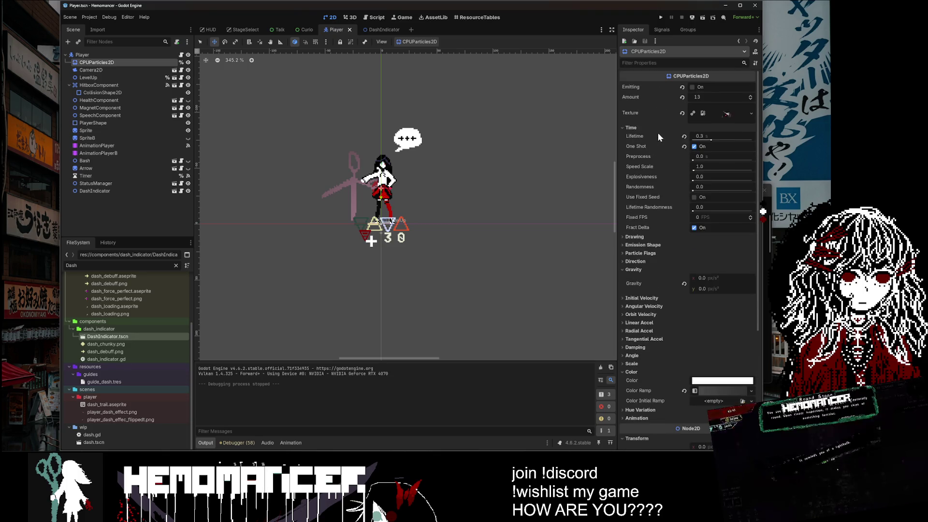
pyautogui.moveTo(700, 106)
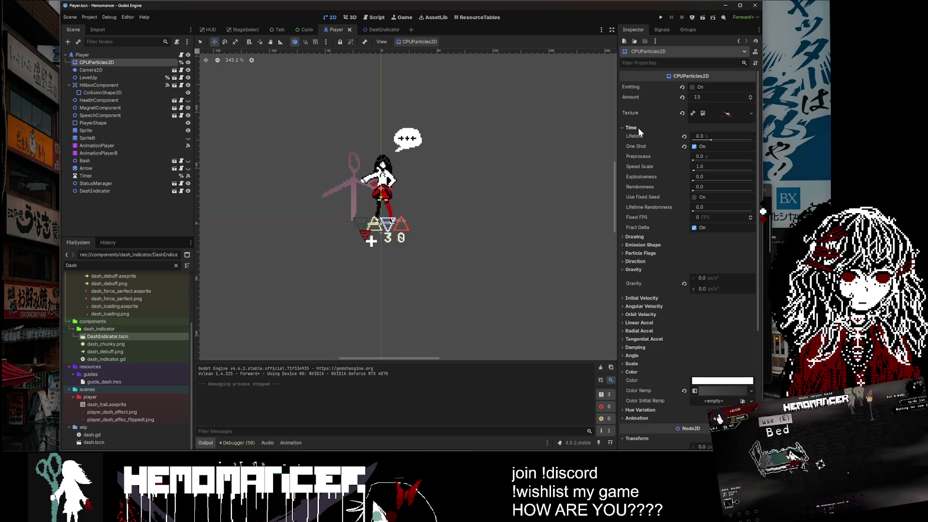
pyautogui.scroll(-5, 657, 264)
pyautogui.scroll(5, 657, 263)
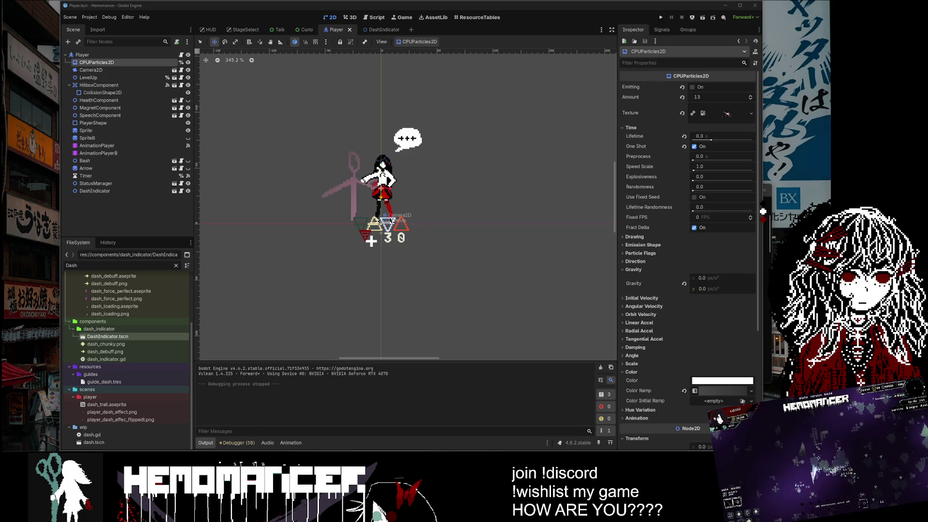
pyautogui.click(660, 17)
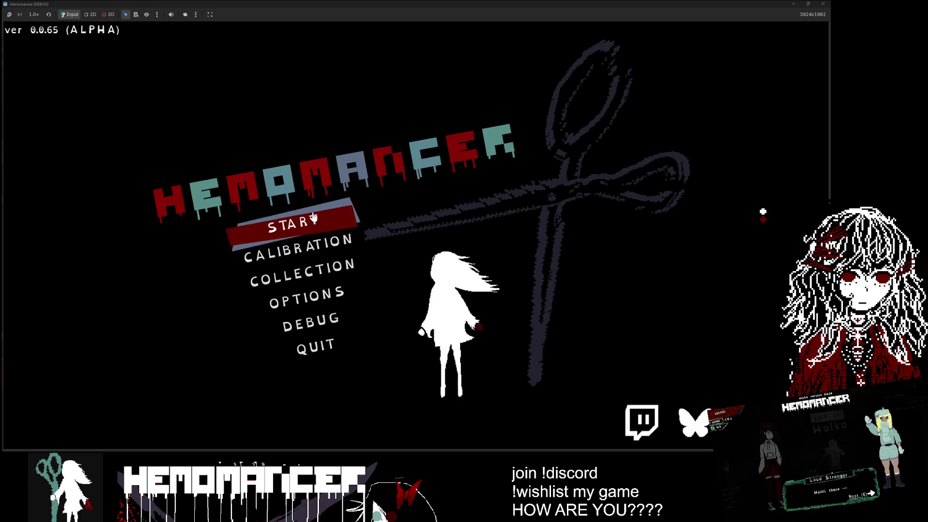
pyautogui.click(313, 218)
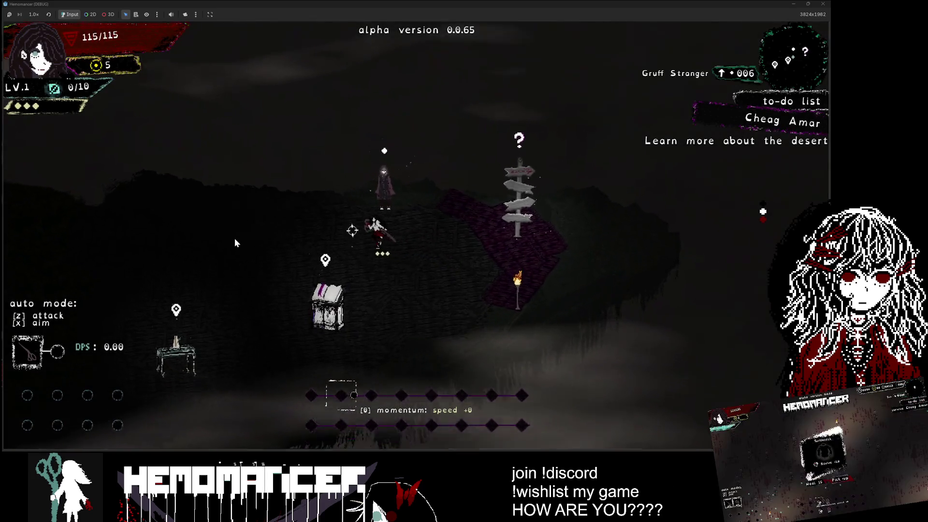
pyautogui.press('d')
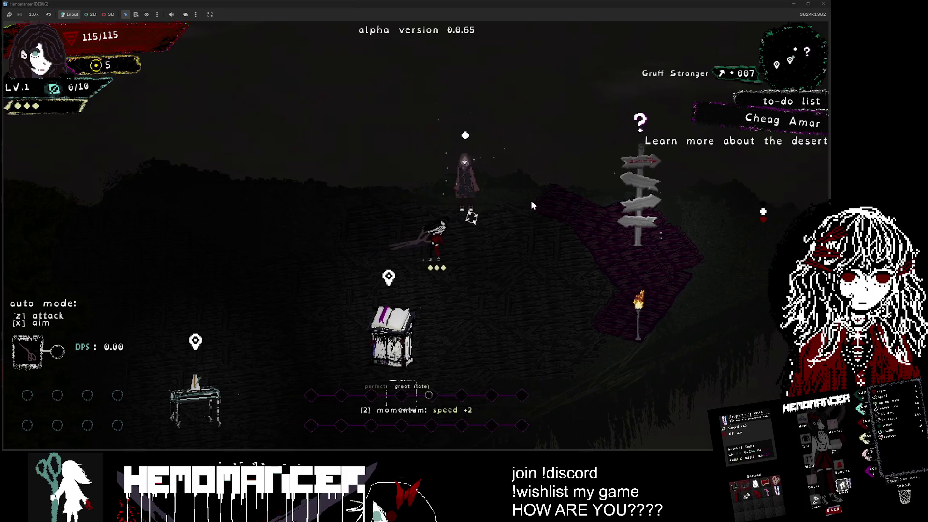
pyautogui.press('d')
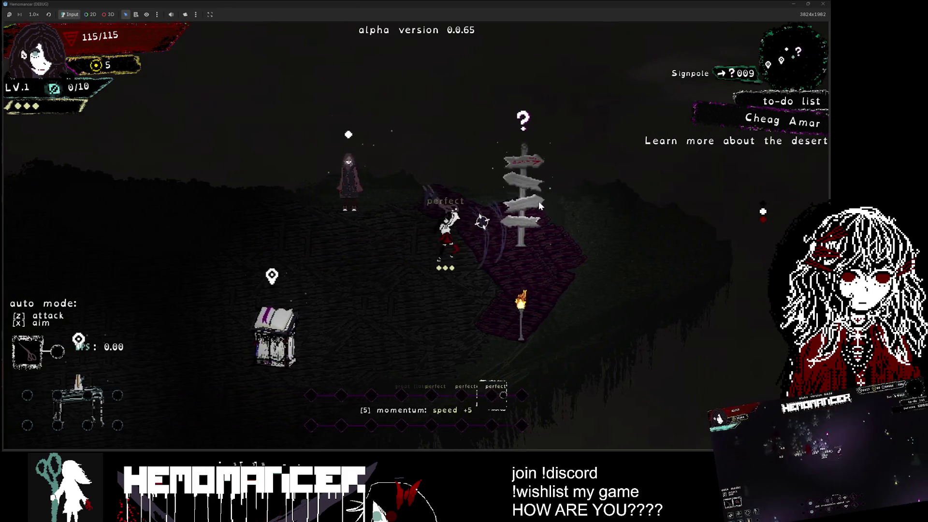
pyautogui.press('a')
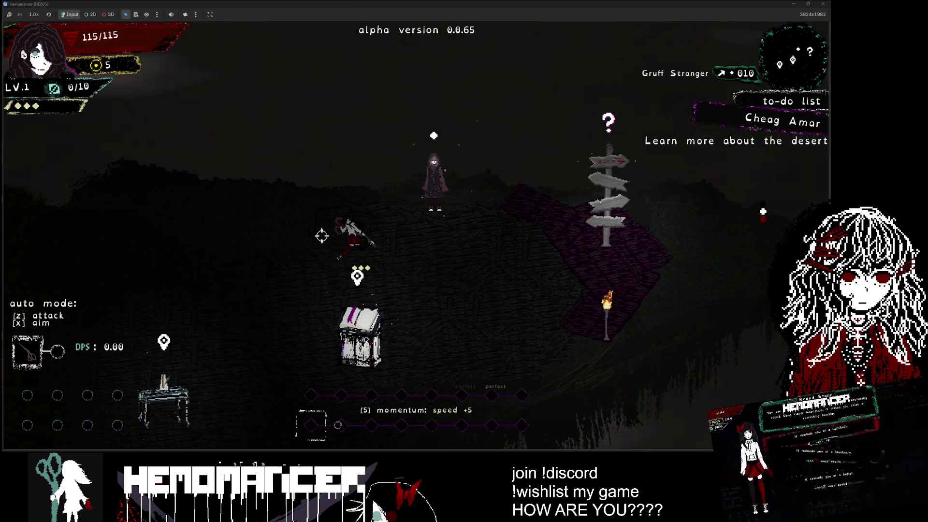
pyautogui.press('d')
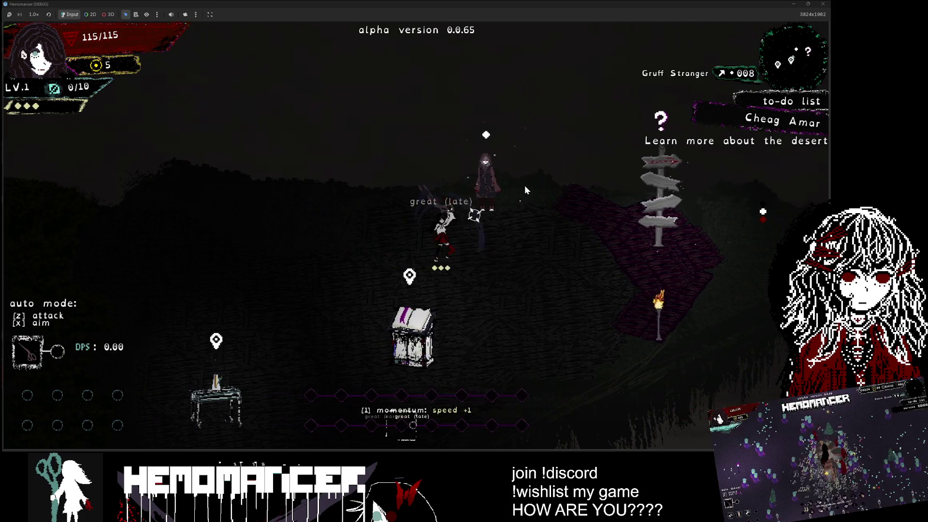
pyautogui.press('d')
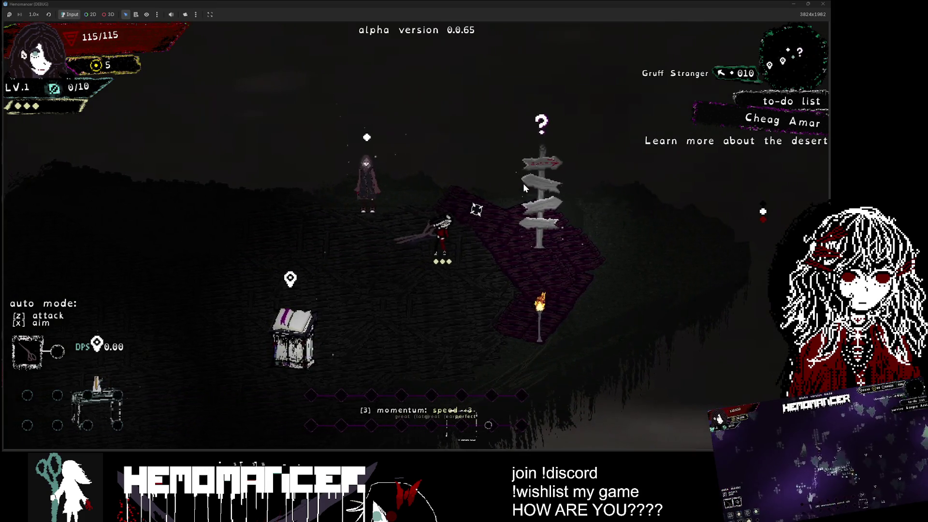
pyautogui.press('z')
pyautogui.press('z')
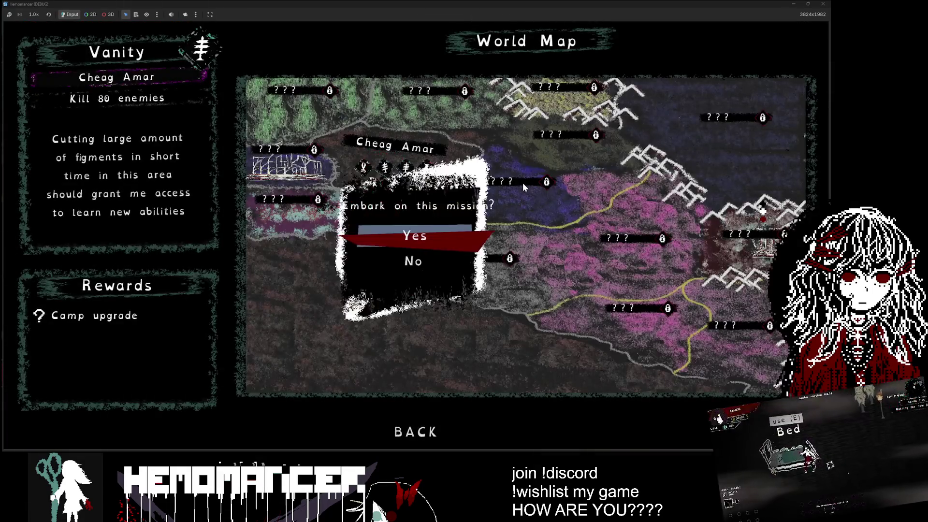
pyautogui.press('z')
pyautogui.press('a')
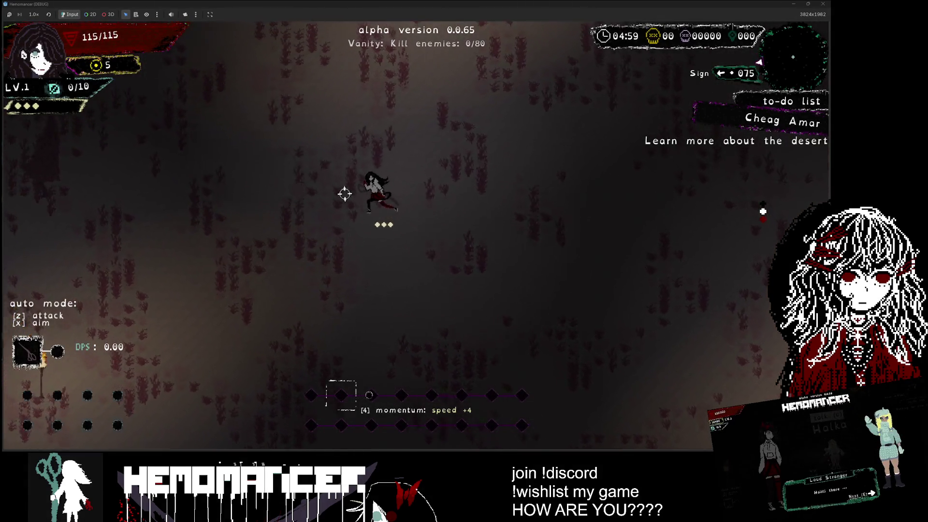
pyautogui.press('w')
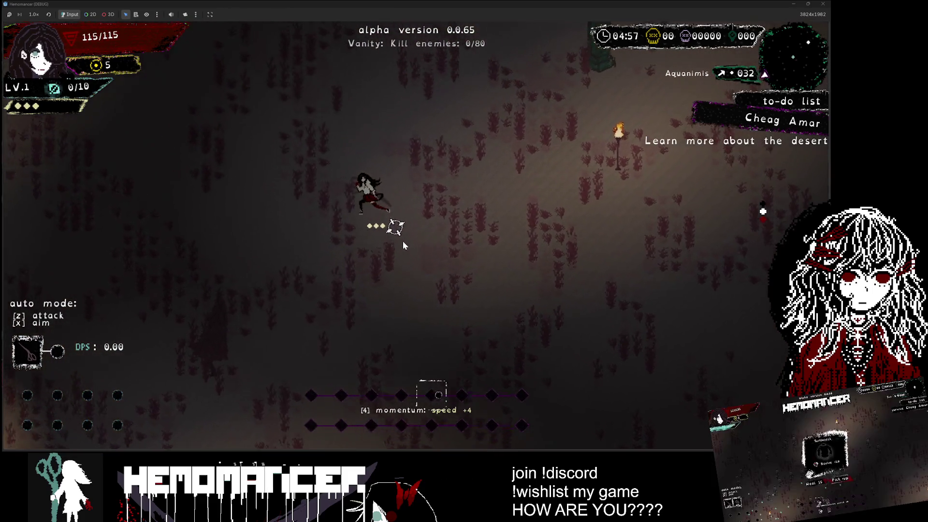
pyautogui.press('w')
pyautogui.press('d')
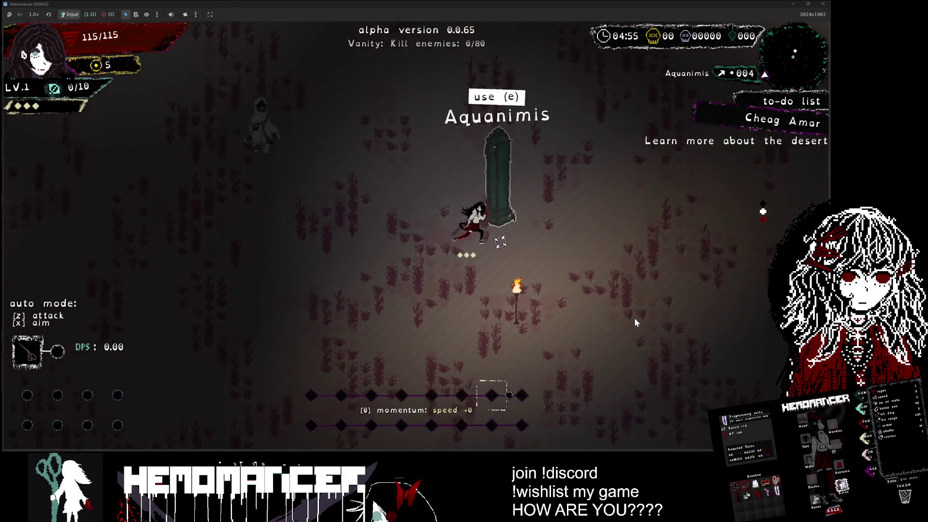
pyautogui.press('s')
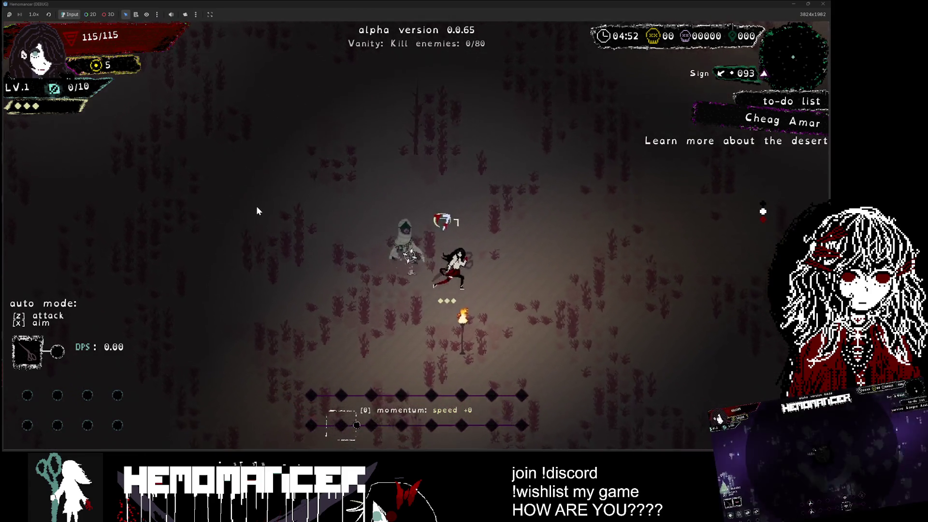
pyautogui.press('s')
pyautogui.press('d')
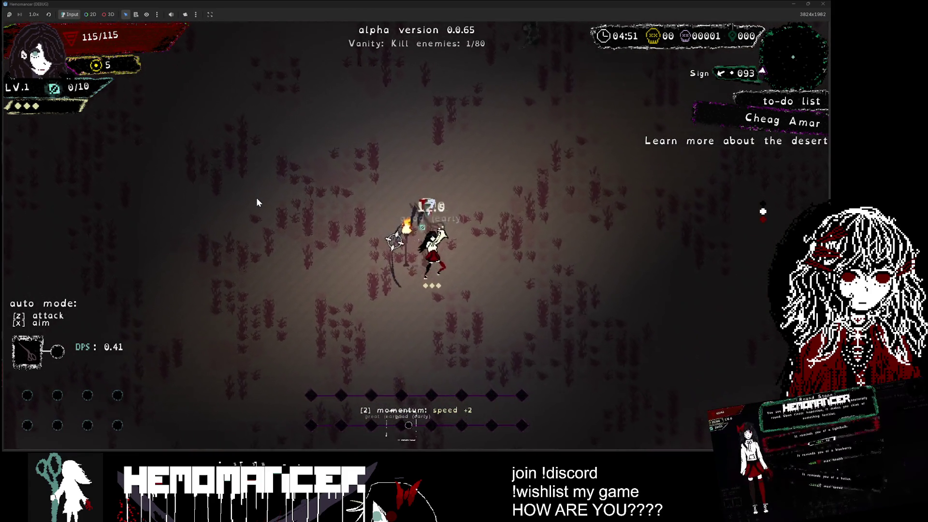
pyautogui.press('d')
pyautogui.press('w')
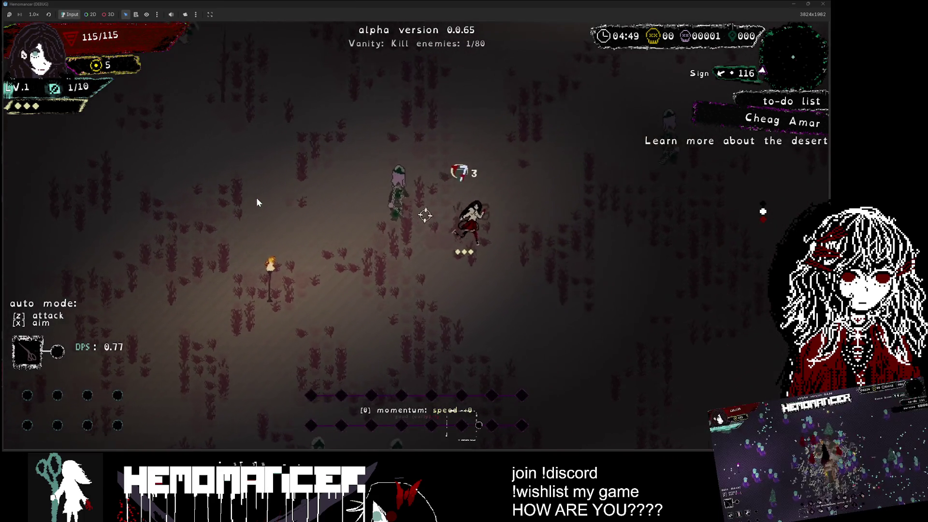
pyautogui.press('w')
pyautogui.press('a')
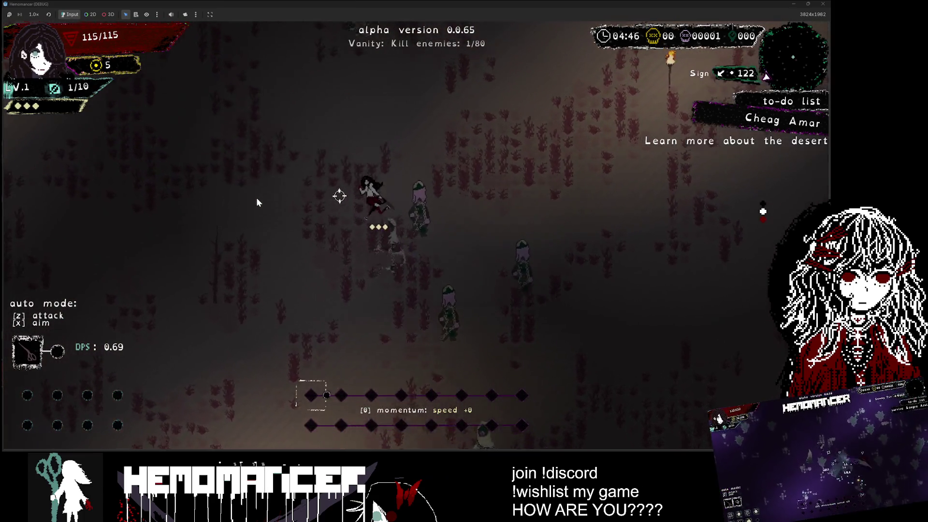
pyautogui.press('a')
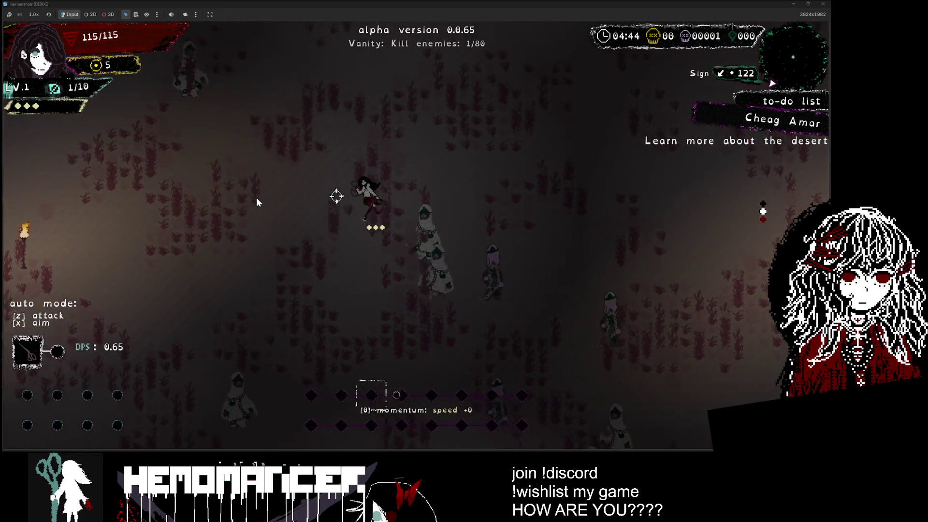
pyautogui.press('a')
pyautogui.press('w')
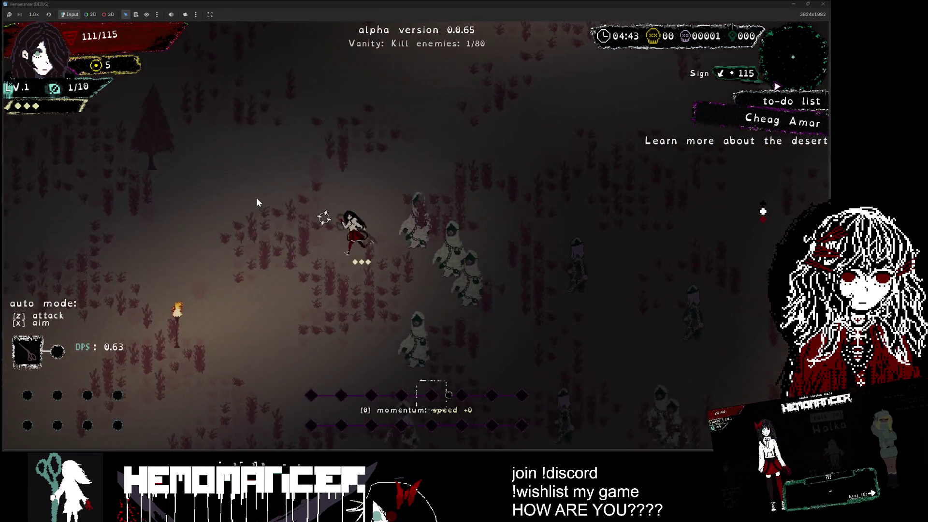
pyautogui.press('a')
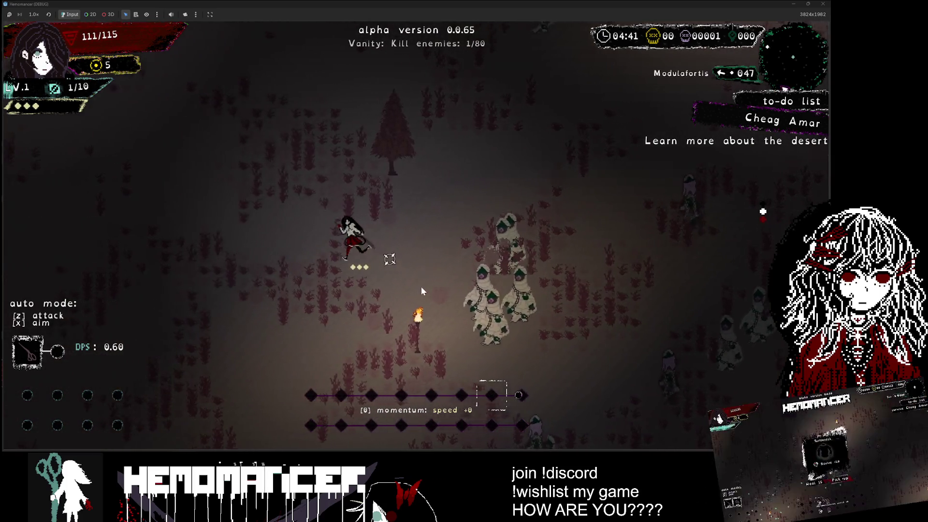
pyautogui.press('a')
pyautogui.press('w')
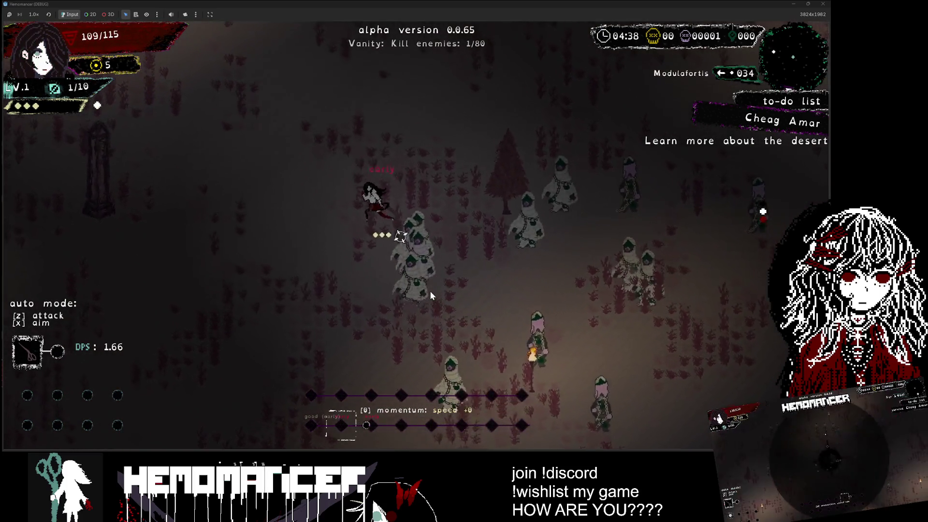
pyautogui.press('w')
pyautogui.press('a')
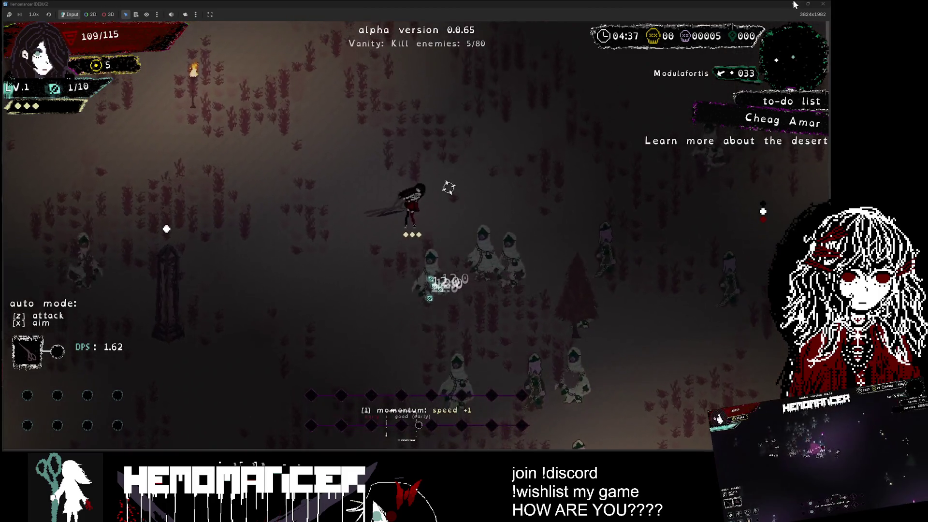
pyautogui.click(823, 5)
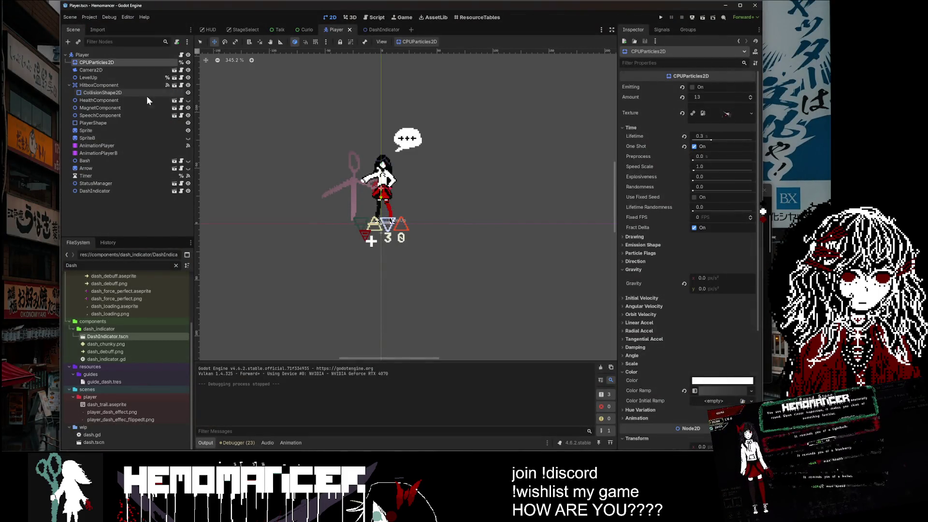
# Open dash_indicator.gd from the DashIndicator scene and filter the FileSystem with 'had' for shaders.
pyautogui.click(375, 29)
pyautogui.click(182, 55)
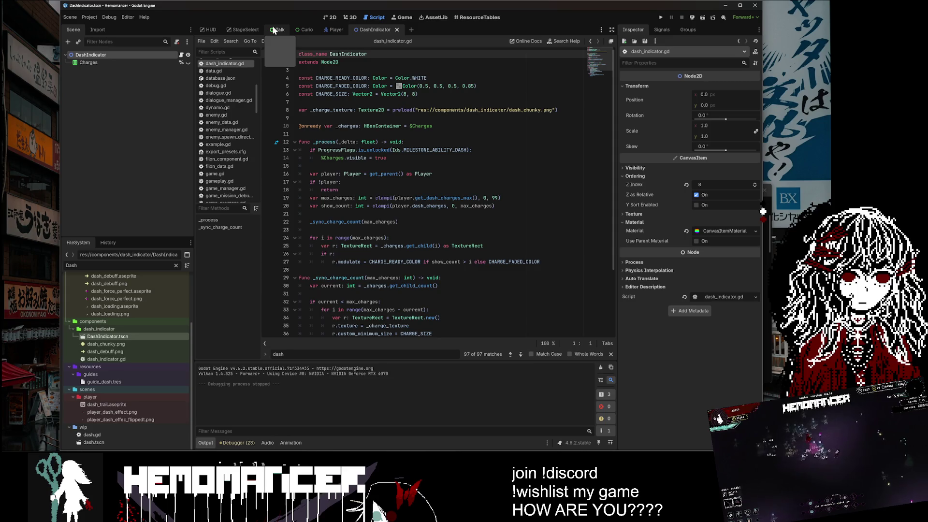
pyautogui.click(71, 265)
pyautogui.write('h')
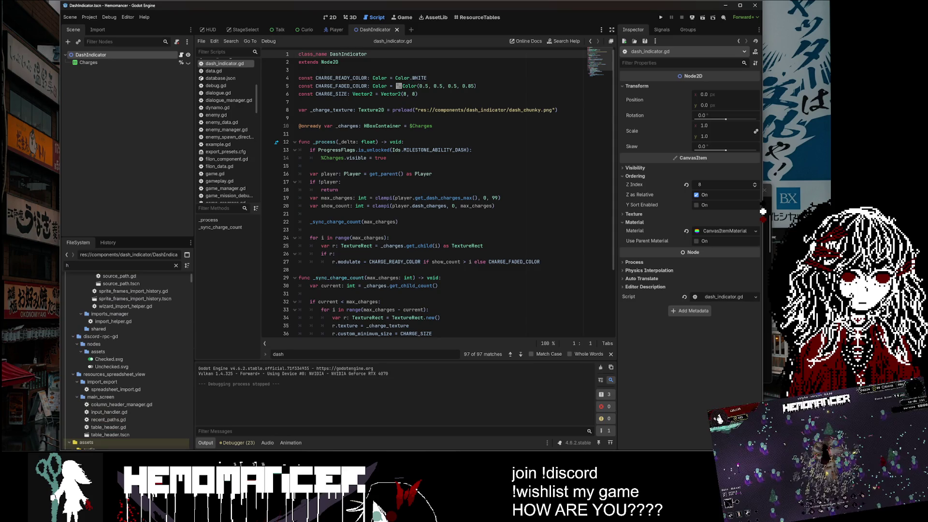
pyautogui.write('shad')
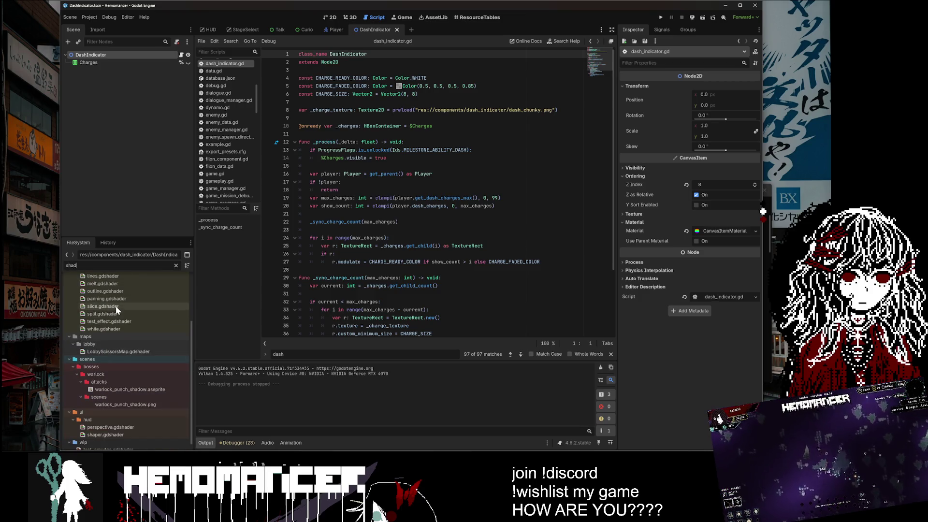
pyautogui.scroll(3, 115, 306)
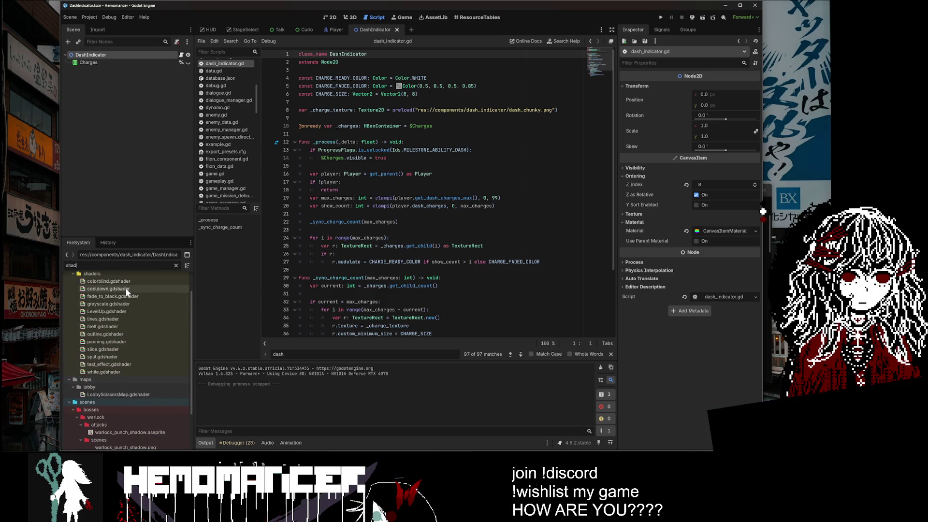
# Open cooldown.gdshader and type a 'will steal focus' test comment above the shader code.
pyautogui.doubleClick(124, 288)
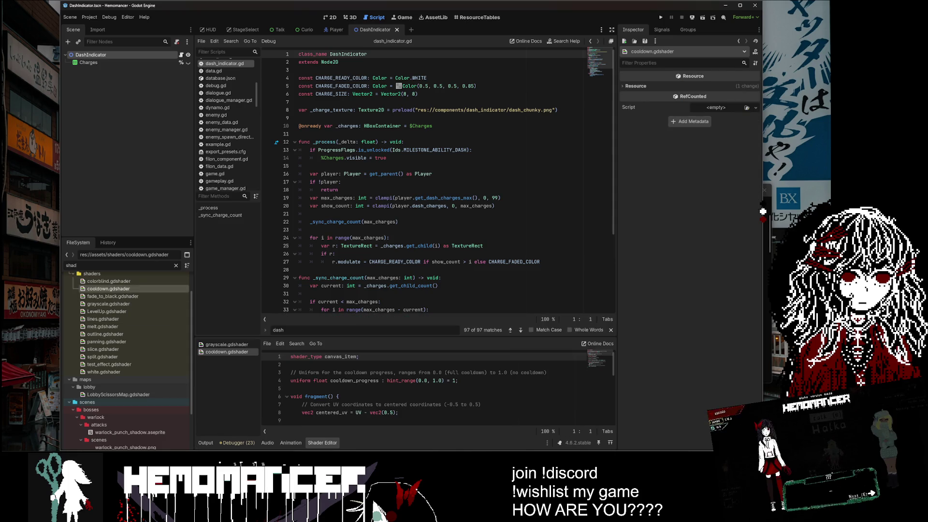
pyautogui.click(290, 364)
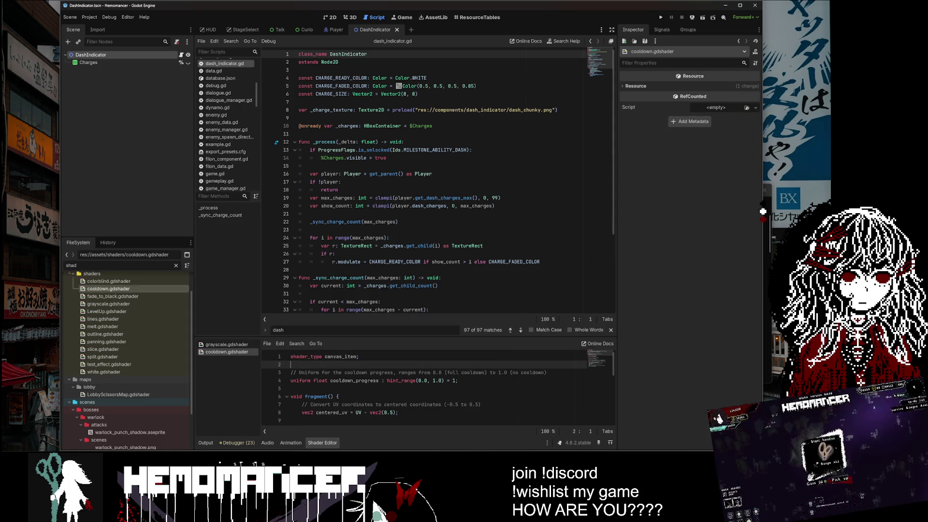
pyautogui.click(611, 330)
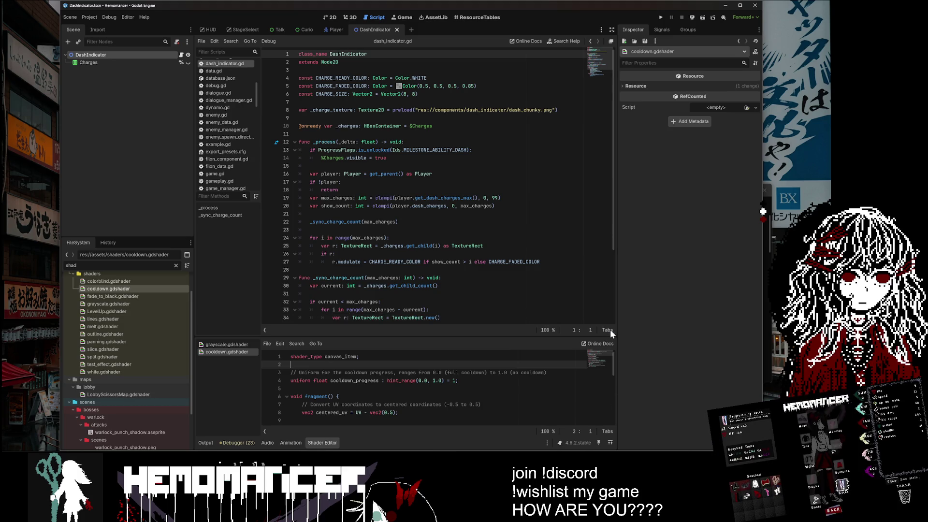
pyautogui.click(345, 372)
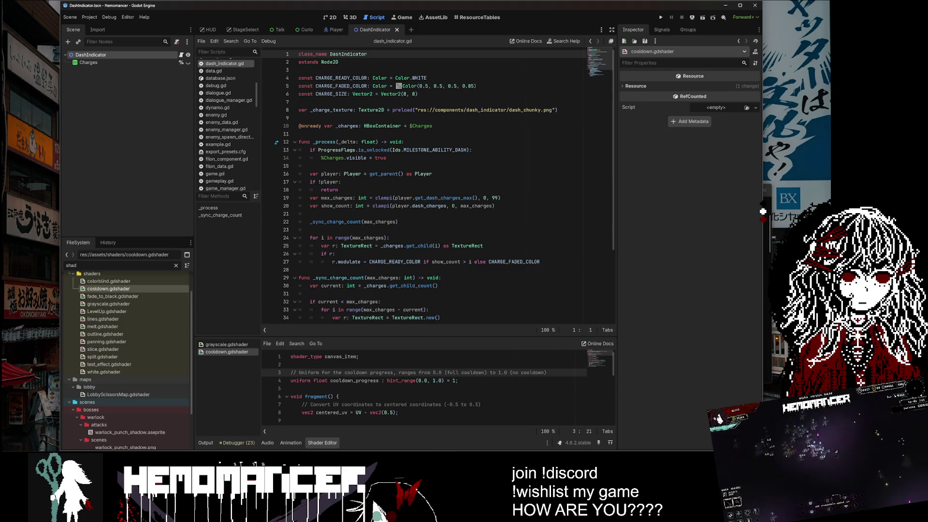
pyautogui.press('Up')
pyautogui.press('Return')
pyautogui.press('Return')
pyautogui.press('Up')
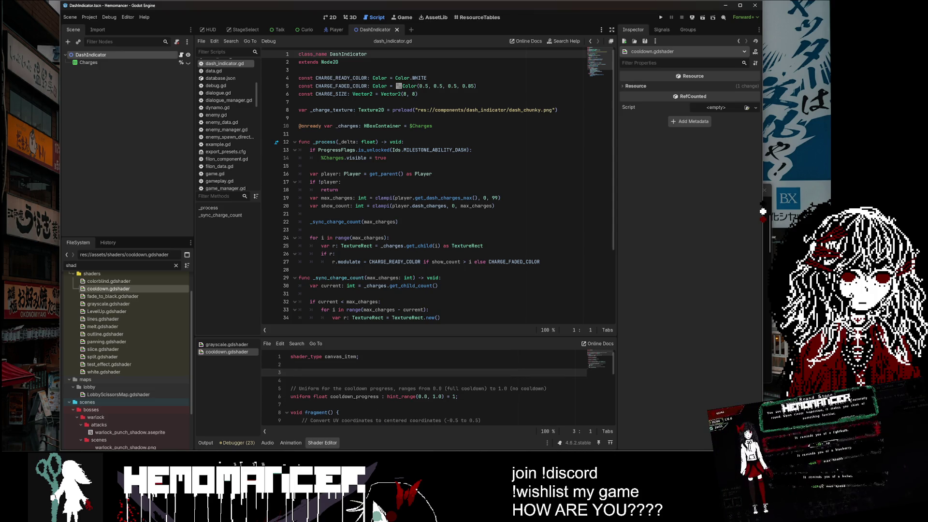
pyautogui.write('will steal')
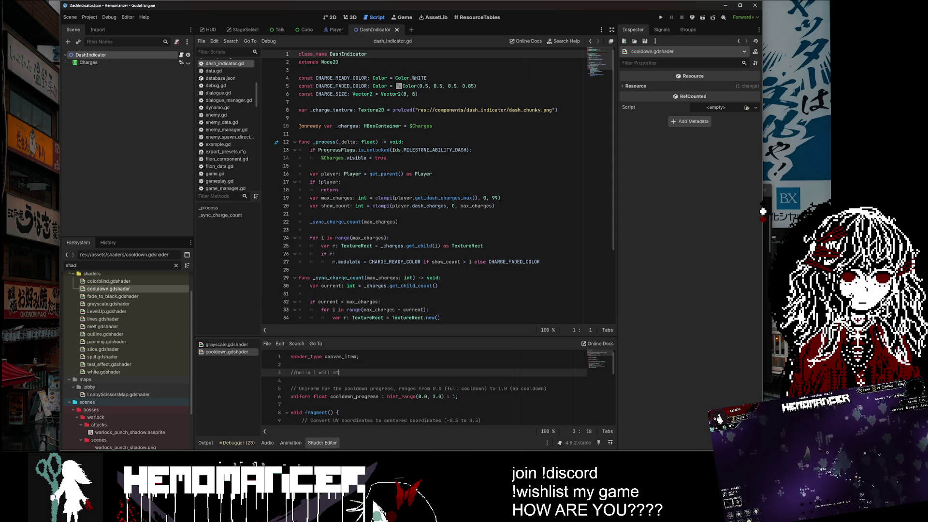
pyautogui.write(' focus')
# Type test lines 'jjjj', 'efwefw', 'wef wef' and 'ghlo' into the script's empty line 28.
pyautogui.click(300, 269)
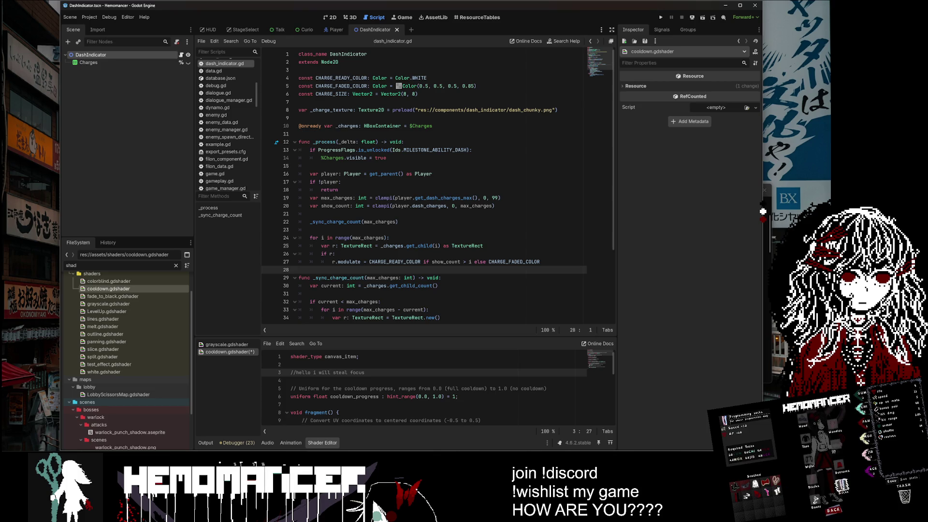
pyautogui.write('jjjj')
pyautogui.press('Return')
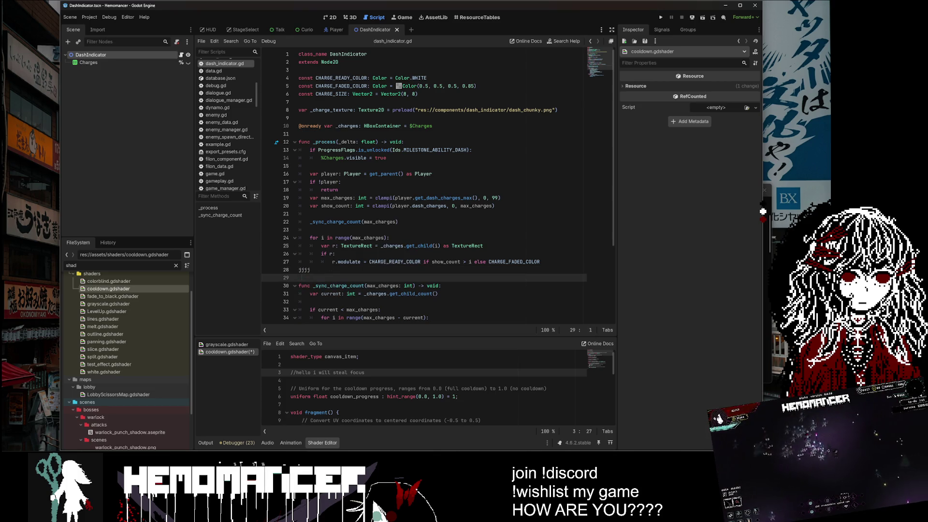
pyautogui.write('efwefw')
pyautogui.press('Return')
pyautogui.press('Return')
pyautogui.write('wef wef')
pyautogui.press('Return')
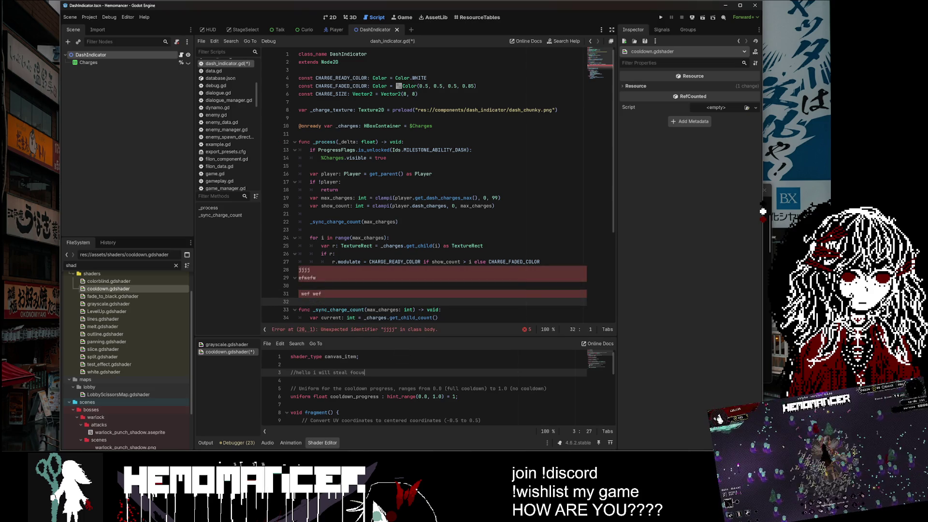
pyautogui.write('gh')
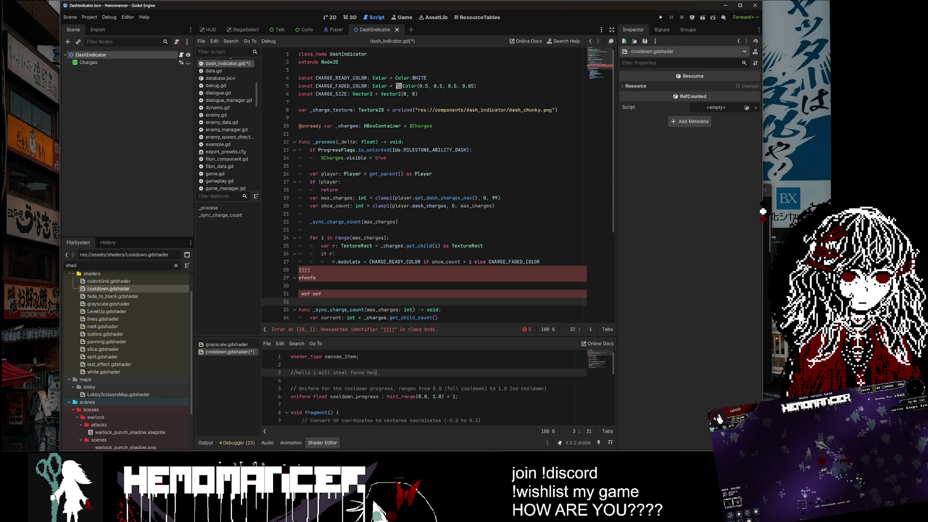
pyautogui.write('lo')
# Delete the junk test lines, including 'wegf wpekg', from the script.
pyautogui.moveTo(321, 295)
pyautogui.mouseDown()
pyautogui.moveTo(290, 290)
pyautogui.moveTo(269, 268)
pyautogui.moveTo(297, 285)
pyautogui.moveTo(299, 270)
pyautogui.mouseUp()
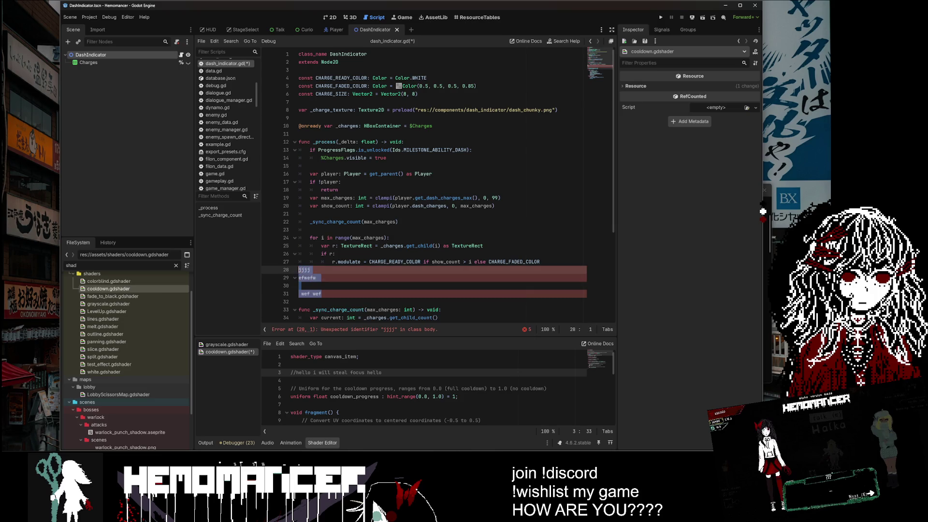
pyautogui.press('BackSpace')
pyautogui.press('Tab')
pyautogui.write('wegf wpekg')
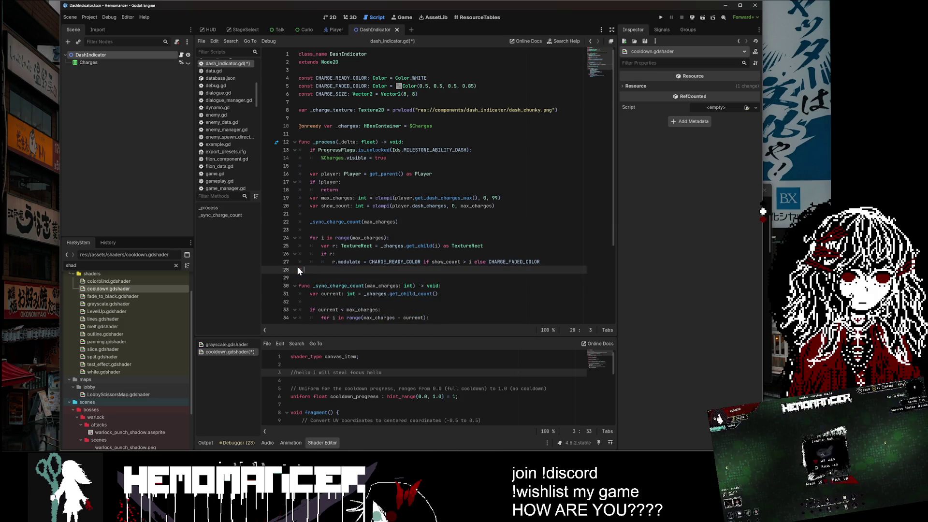
pyautogui.press('BackSpace')
pyautogui.press('BackSpace')
pyautogui.press('BackSpace')
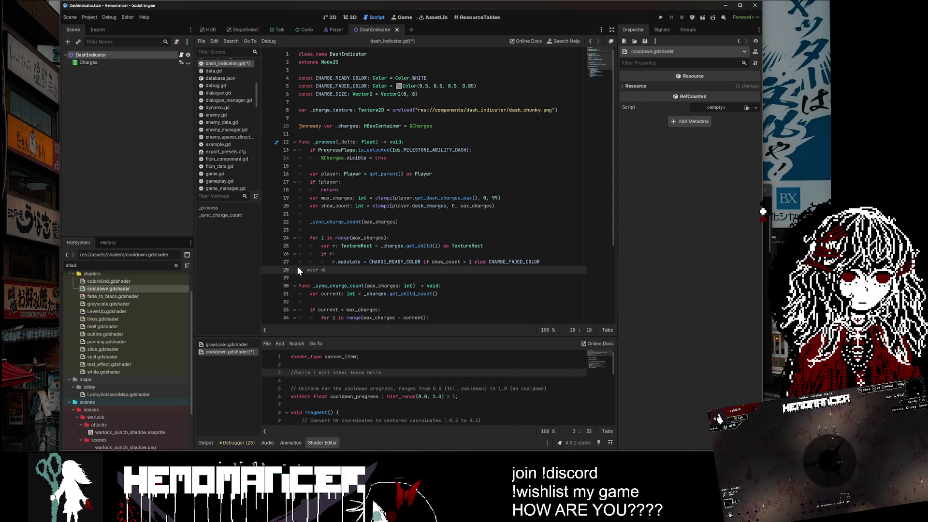
pyautogui.press('Up')
# Add test lines 'erg' and 'need to do something else?' near the top of the code.
pyautogui.press('Up')
pyautogui.press('Up')
pyautogui.press('Up')
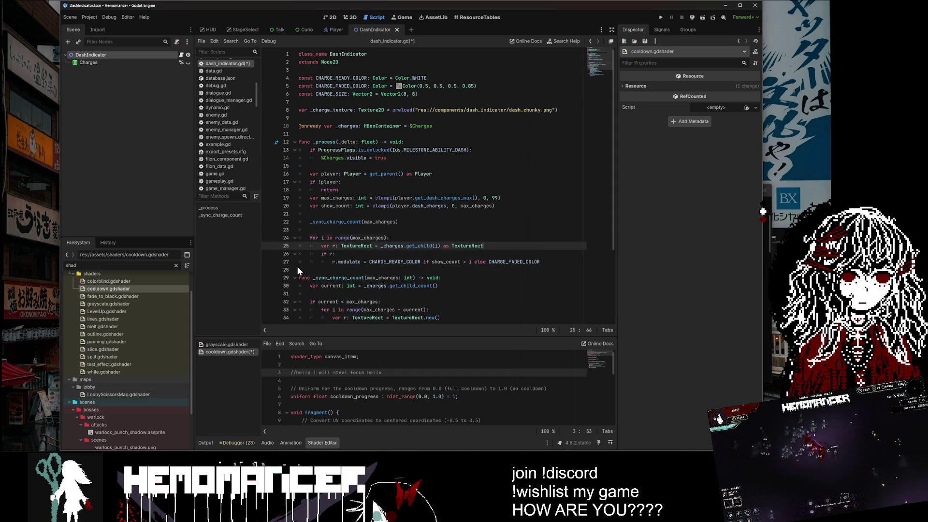
pyautogui.press('Return')
pyautogui.press('Return')
pyautogui.press('Up')
pyautogui.write('erg')
pyautogui.press('Return')
pyautogui.write('nee')
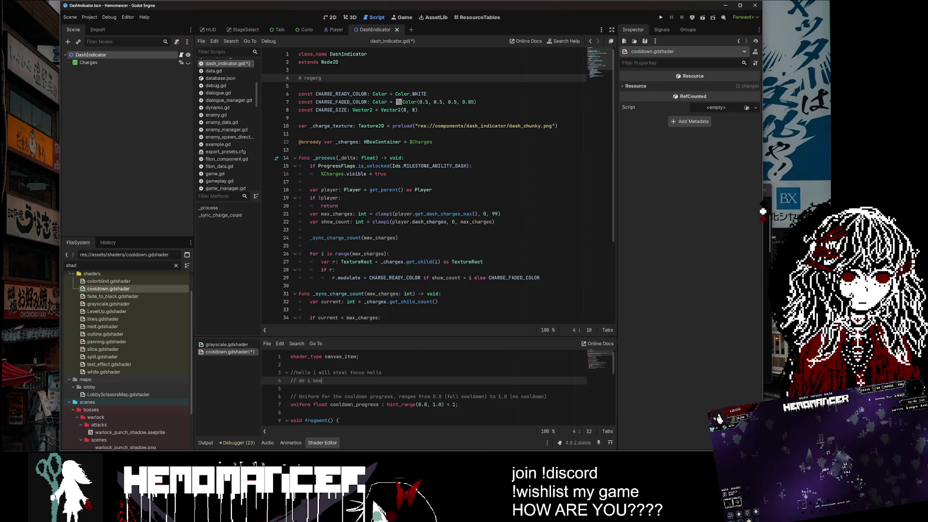
pyautogui.write('d to do something else?')
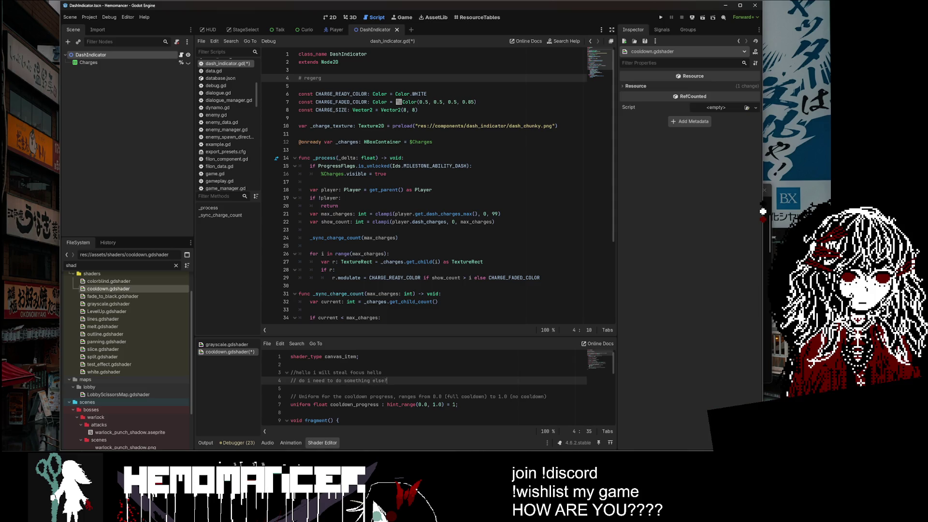
# Try code completion on script line 5, then append '..' to the line 4 comment.
pyautogui.click(299, 86)
pyautogui.hotkey('ctrl', 'space')
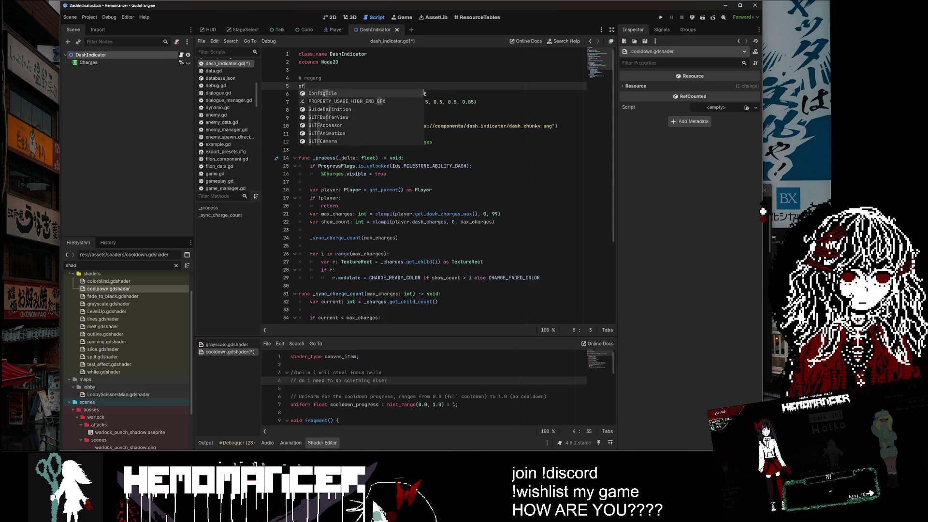
pyautogui.press('Escape')
pyautogui.click(323, 78)
pyautogui.write('..')
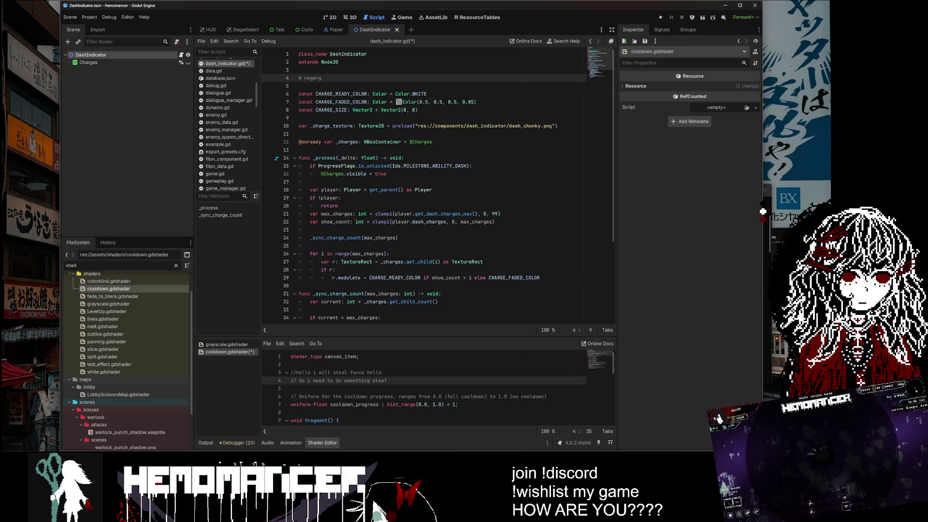
# Remove the test comment and its blank line from dash_indicator.gd and save the script.
pyautogui.click(327, 442)
pyautogui.write('fe')
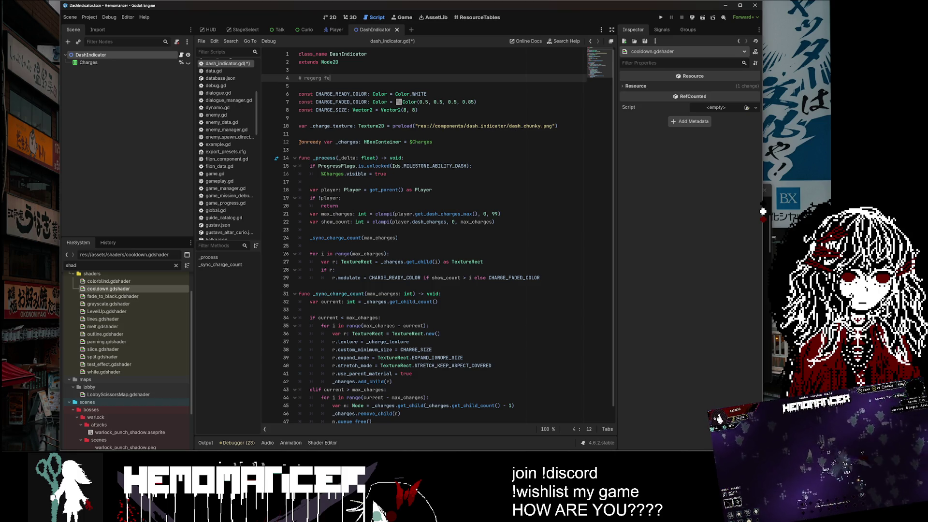
pyautogui.press('BackSpace')
pyautogui.press('BackSpace')
pyautogui.press('BackSpace')
pyautogui.press('Delete')
pyautogui.press('Delete')
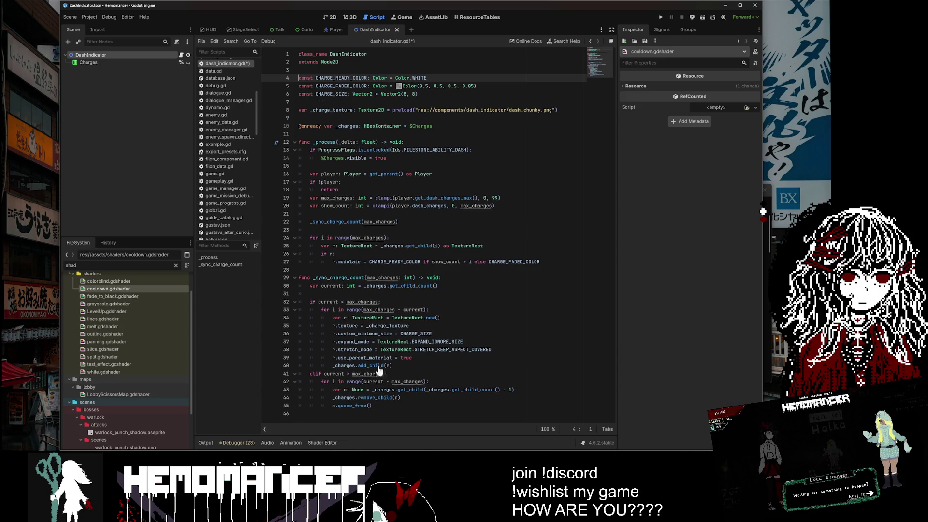
pyautogui.hotkey('ctrl', 's')
# Restore the shader panel and delete the test comment lines from cooldown.gdshader.
pyautogui.click(336, 442)
pyautogui.moveTo(389, 380); pyautogui.dragTo(290, 367)
pyautogui.press('Delete')
pyautogui.press('Delete')
pyautogui.rightClick(314, 443)
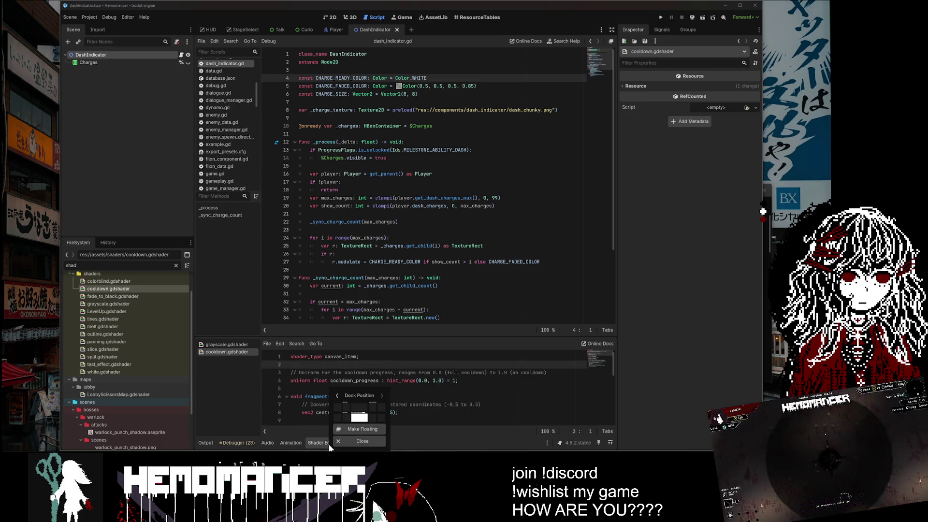
# Close the Shader Editor panel and the DashIndicator scene tab.
pyautogui.click(347, 441)
pyautogui.click(339, 61)
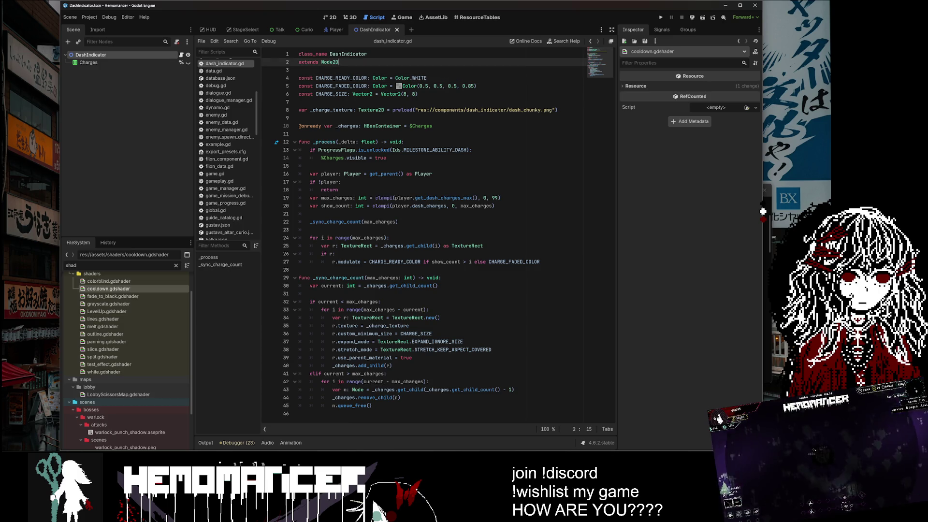
pyautogui.click(763, 211)
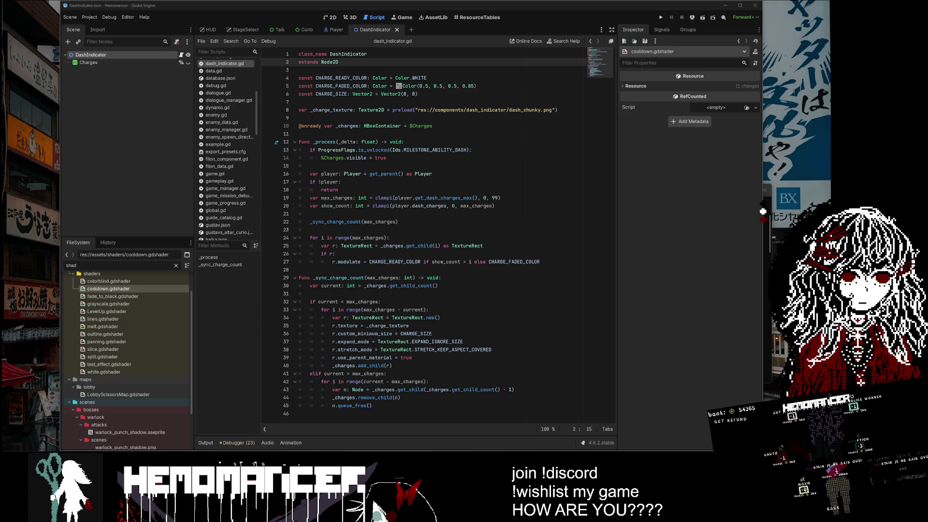
pyautogui.middleClick(368, 27)
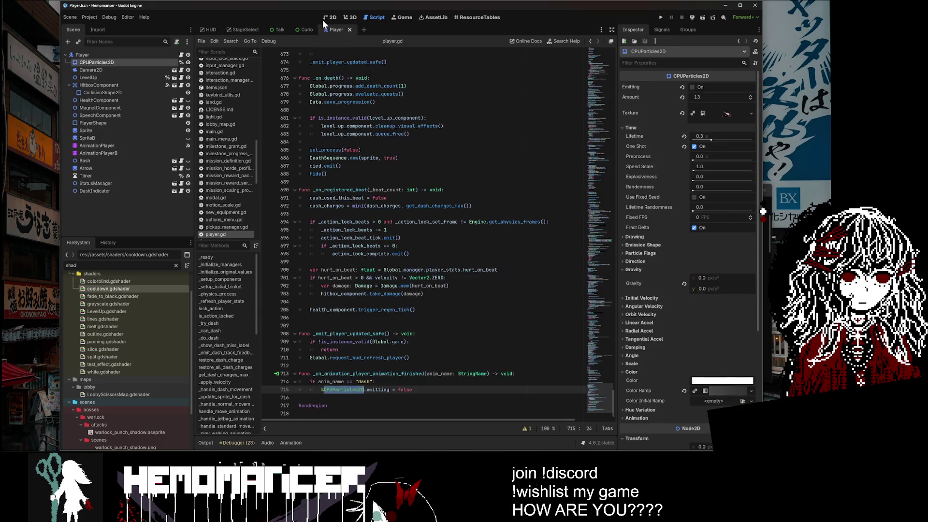
# Switch to the Player scene, save it, and show the player.gd script.
pyautogui.click(324, 19)
pyautogui.hotkey('ctrl', 's')
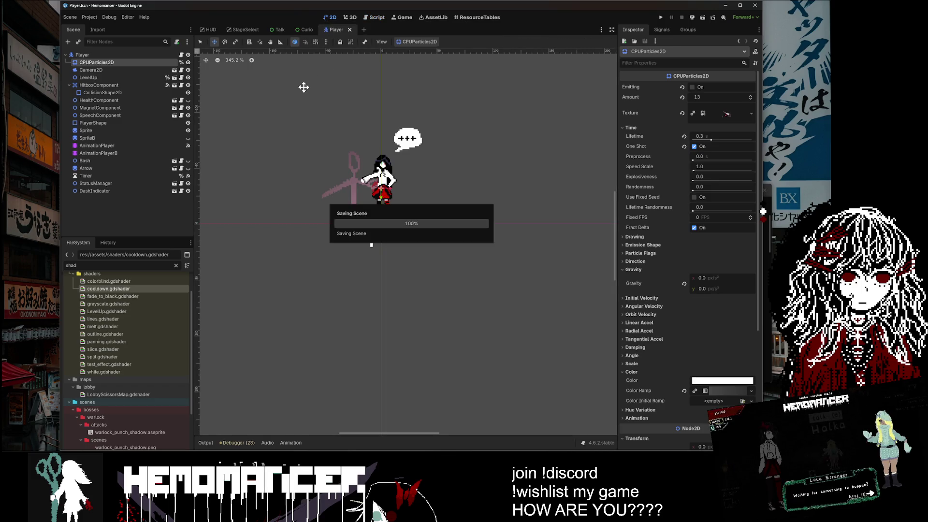
pyautogui.click(181, 55)
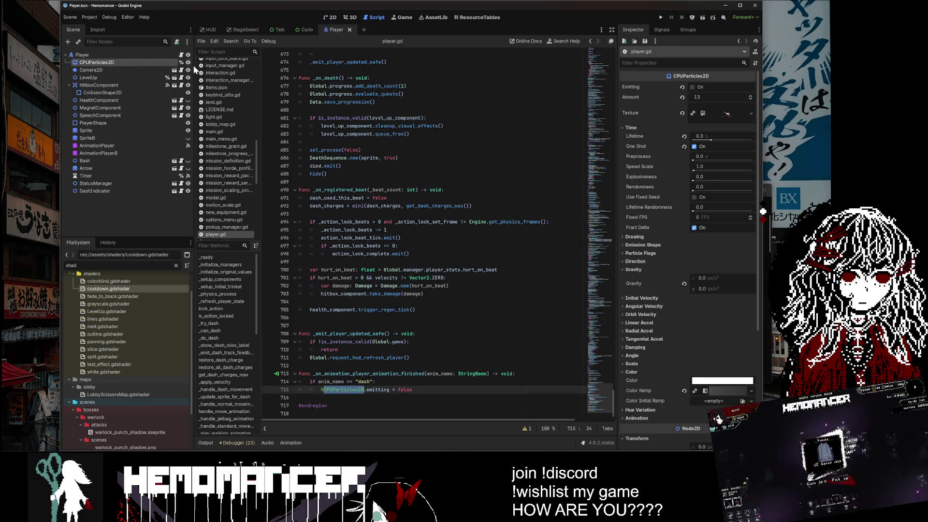
pyautogui.click(338, 182)
pyautogui.hotkey('ctrl', 's')
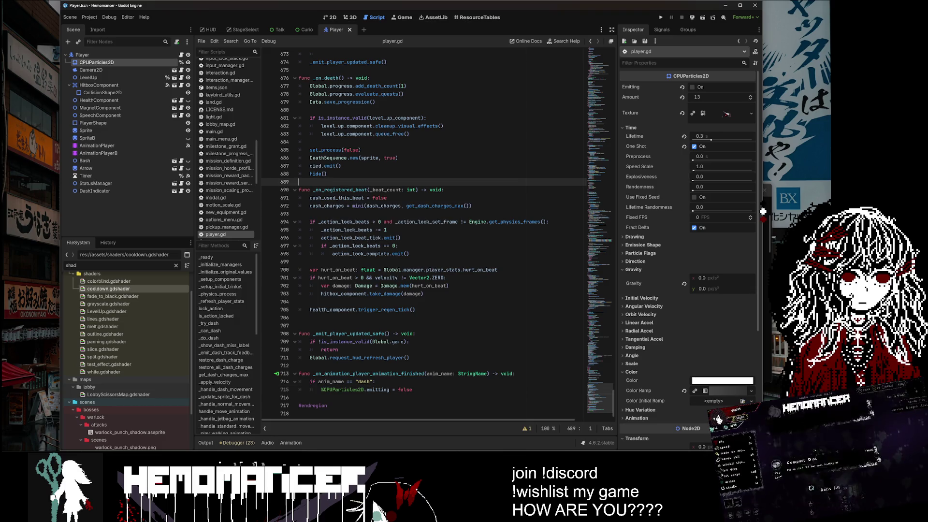
# Examine the dash handler on lines 714-715 that stops the particles emitting.
pyautogui.moveTo(412, 390); pyautogui.dragTo(320, 390)
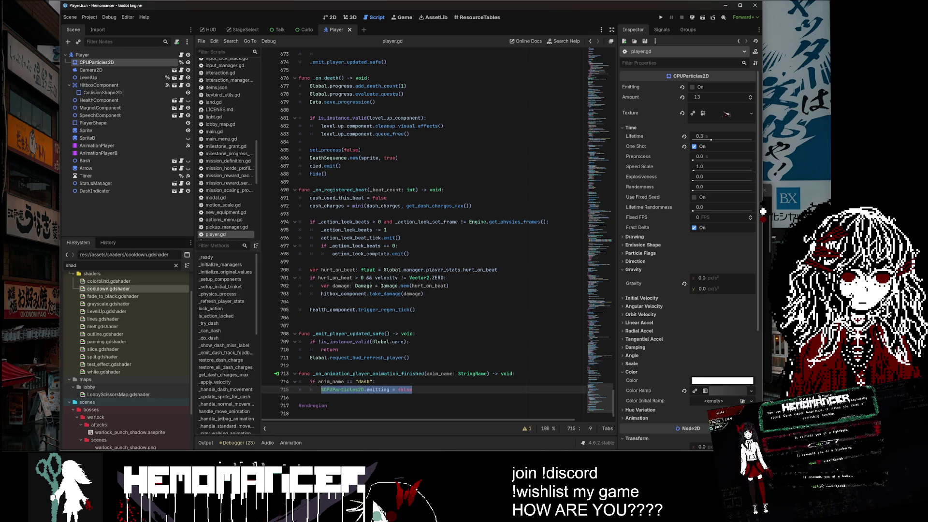
pyautogui.click(343, 389)
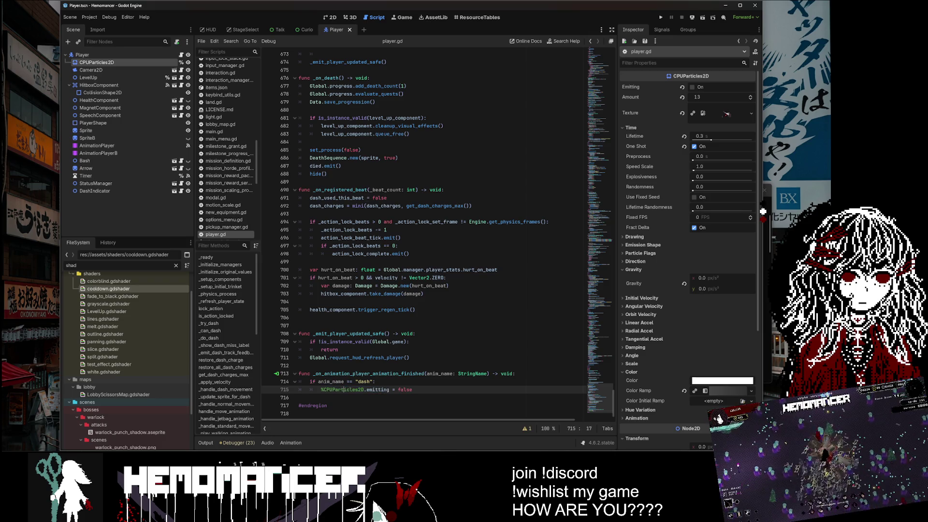
pyautogui.moveTo(310, 381); pyautogui.dragTo(347, 382)
pyautogui.click(412, 389)
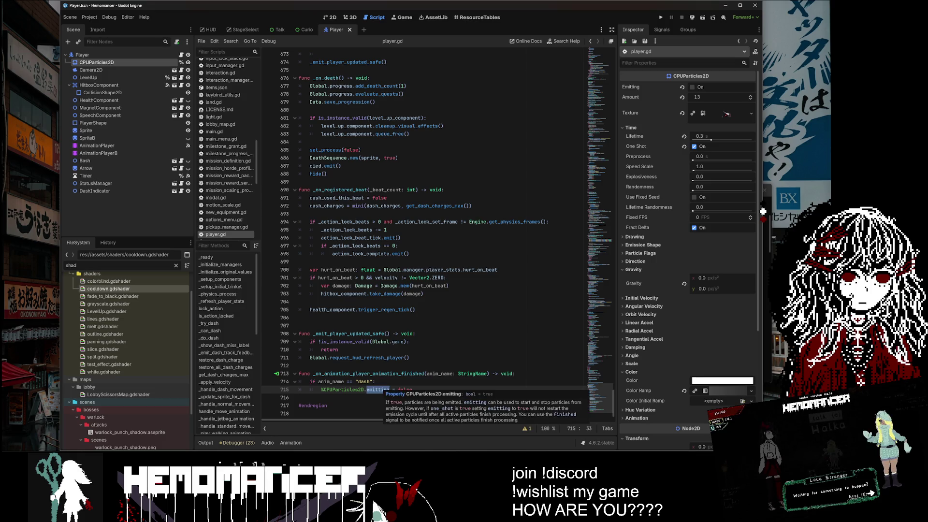
pyautogui.click(370, 381)
pyautogui.click(389, 390)
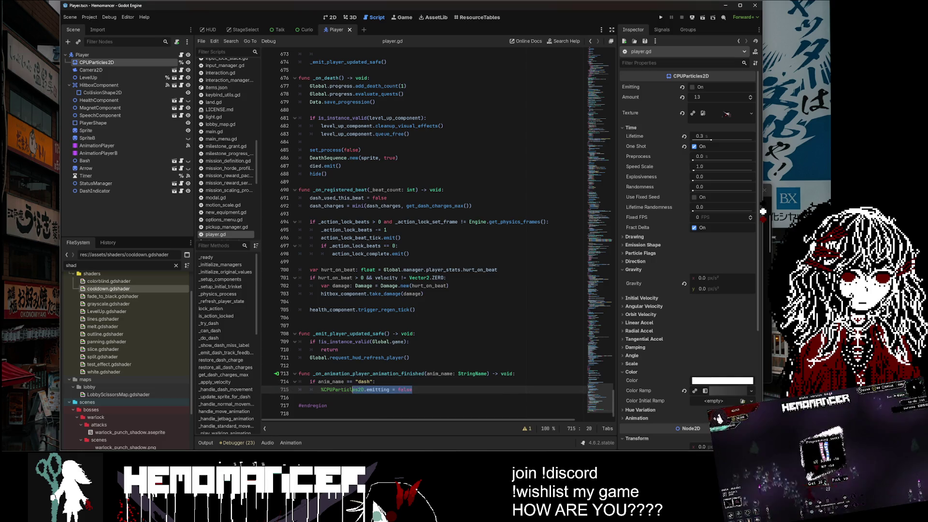
# Search for CPUParticles2D, go to the emitting = true code on lines 207-208, and run the game.
pyautogui.doubleClick(352, 390)
pyautogui.hotkey('ctrl', 'f')
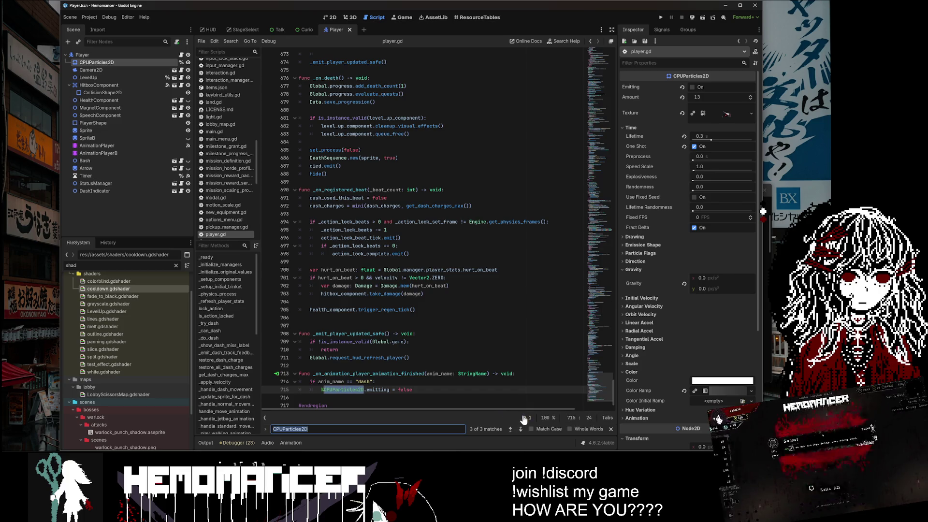
pyautogui.click(508, 428)
pyautogui.click(509, 428)
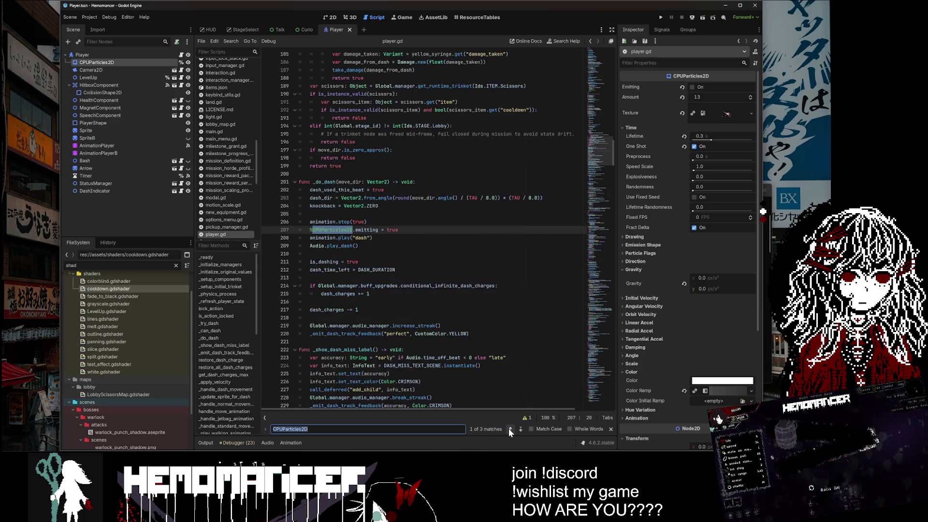
pyautogui.click(330, 229)
pyautogui.click(371, 237)
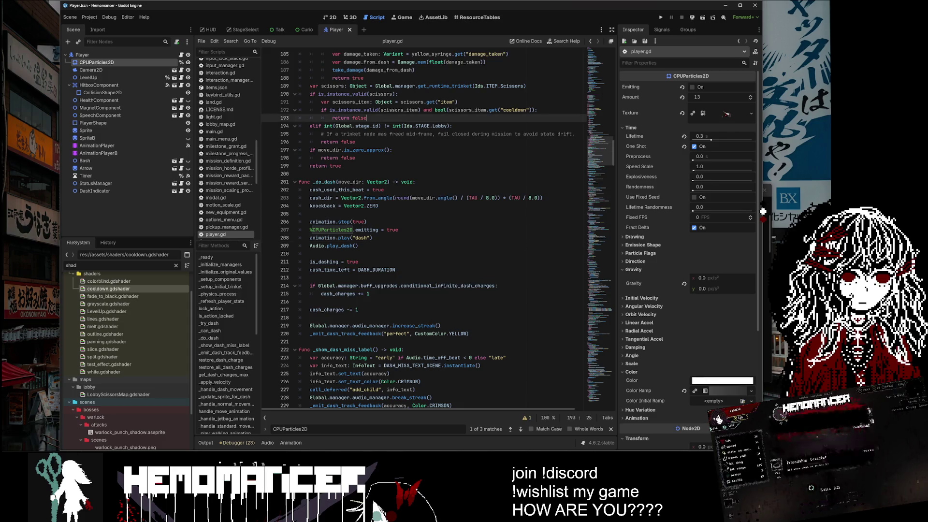
pyautogui.press('F5')
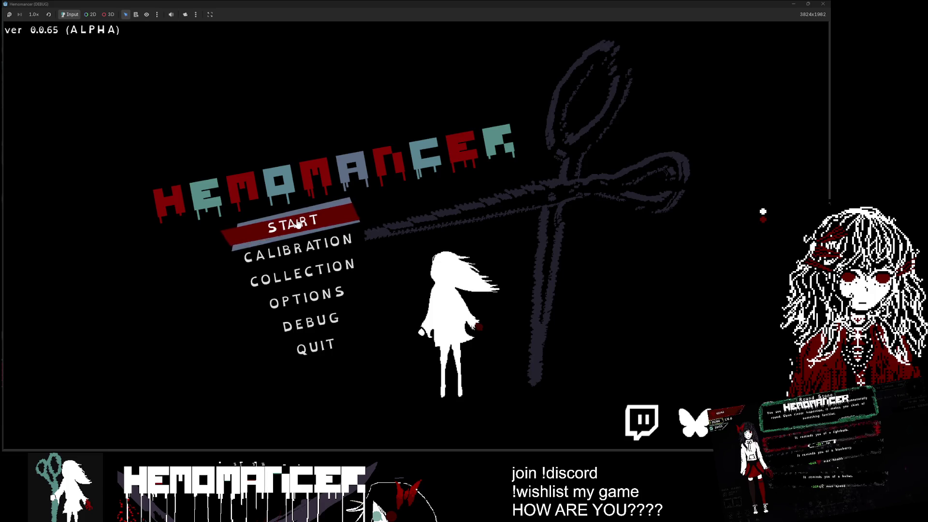
# Start a new game, reach the signpost, and embark on the Cheag Amar mission.
pyautogui.click(298, 224)
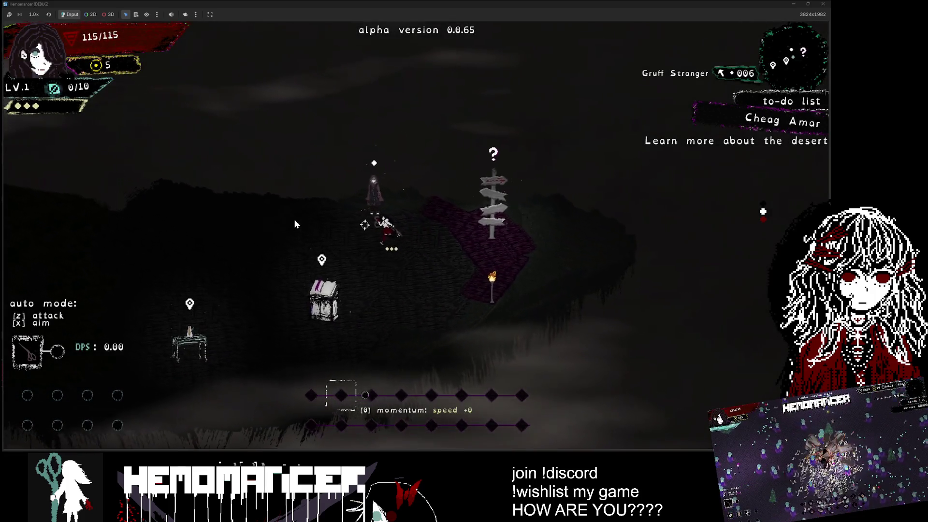
pyautogui.press('a')
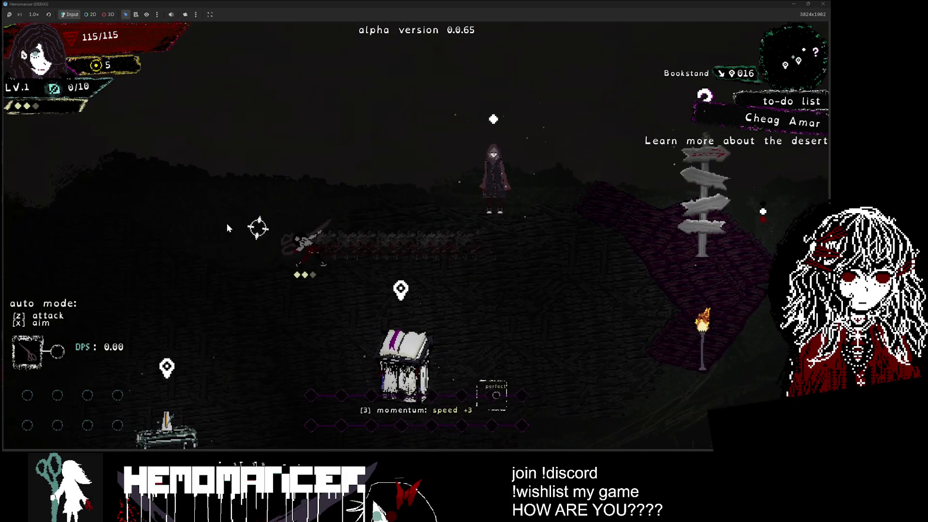
pyautogui.press('d')
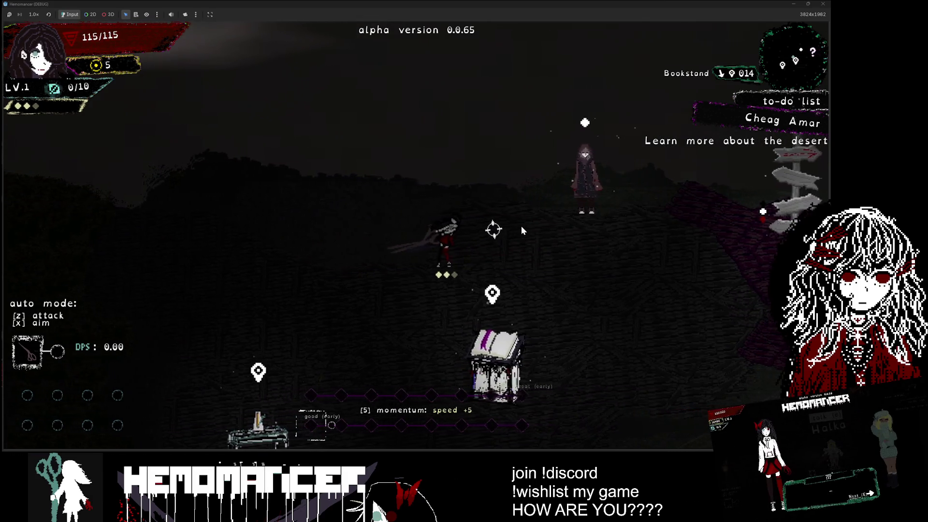
pyautogui.press('d')
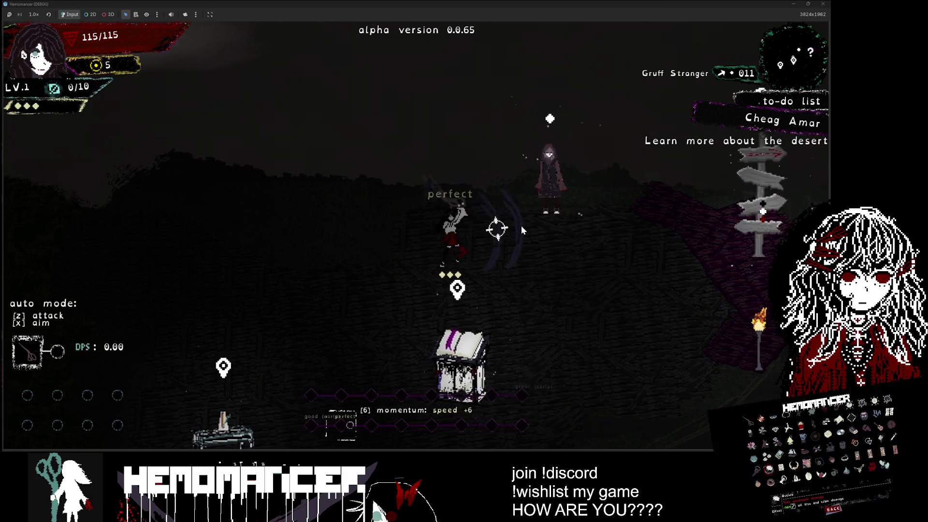
pyautogui.press('e')
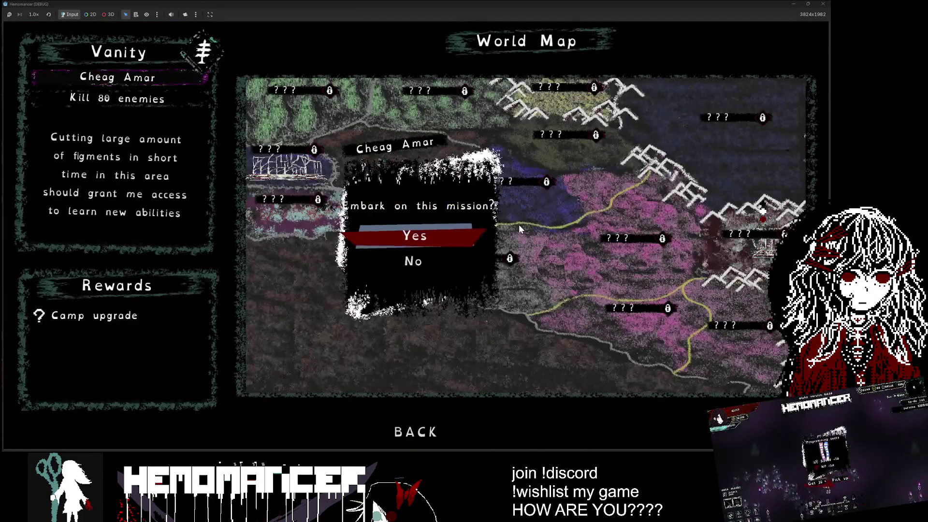
pyautogui.press('e')
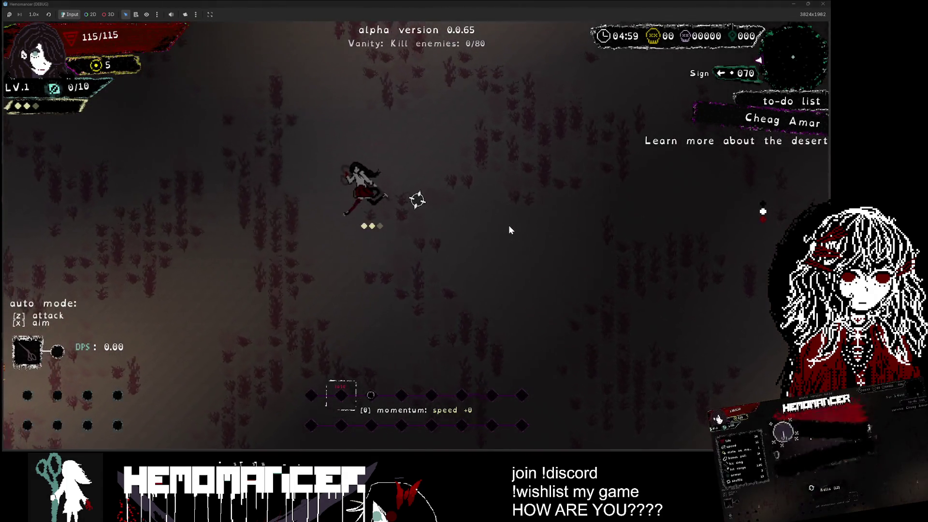
pyautogui.press('d')
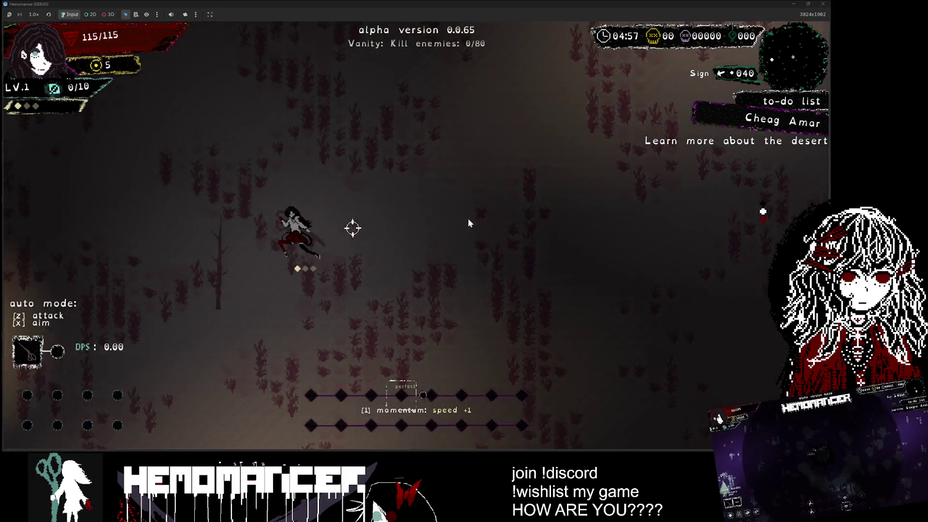
pyautogui.press('d')
pyautogui.press('d')
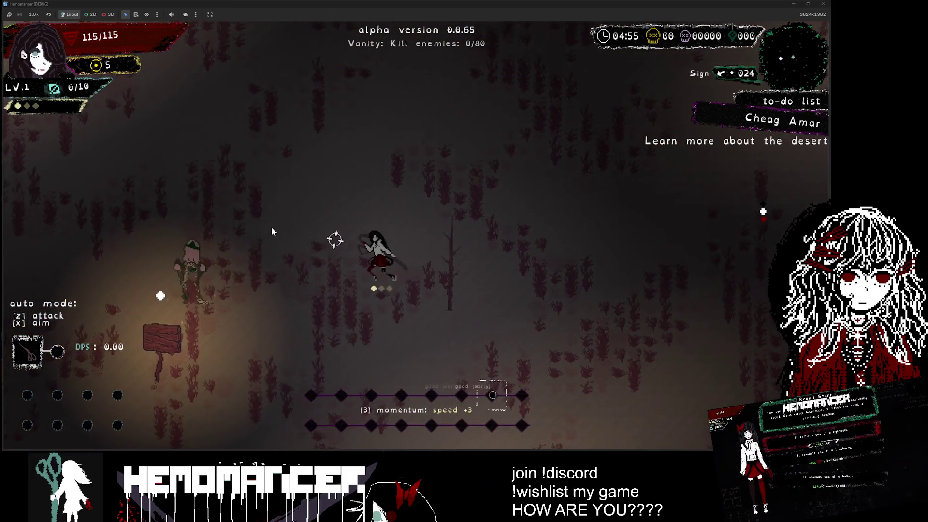
pyautogui.press('d')
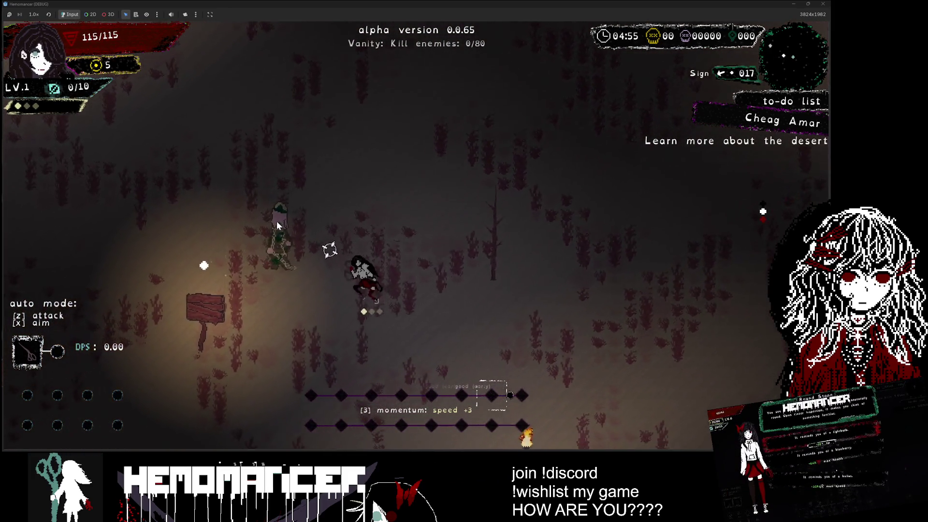
pyautogui.press('e')
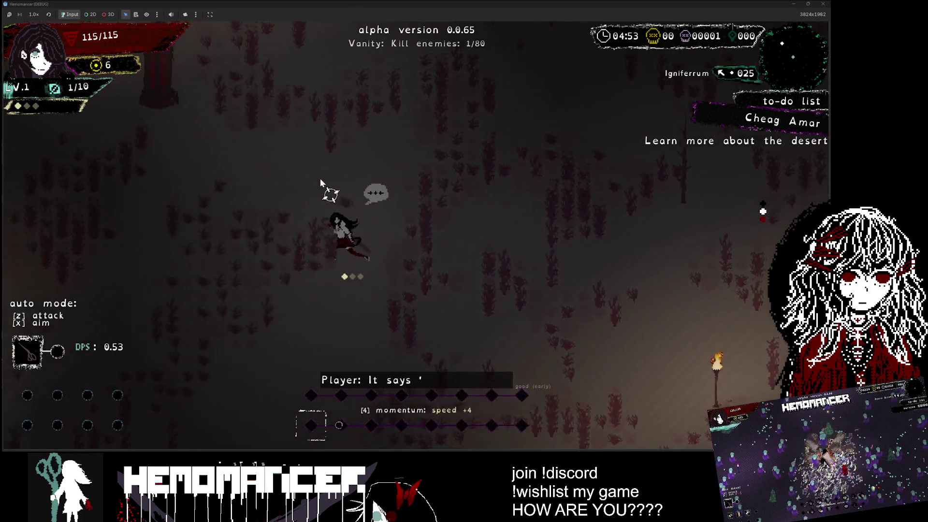
pyautogui.press('d')
pyautogui.press('d')
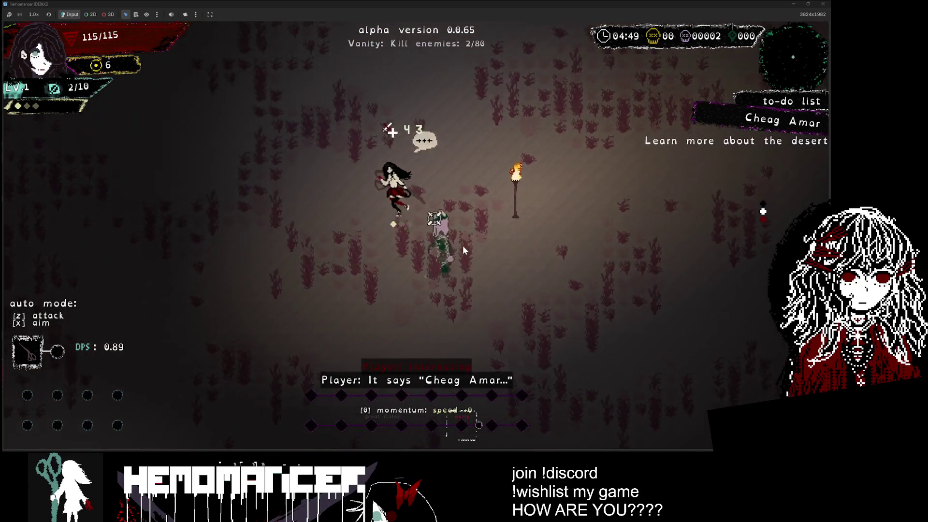
# Dash into the enemy crowds and cut them down while moving right across the field.
pyautogui.press('d')
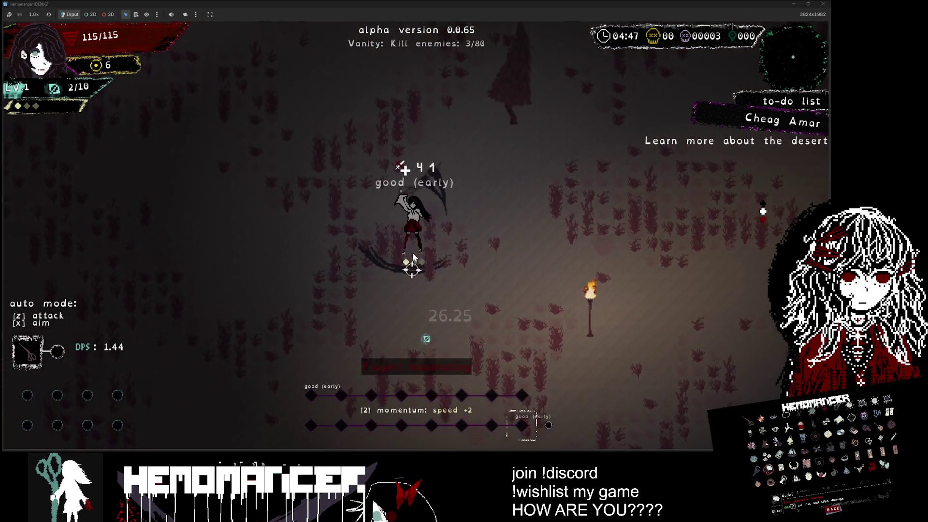
pyautogui.press('d')
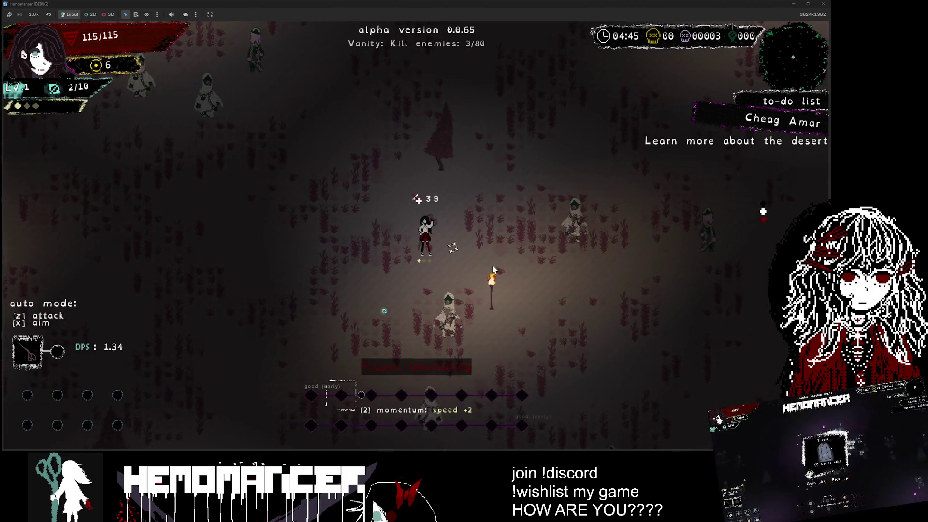
pyautogui.press('d')
pyautogui.press('d')
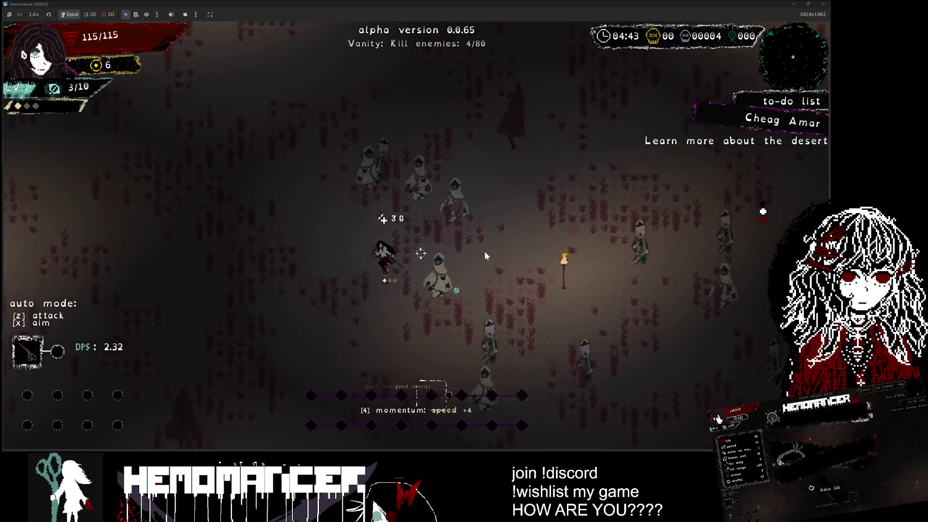
pyautogui.press('d')
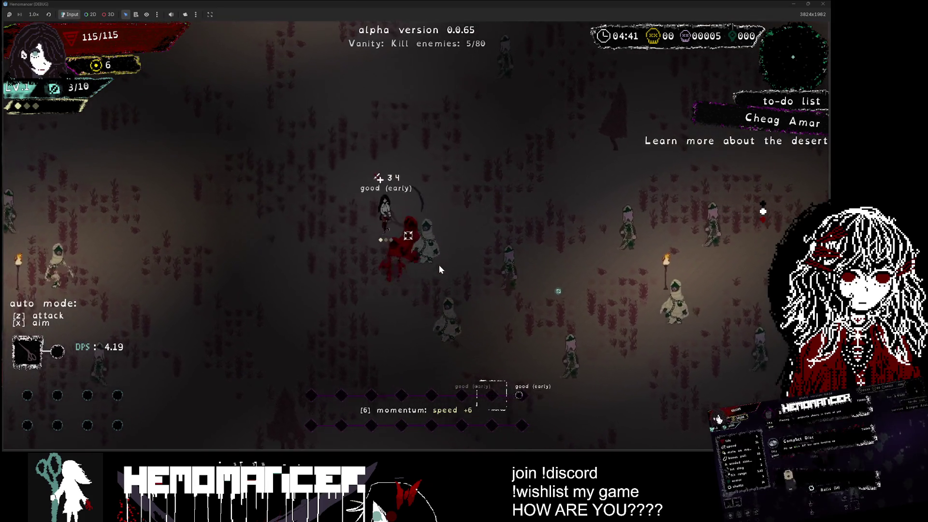
pyautogui.press('d')
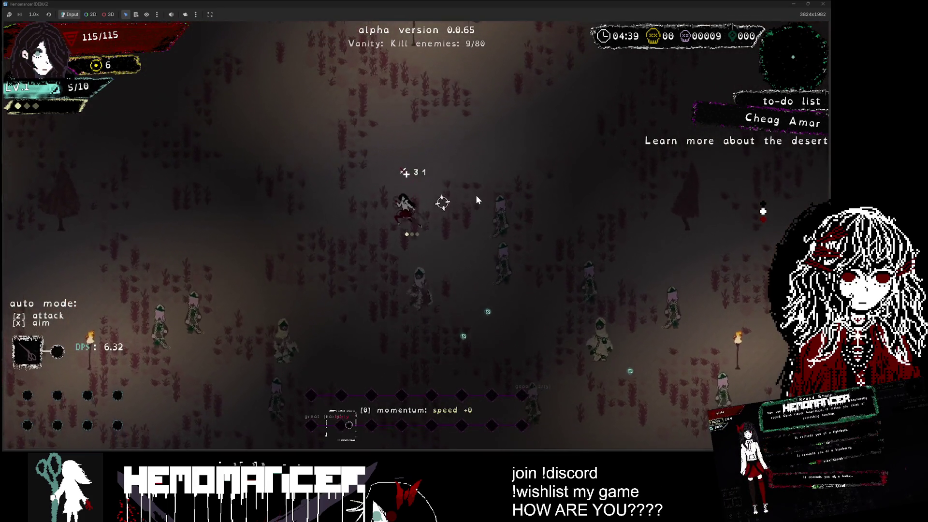
pyautogui.press('d')
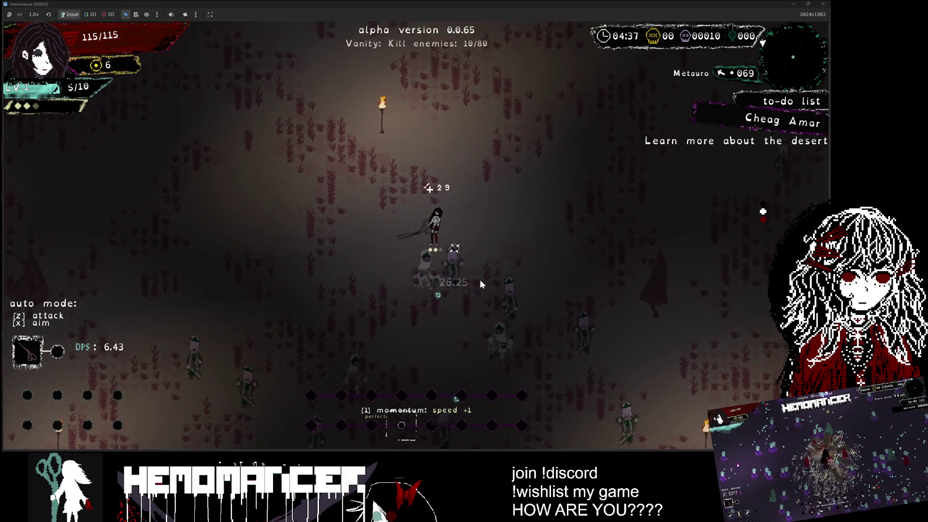
pyautogui.press('d')
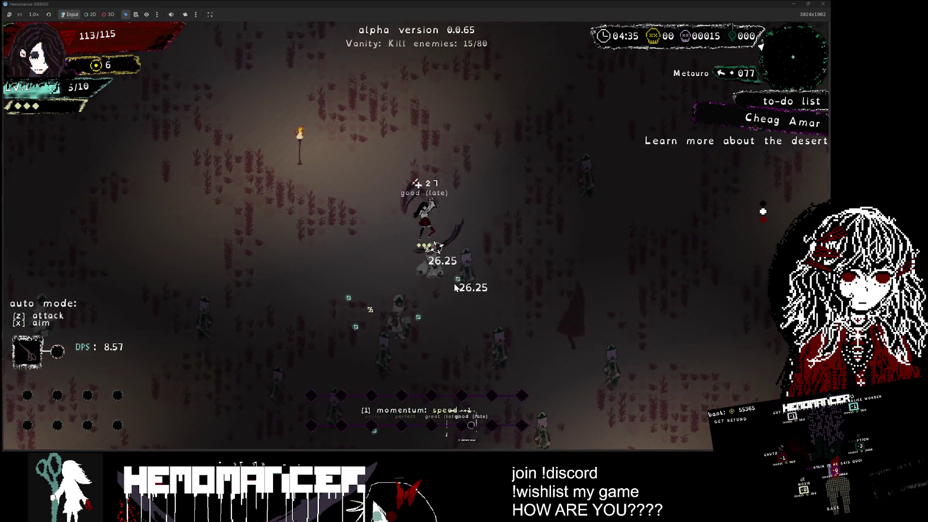
pyautogui.press('d')
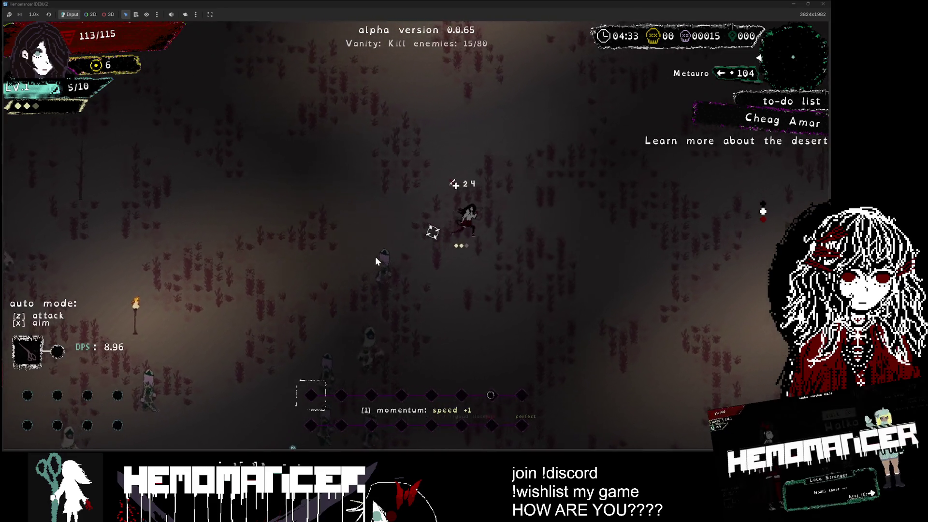
pyautogui.press('d')
pyautogui.press('d')
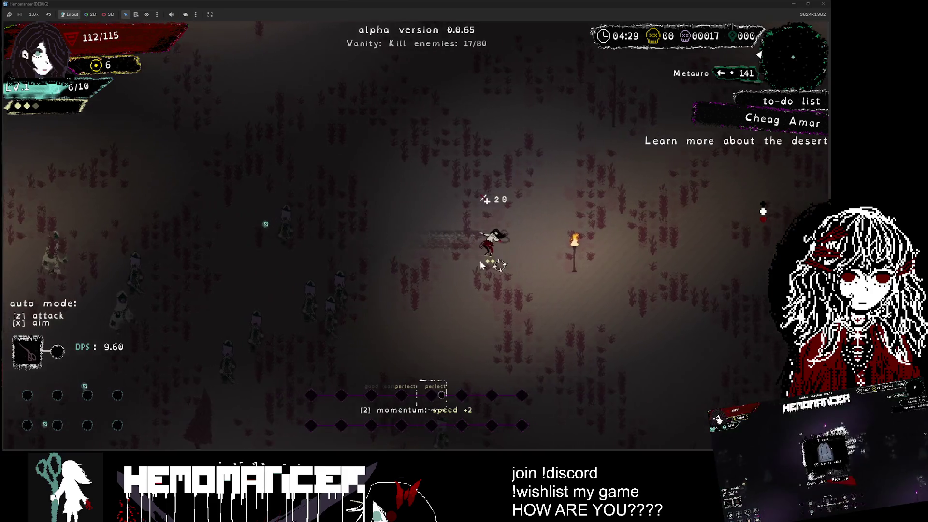
pyautogui.press('d')
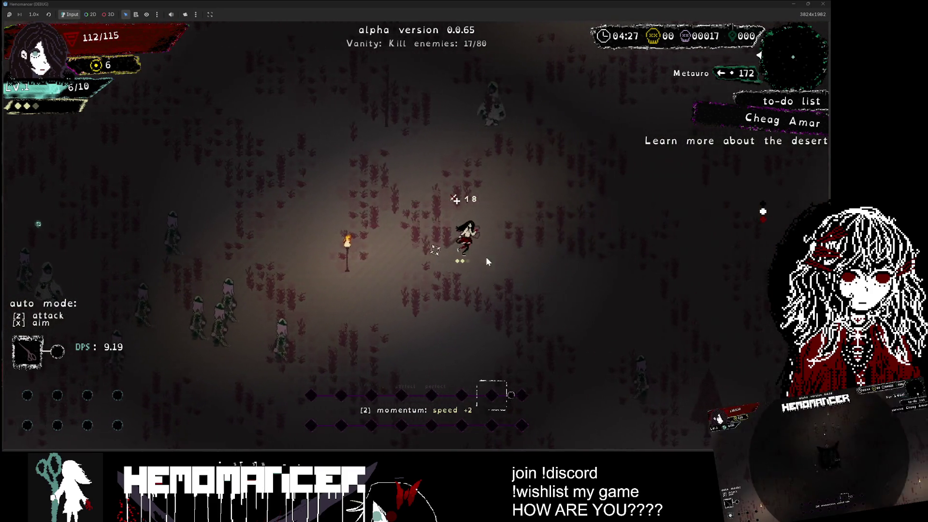
pyautogui.press('d')
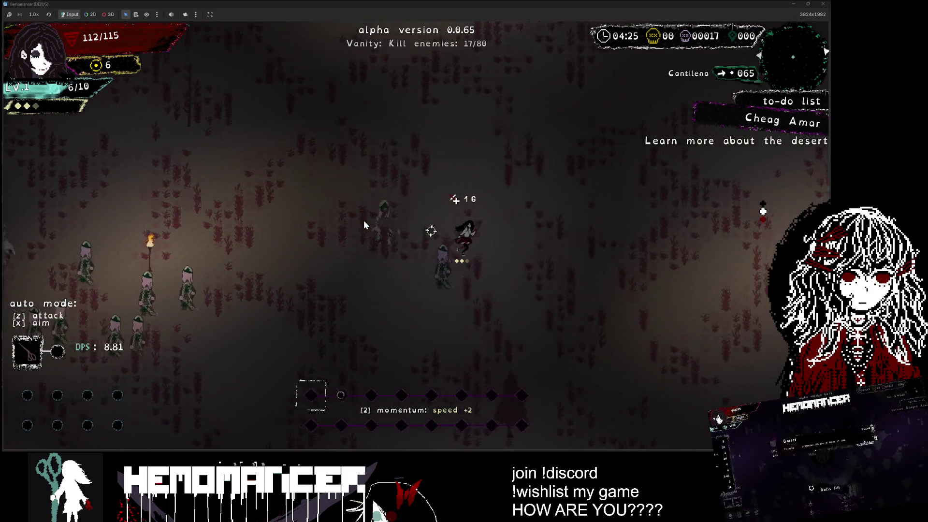
pyautogui.press('d')
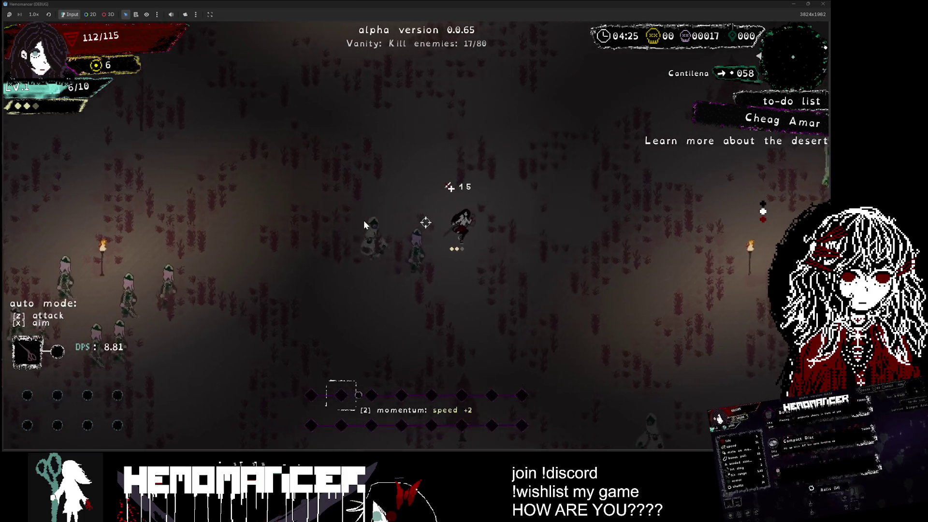
# Keep moving up the field slashing enemies to 24/80 kills, then switch back to Godot.
pyautogui.press('w')
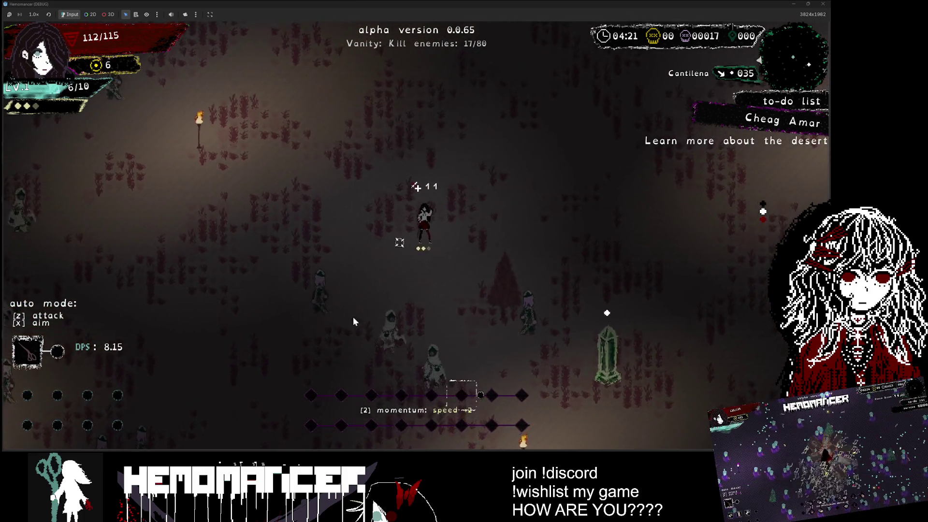
pyautogui.press('w')
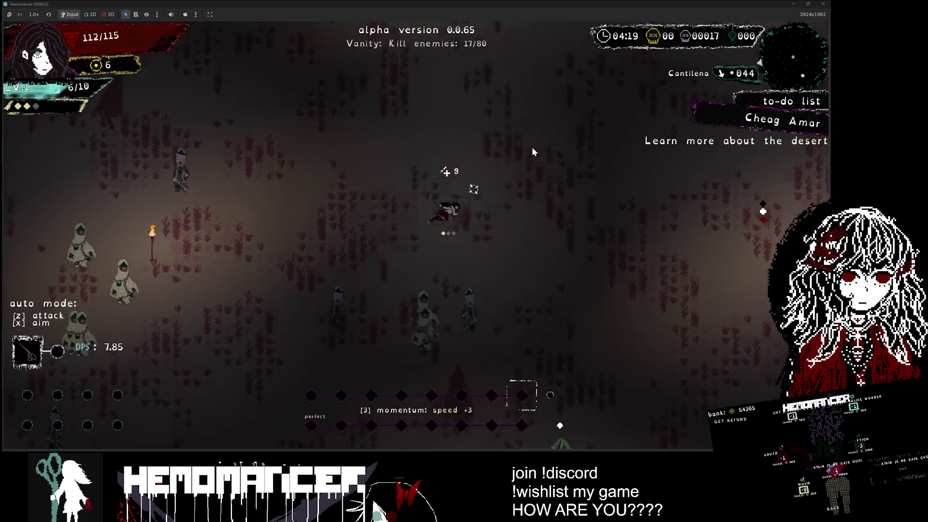
pyautogui.press('w')
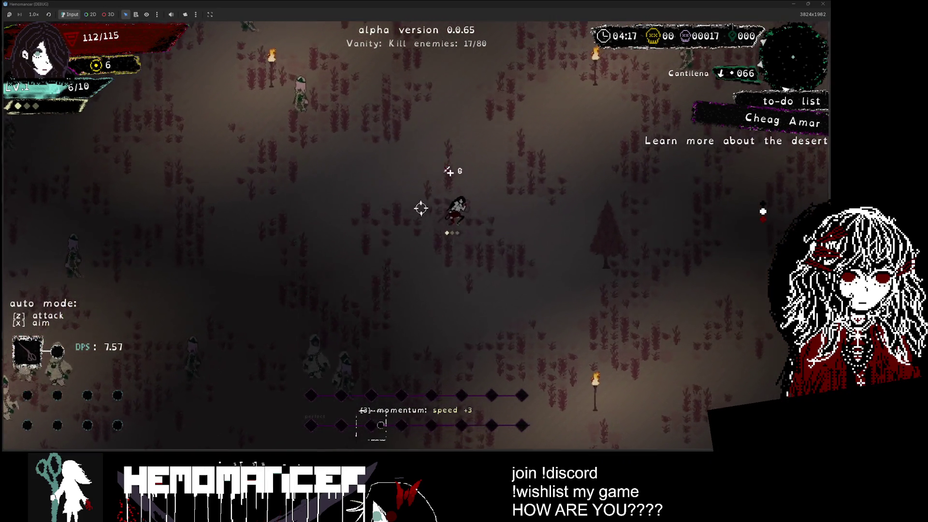
pyautogui.press('w')
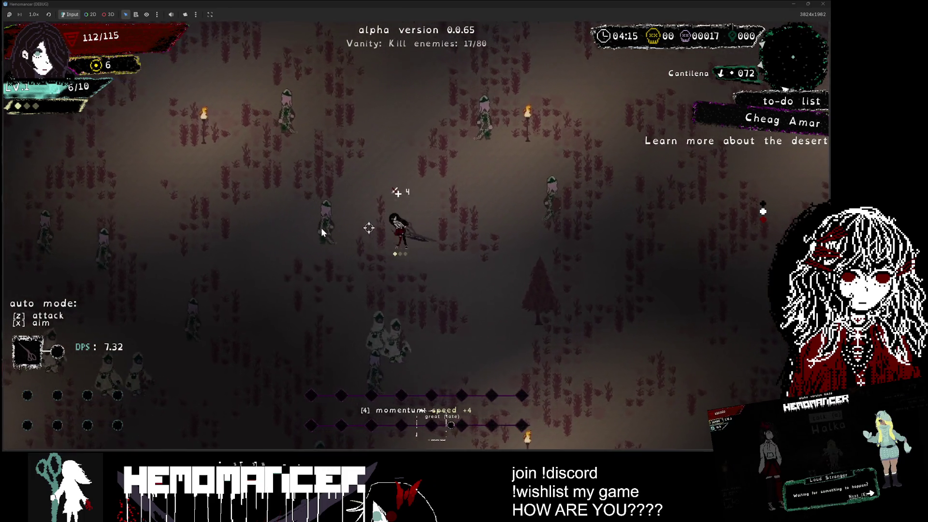
pyautogui.press('w')
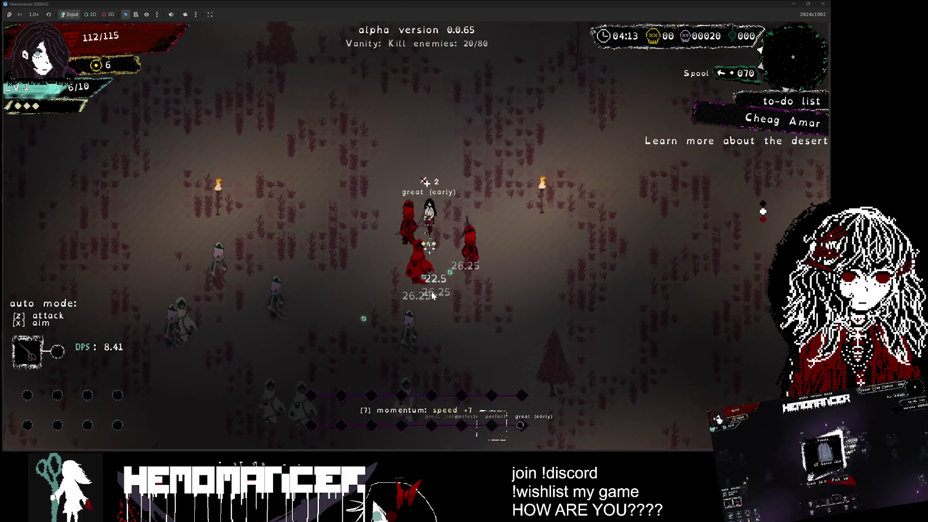
pyautogui.press('w')
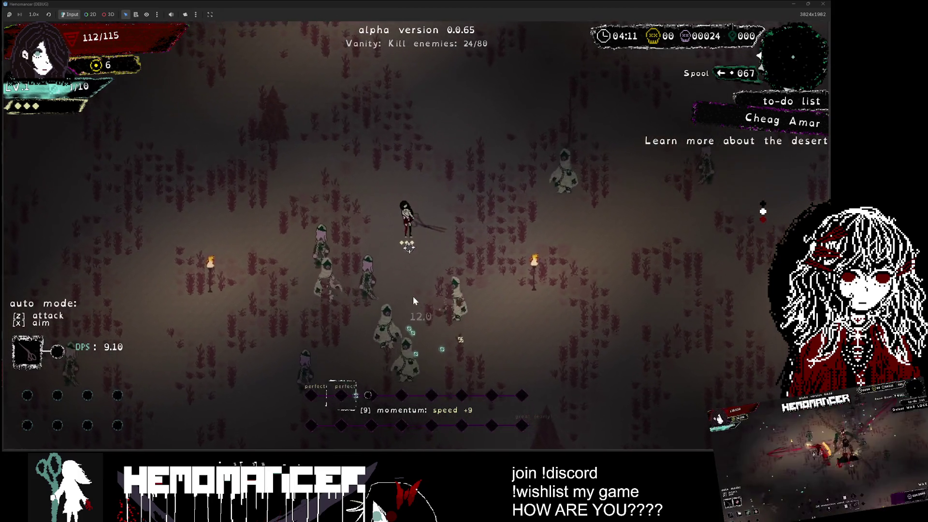
pyautogui.hotkey('alt', 'Tab')
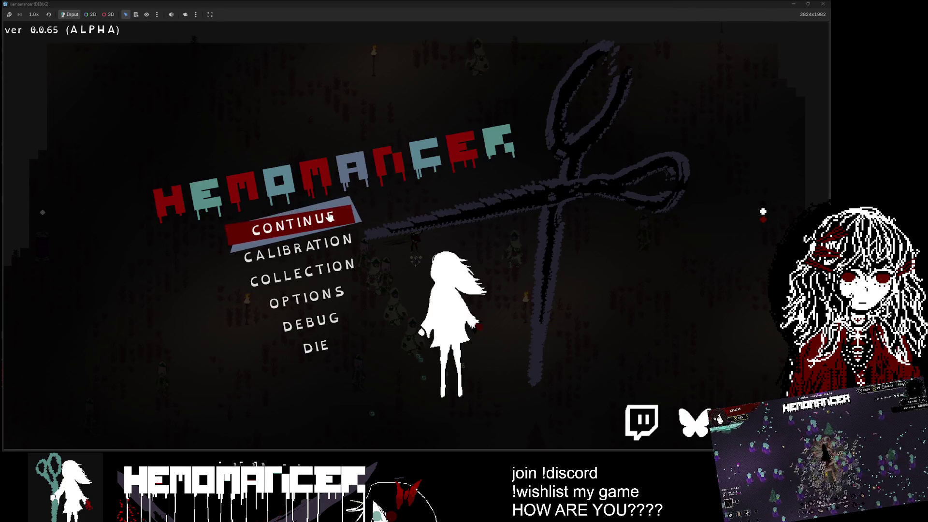
# Continue the saved run and travel up-left into the Ventisonans area.
pyautogui.click(329, 217)
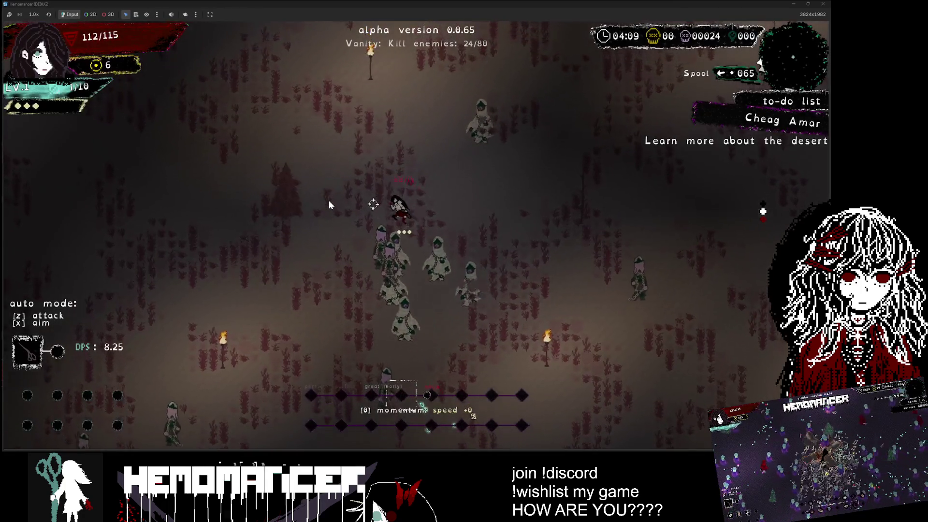
pyautogui.press('w')
pyautogui.press('a')
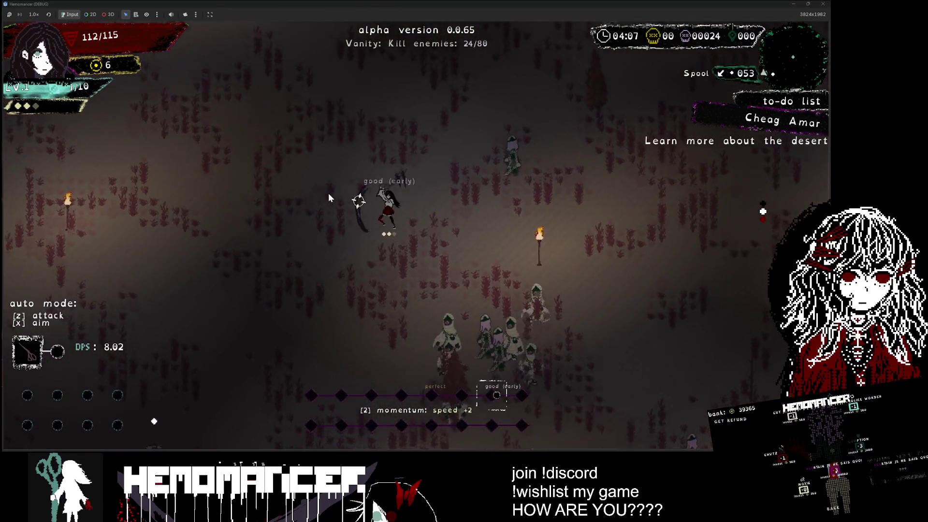
pyautogui.press('w')
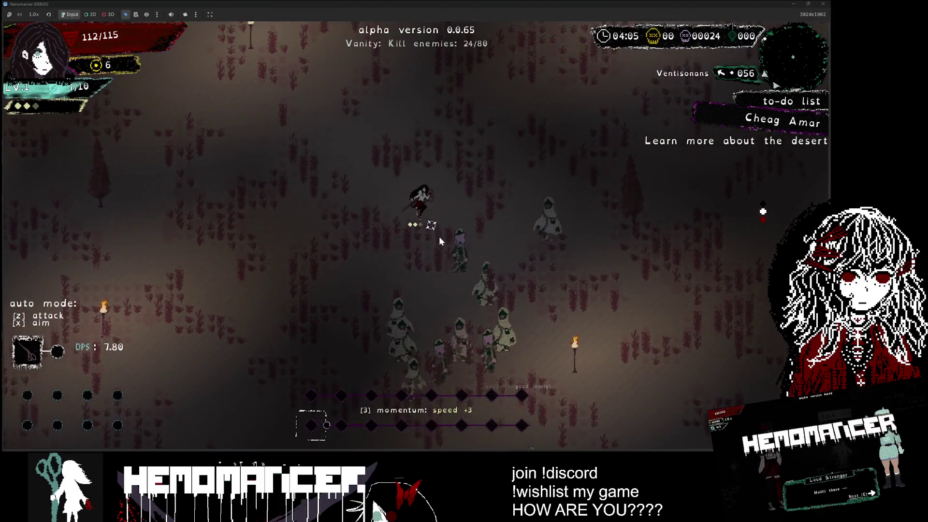
pyautogui.press('w')
pyautogui.press('a')
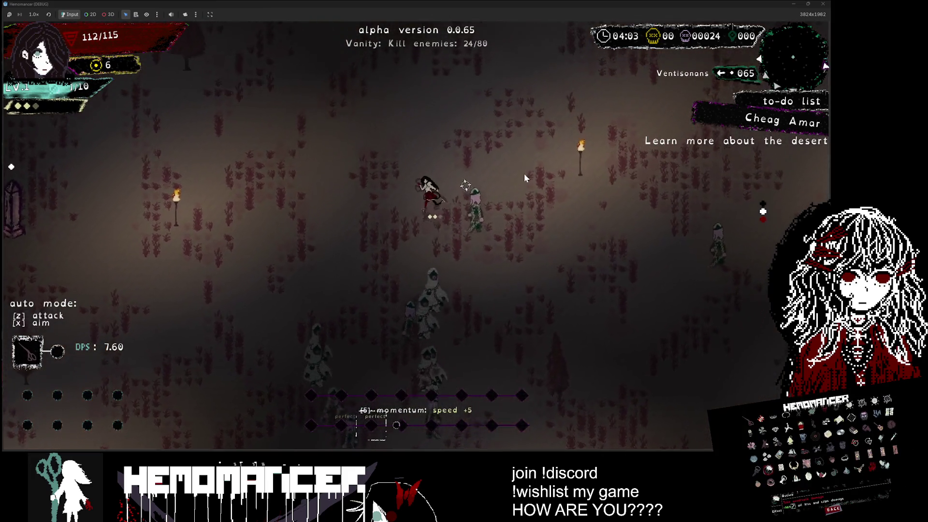
pyautogui.press('w')
pyautogui.press('a')
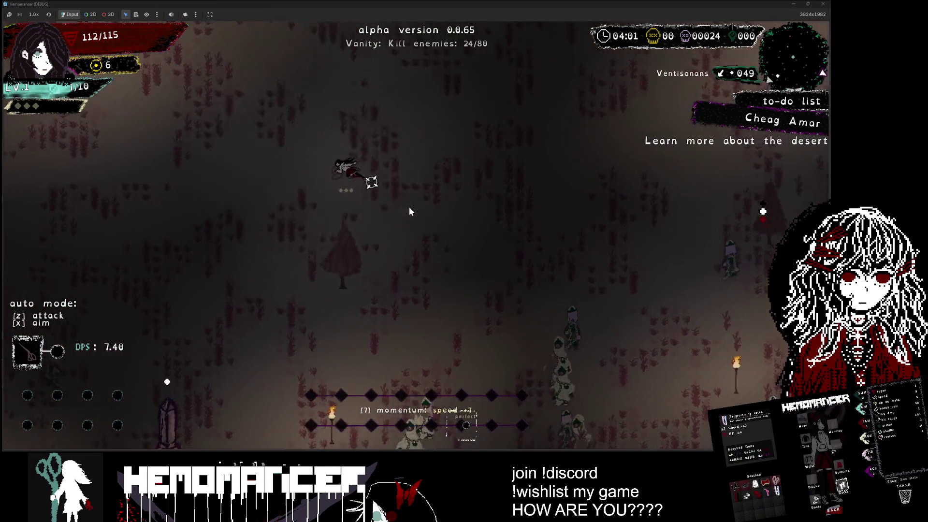
pyautogui.press('w')
pyautogui.press('a')
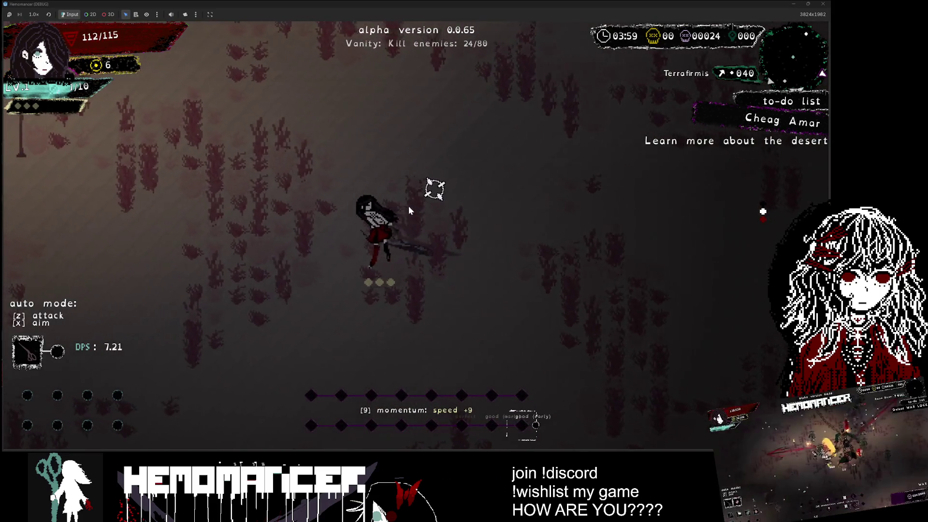
pyautogui.press('a')
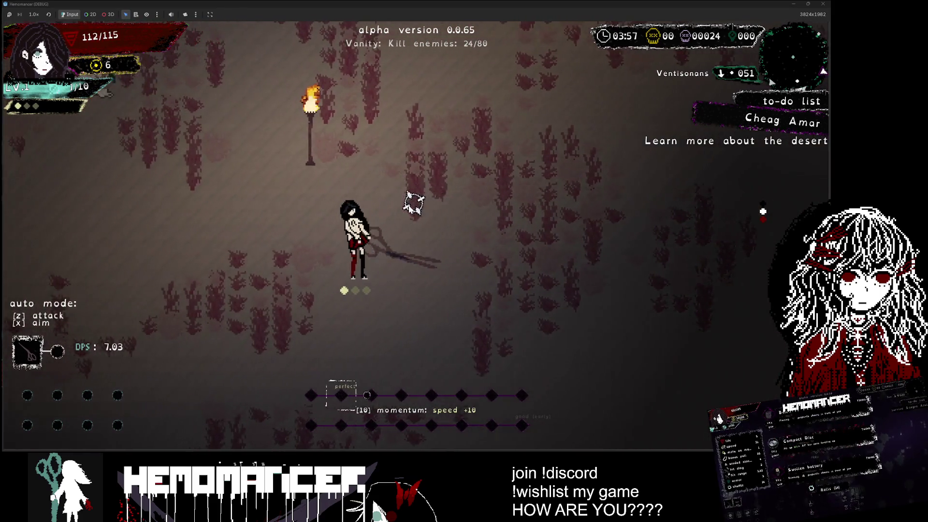
# Fight the hooded enemies up to 27/80 kills and accept the level-up item.
pyautogui.press('d')
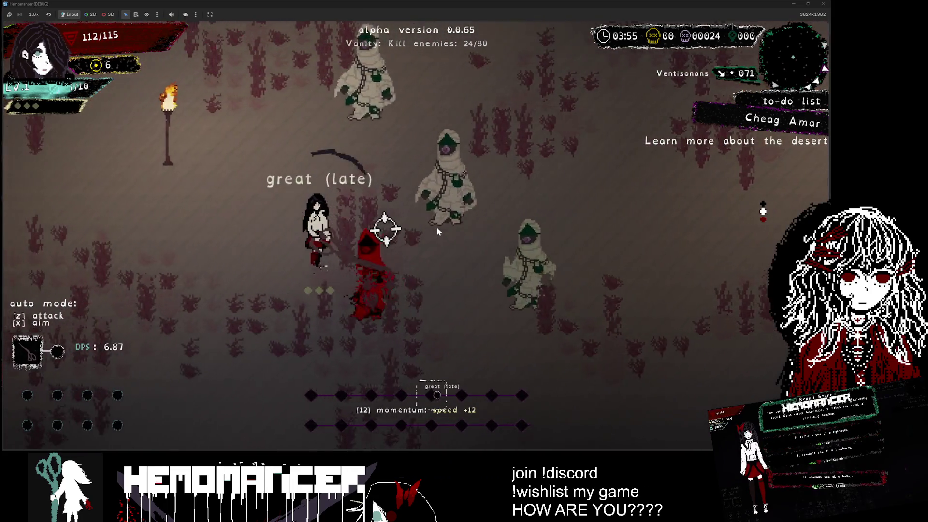
pyautogui.press('a')
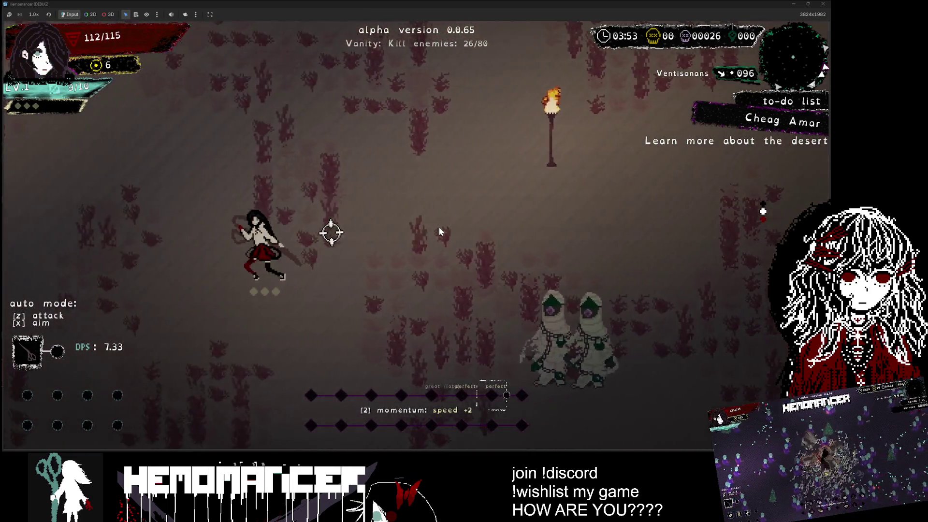
pyautogui.press('w')
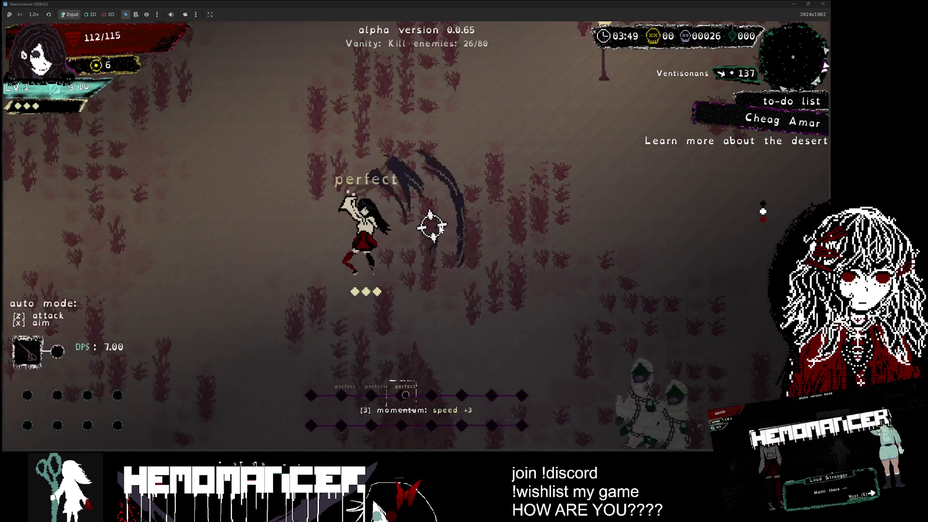
pyautogui.press('a')
pyautogui.press('d')
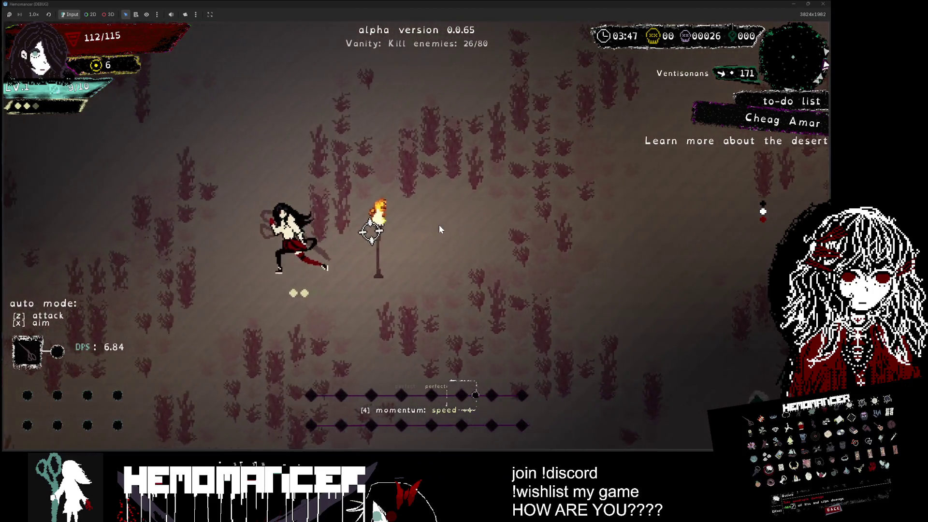
pyautogui.press('s')
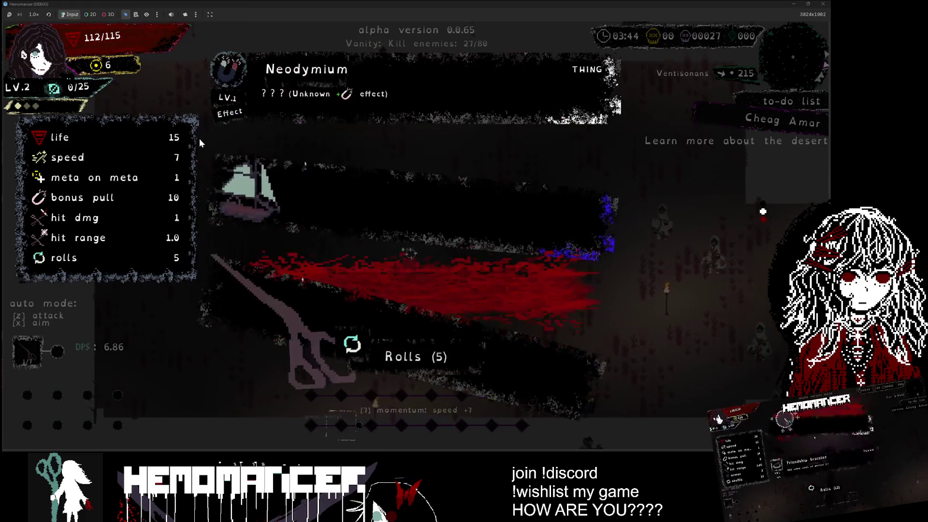
pyautogui.click(356, 177)
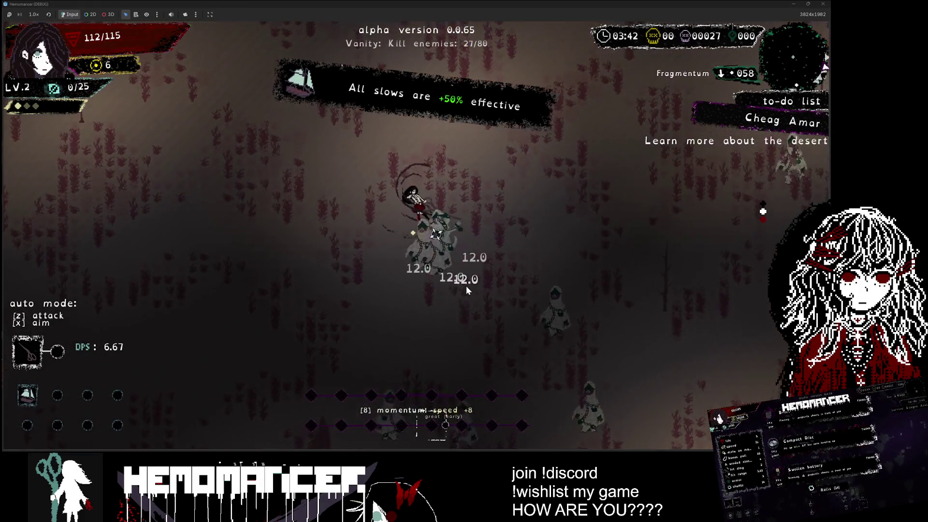
# Fight up and to the right through the hooded crowd in the desert run.
pyautogui.press('w')
pyautogui.press('s')
pyautogui.press('d')
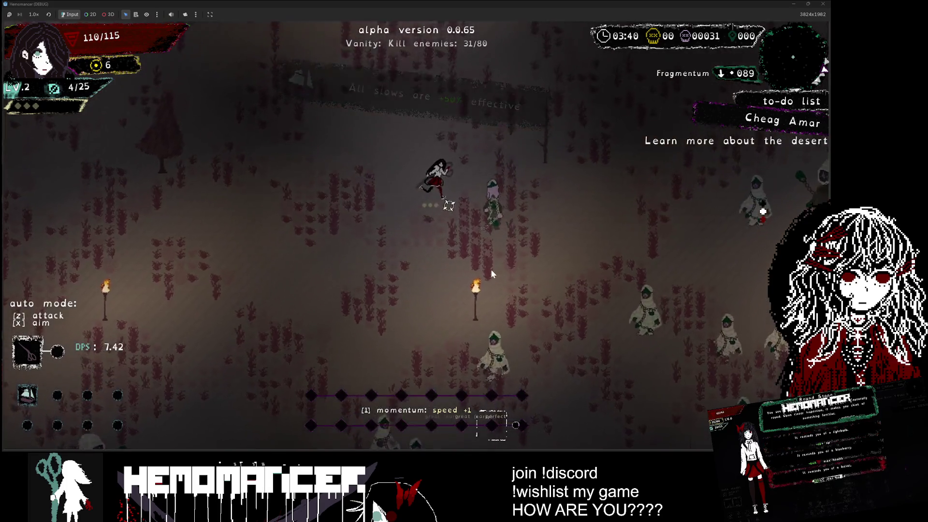
pyautogui.press('w')
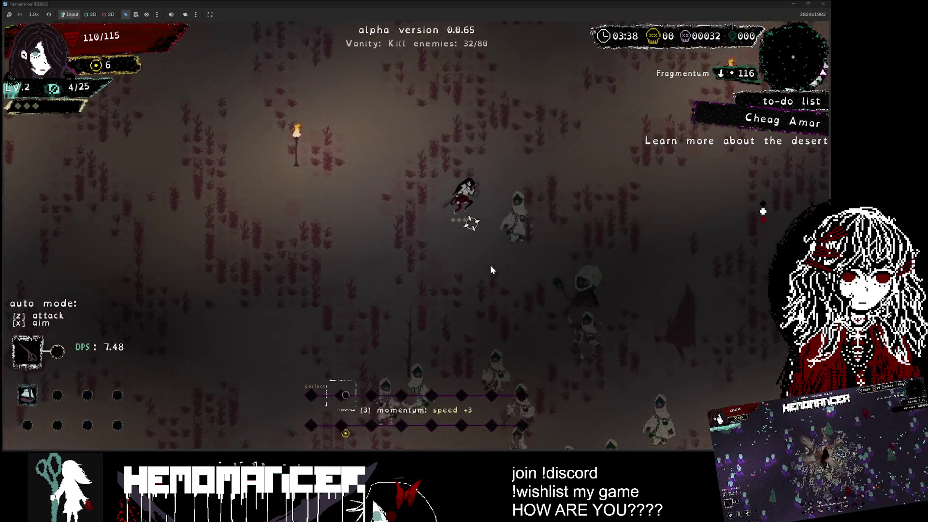
pyautogui.press('w')
pyautogui.press('d')
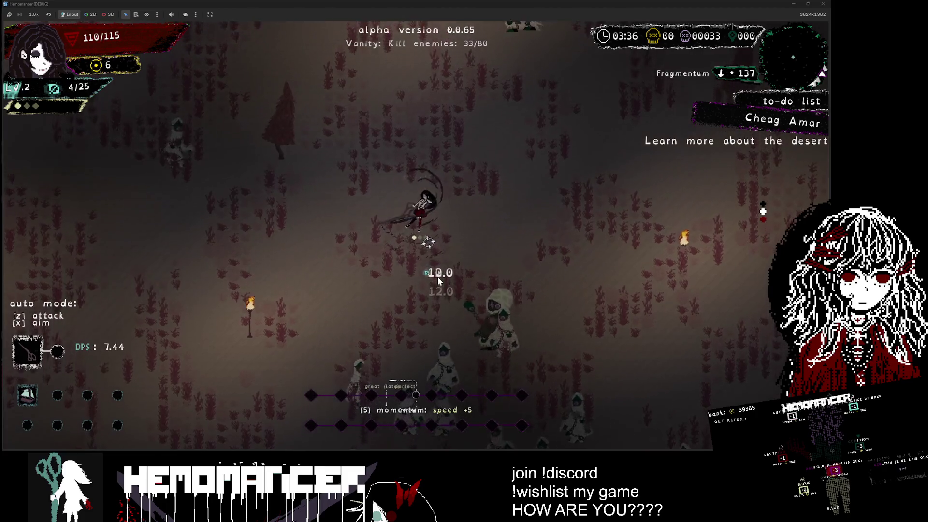
pyautogui.press('d')
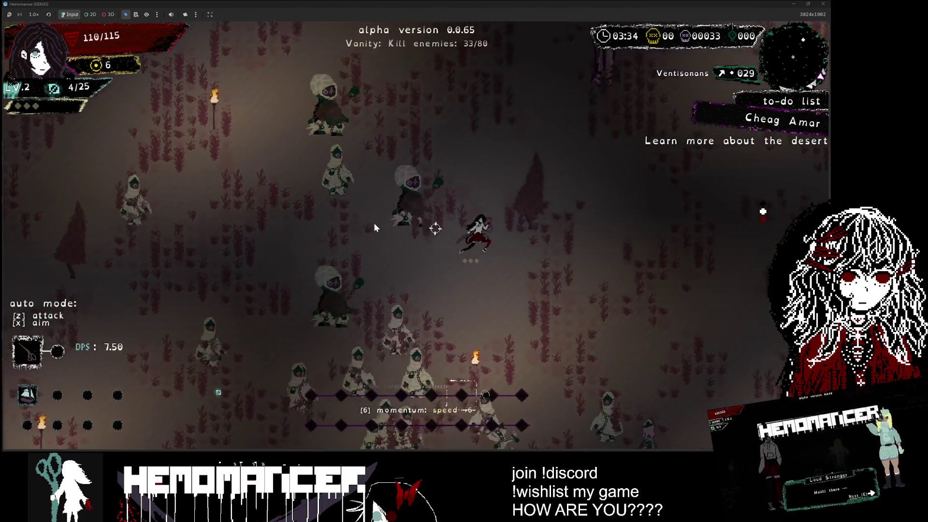
pyautogui.press('w')
pyautogui.press('d')
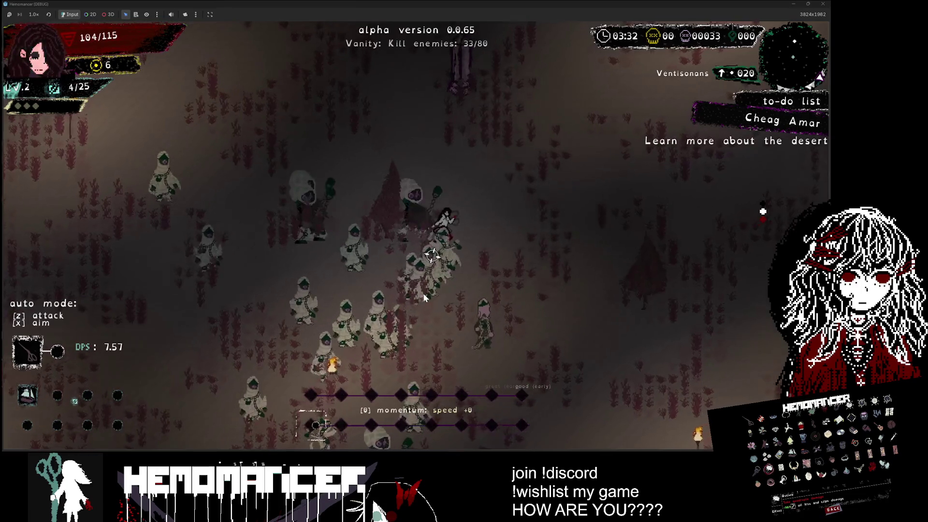
pyautogui.press('w')
pyautogui.press('d')
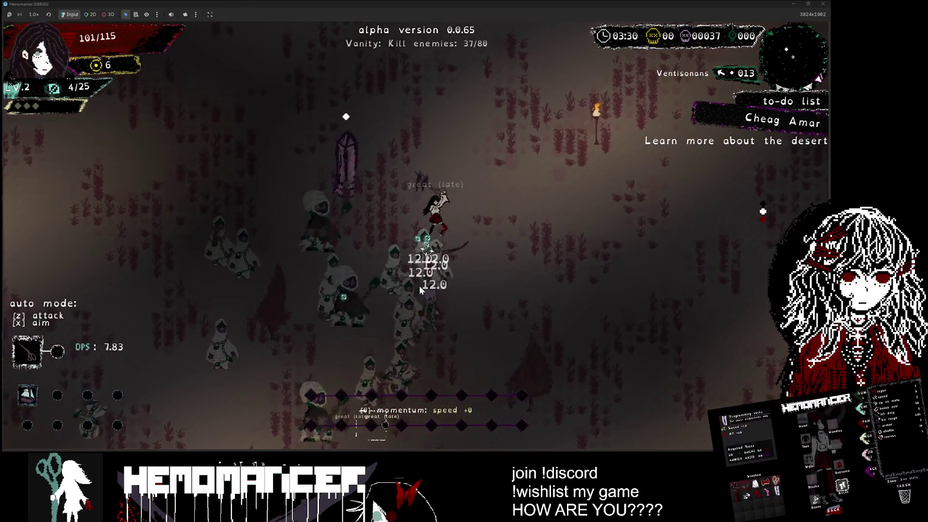
# Push on past the torches to 66 of 80 kills, then return to the title menu.
pyautogui.press('w')
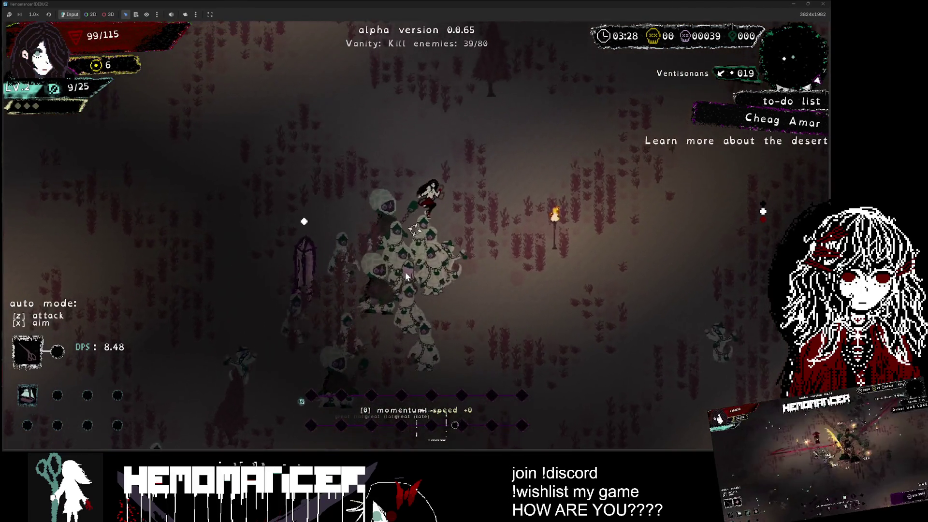
pyautogui.press('w')
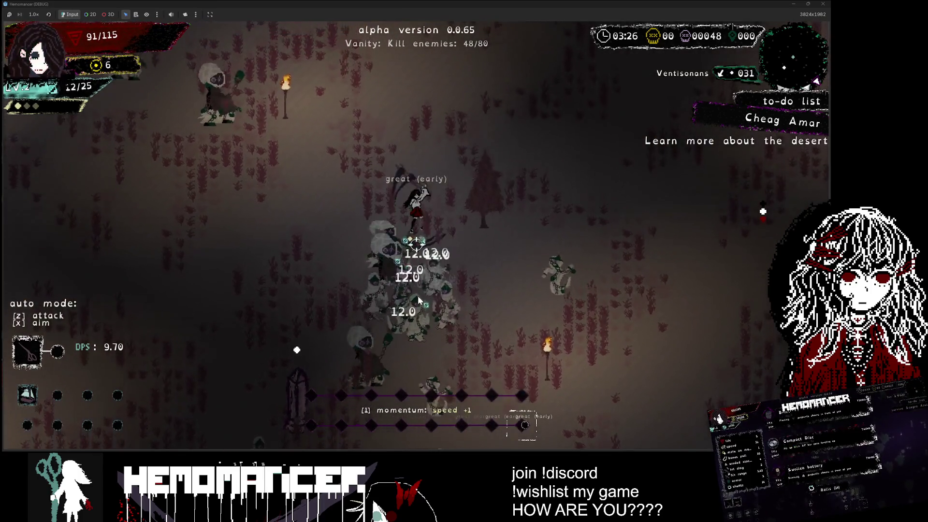
pyautogui.press('w')
pyautogui.press('d')
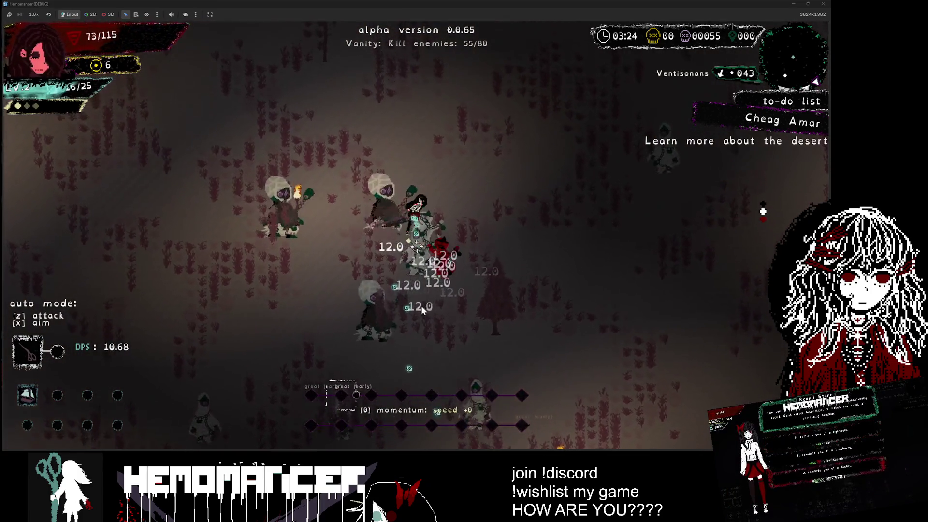
pyautogui.press('w')
pyautogui.press('d')
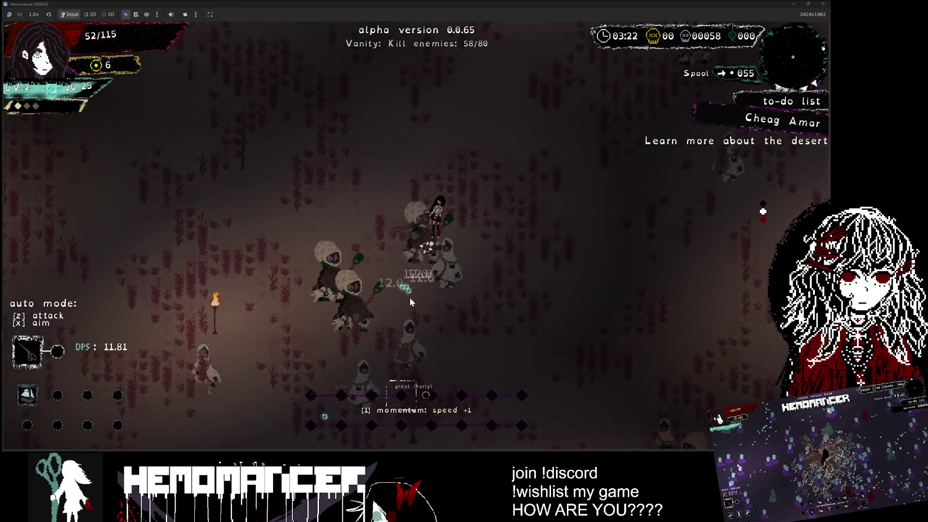
pyautogui.press('w')
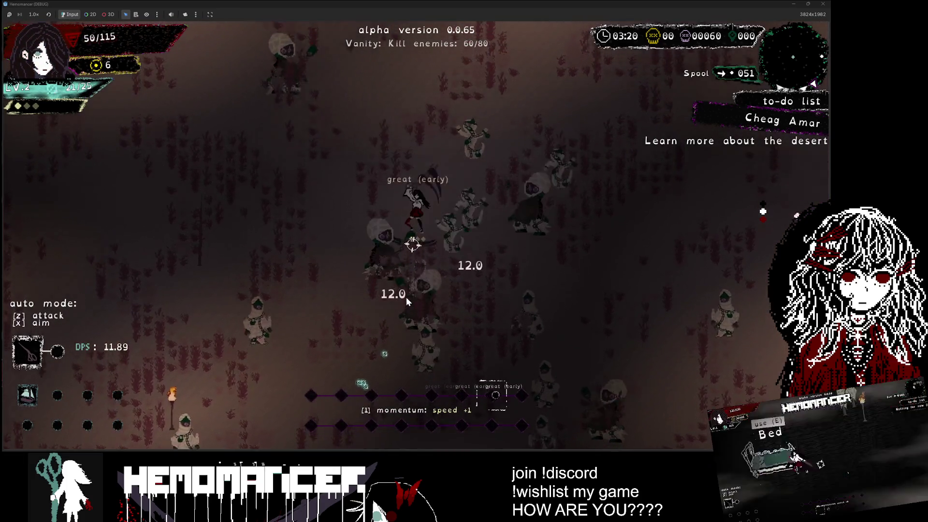
pyautogui.press('w')
pyautogui.press('a')
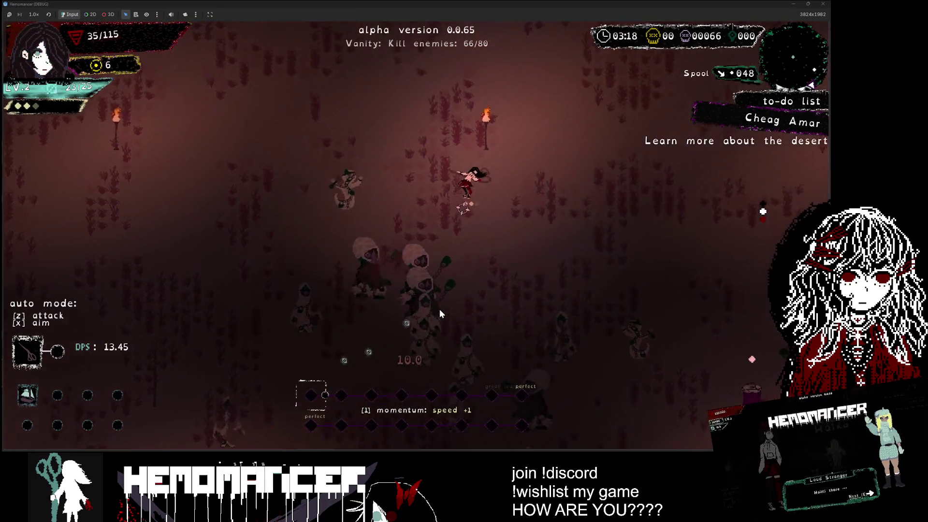
pyautogui.press('s')
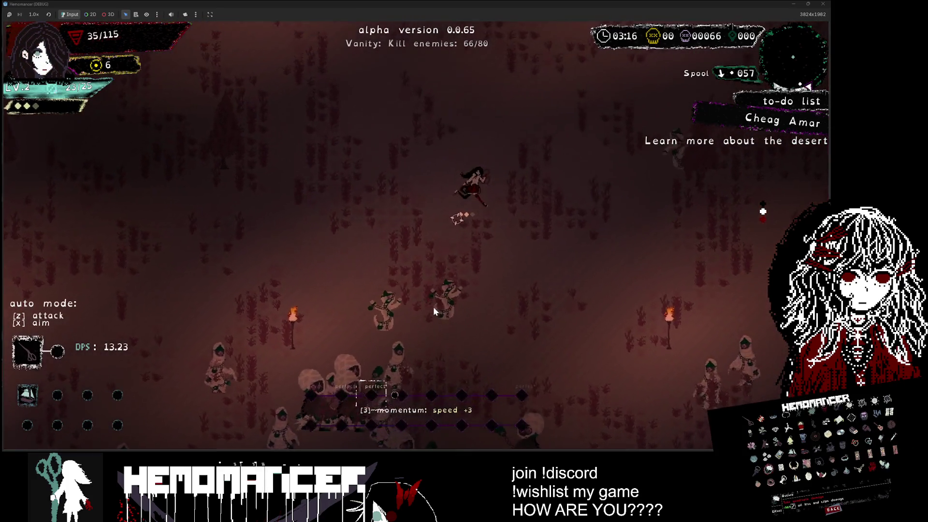
pyautogui.press('d')
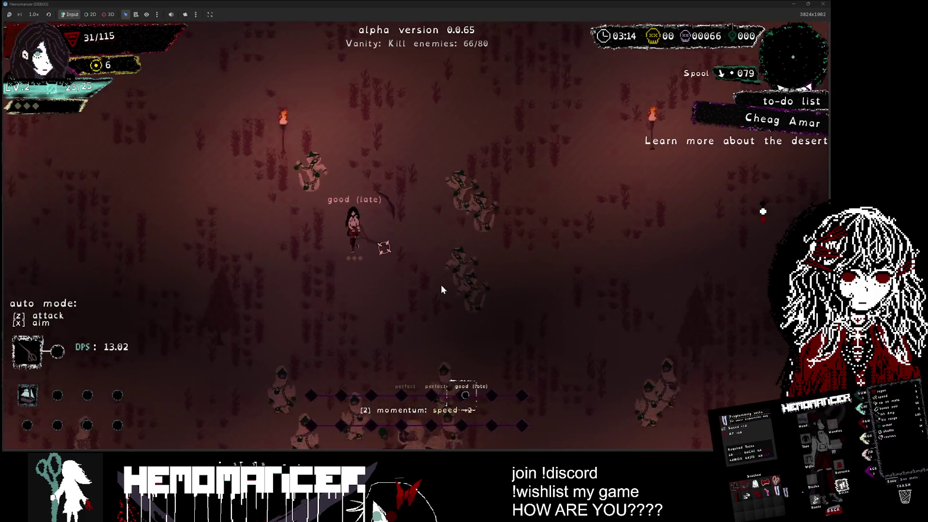
pyautogui.press('Escape')
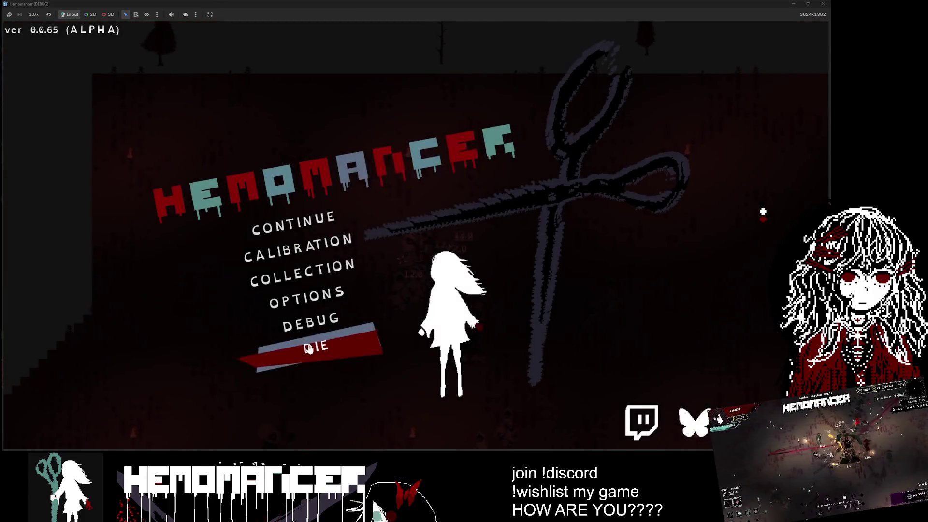
# Open the DEBUG panel from the title menu.
pyautogui.click(271, 348)
pyautogui.click(380, 234)
pyautogui.click(325, 225)
pyautogui.press('Escape')
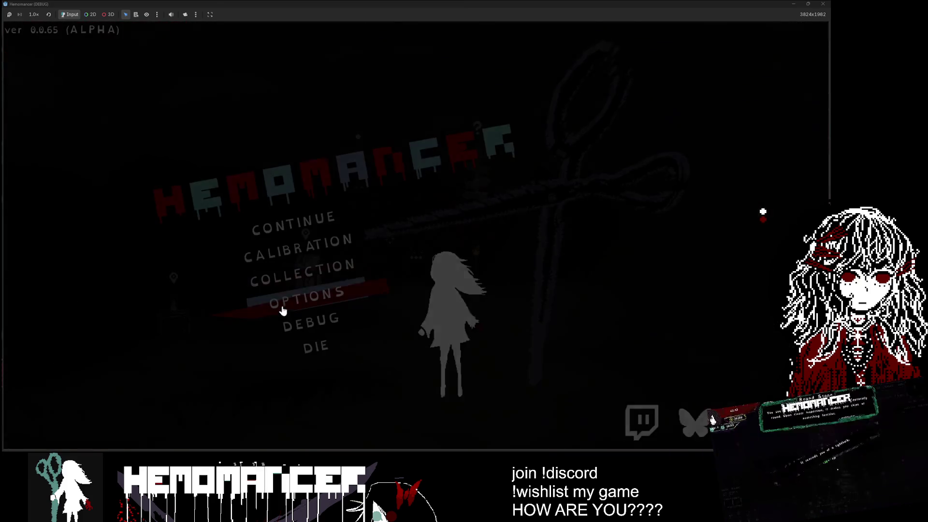
# Add the Jumping rope trinket from the TR dropdown, then resume play.
pyautogui.click(307, 321)
pyautogui.click(202, 68)
pyautogui.scroll(-15, 200, 145)
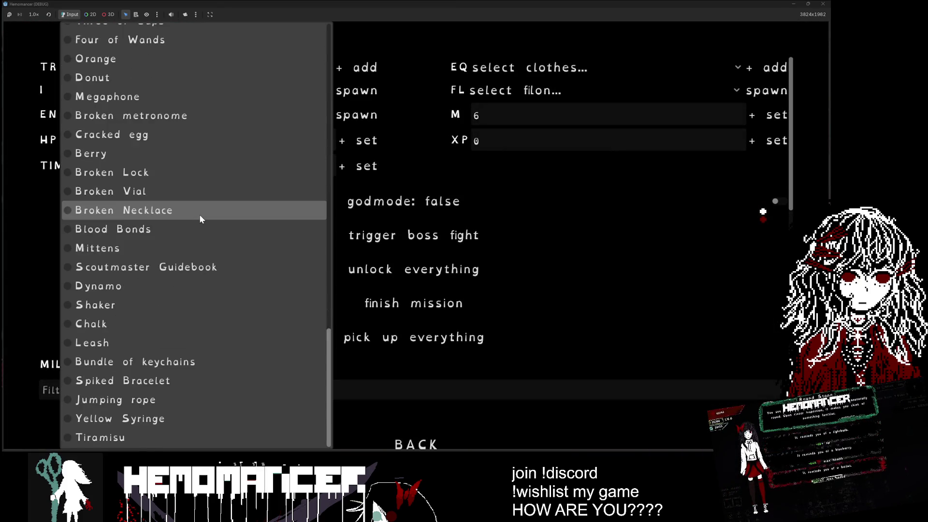
pyautogui.click(196, 399)
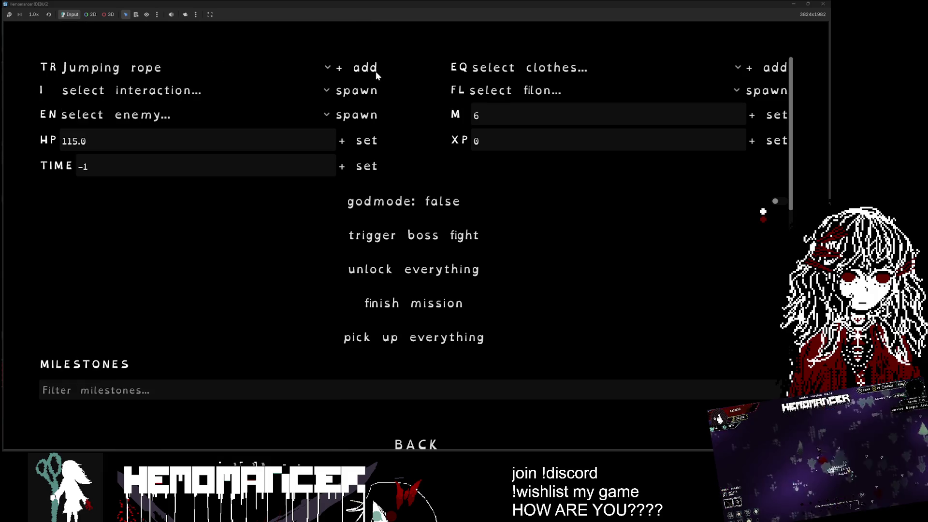
pyautogui.click(375, 71)
pyautogui.press('Escape')
# Use the Signpole and start the practice run from the World Map.
pyautogui.press('w')
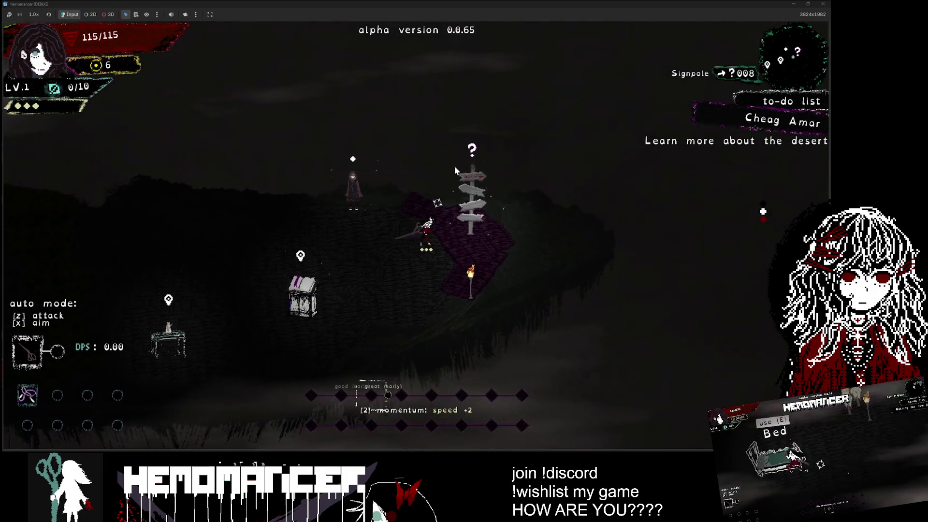
pyautogui.press('e')
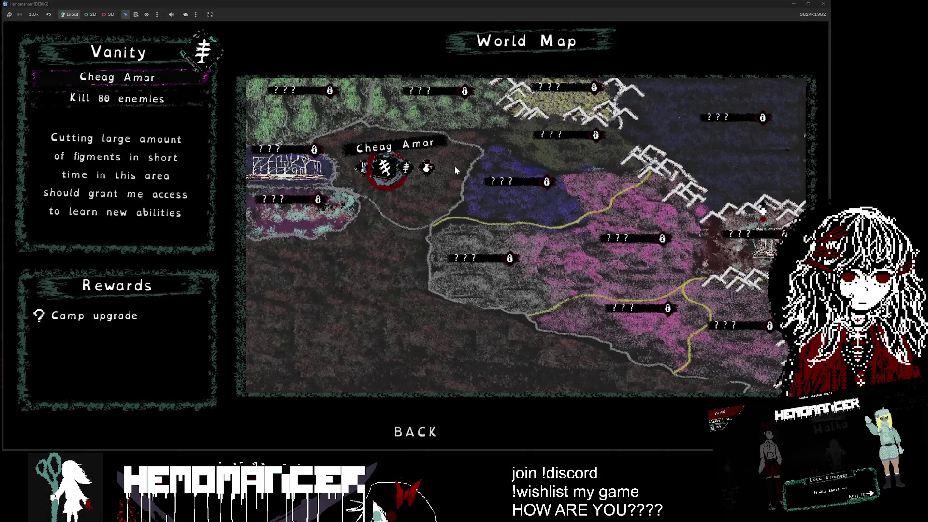
pyautogui.press('a')
pyautogui.press('e')
# Walk up to the Tympanum, then across the field toward the Igniferrum.
pyautogui.press('w')
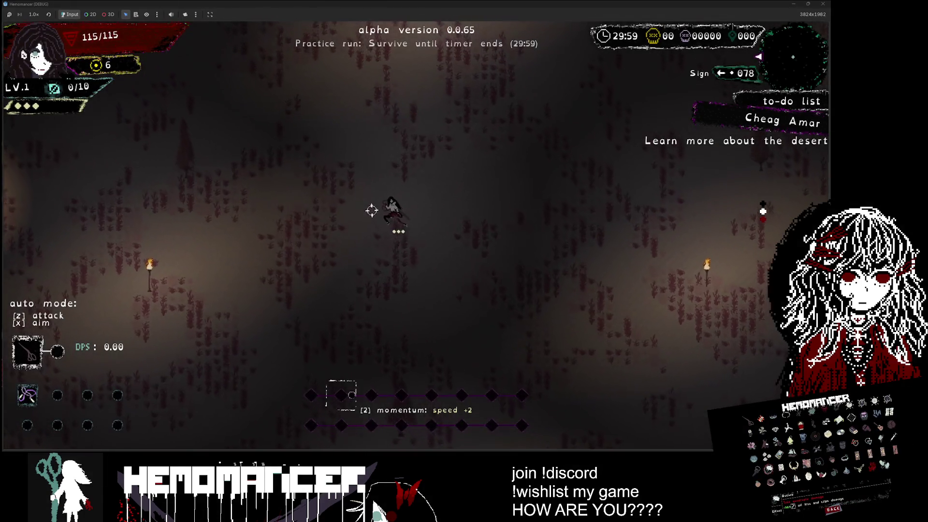
pyautogui.press('w')
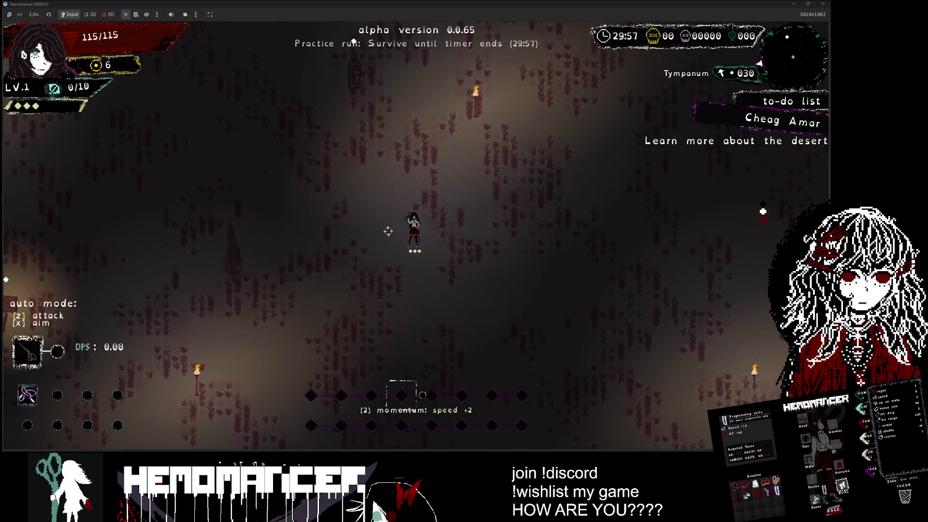
pyautogui.press('w')
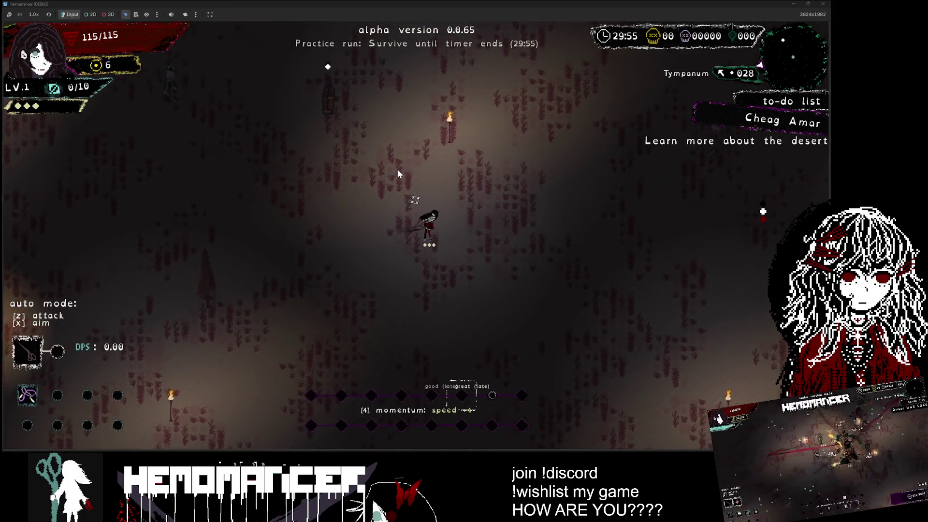
pyautogui.press('w')
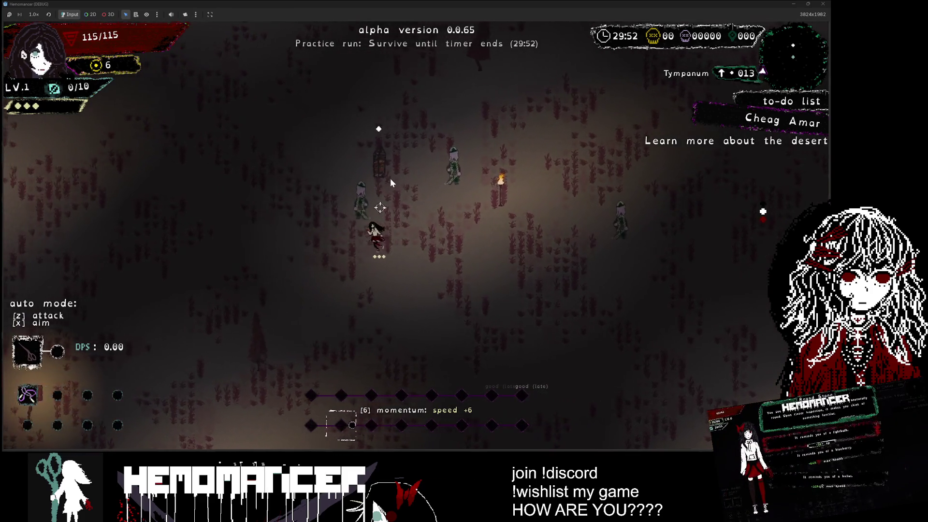
pyautogui.press('w')
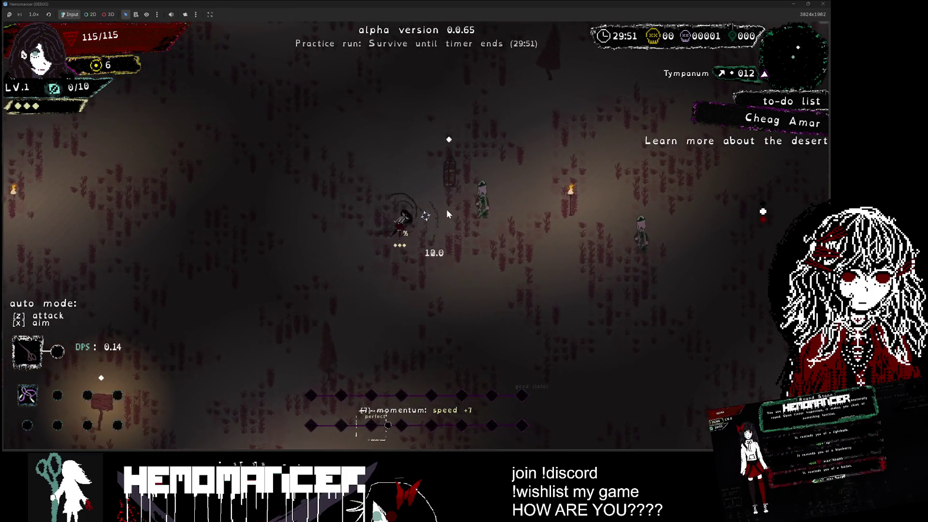
pyautogui.press('e')
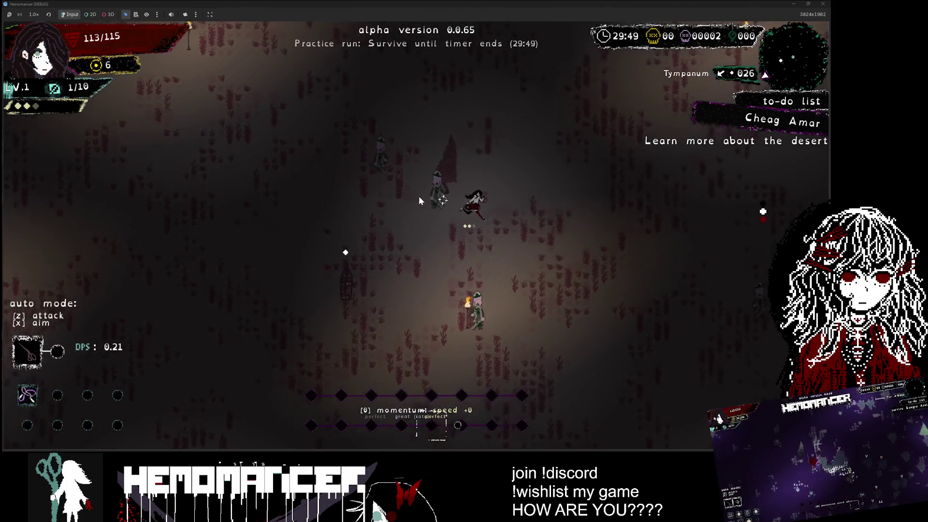
pyautogui.press('w')
pyautogui.press('a')
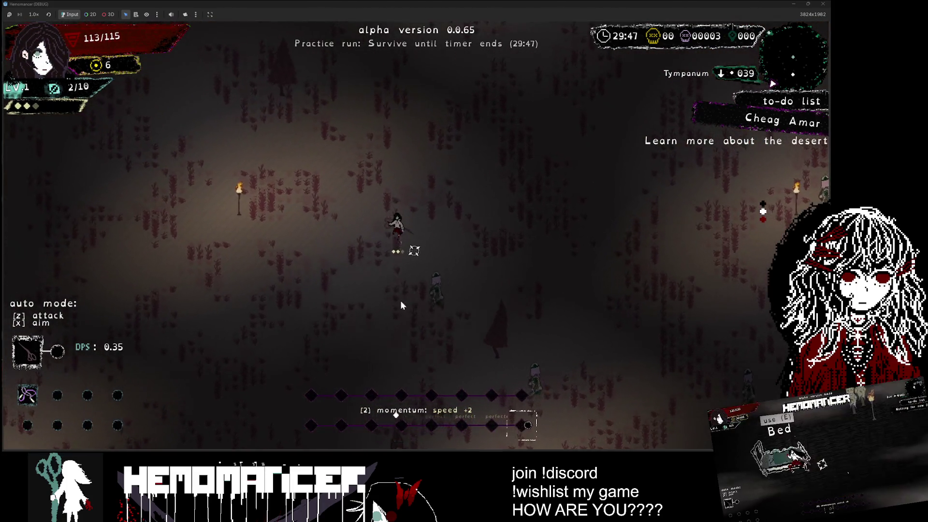
pyautogui.press('a')
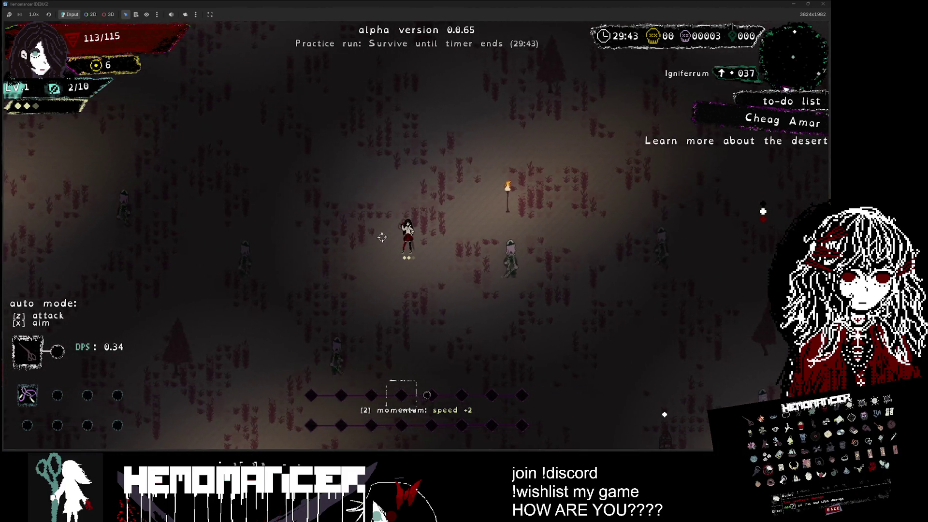
pyautogui.press('w')
pyautogui.press('a')
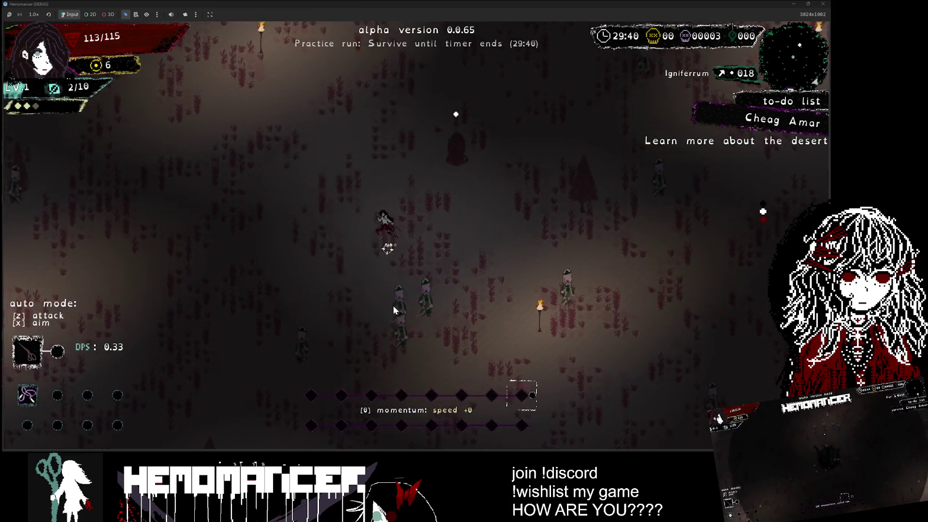
pyautogui.press('w')
pyautogui.press('d')
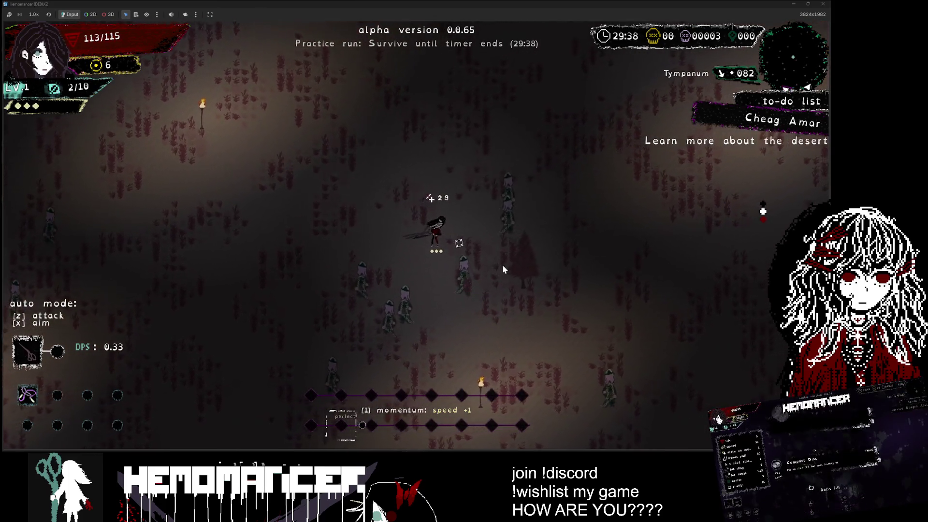
# Fight toward the Silentumbra, then end the run with DIE and confirm Yes.
pyautogui.press('a')
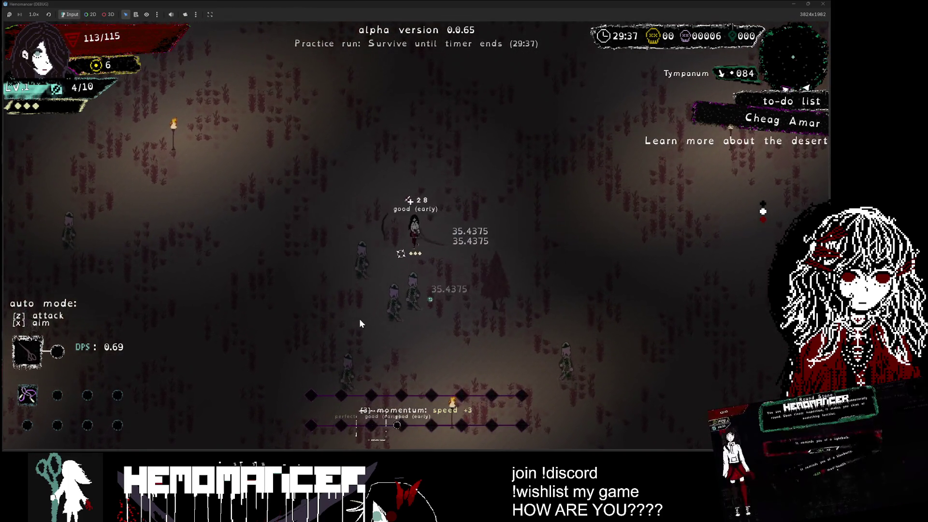
pyautogui.press('a')
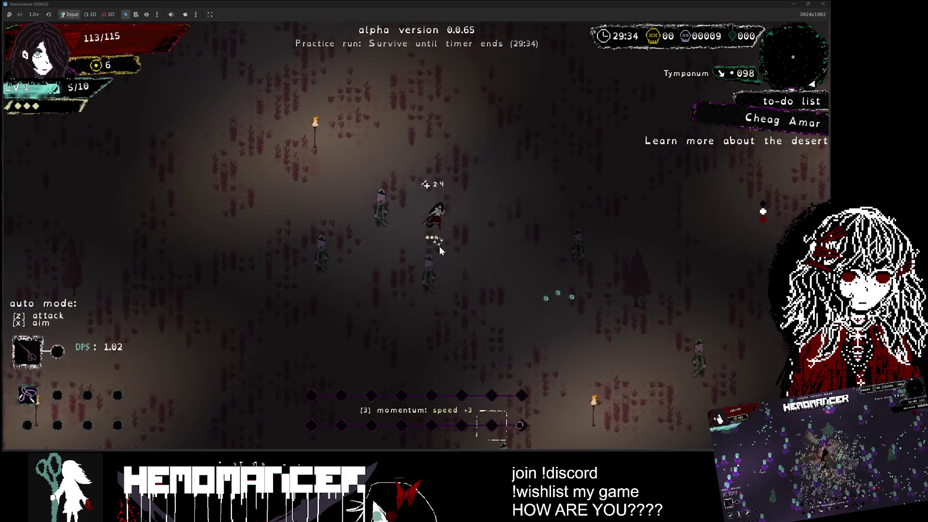
pyautogui.press('w')
pyautogui.press('d')
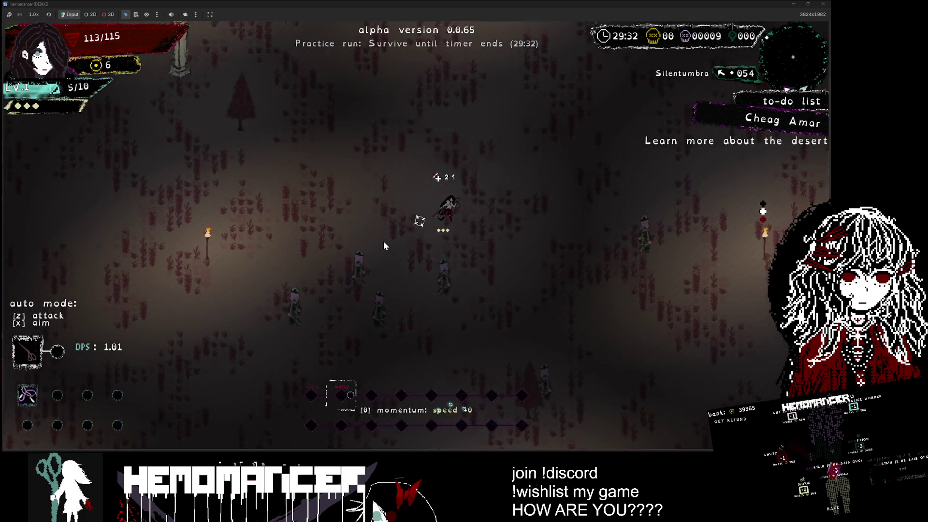
pyautogui.press('w')
pyautogui.press('a')
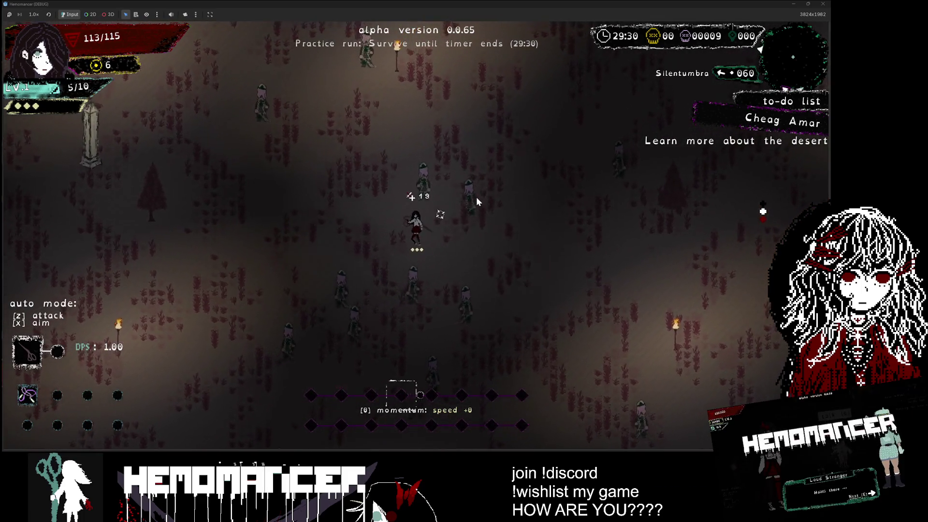
pyautogui.press('w')
pyautogui.press('a')
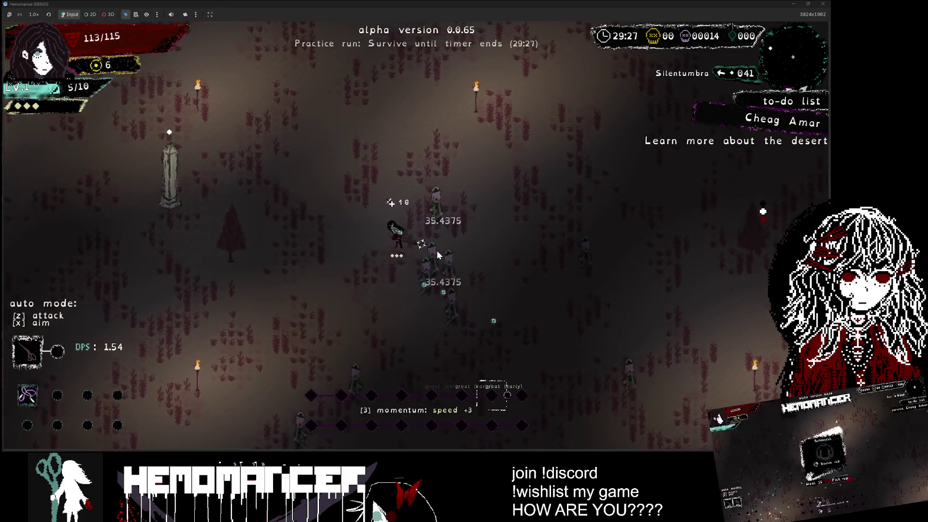
pyautogui.press('Escape')
pyautogui.click(315, 347)
pyautogui.click(399, 248)
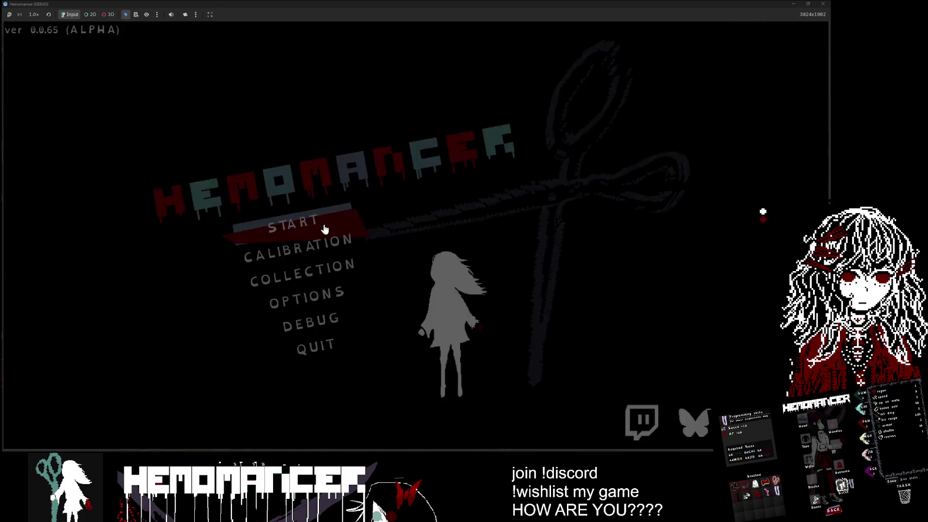
# Start a fresh game and launch the Bonko mission at Cheag Amar from the Signpole.
pyautogui.click(320, 225)
pyautogui.press('w')
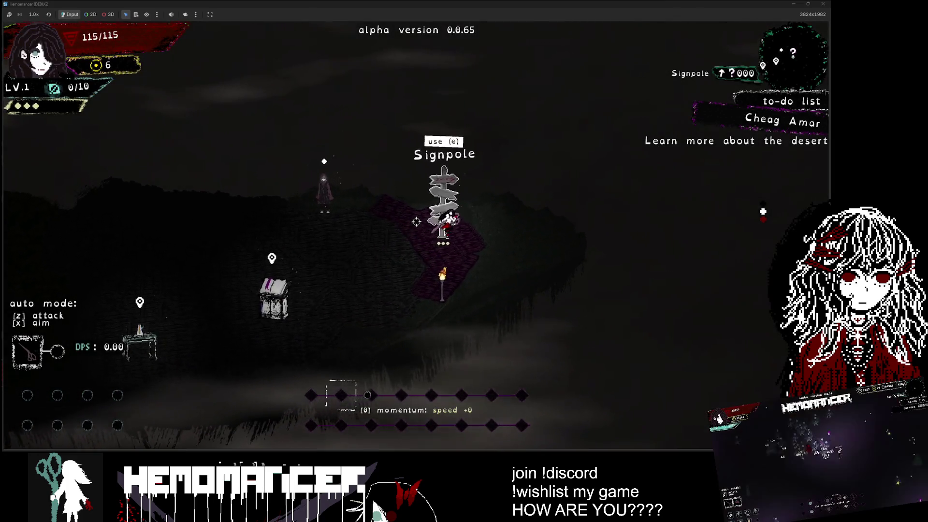
pyautogui.press('e')
pyautogui.press('d')
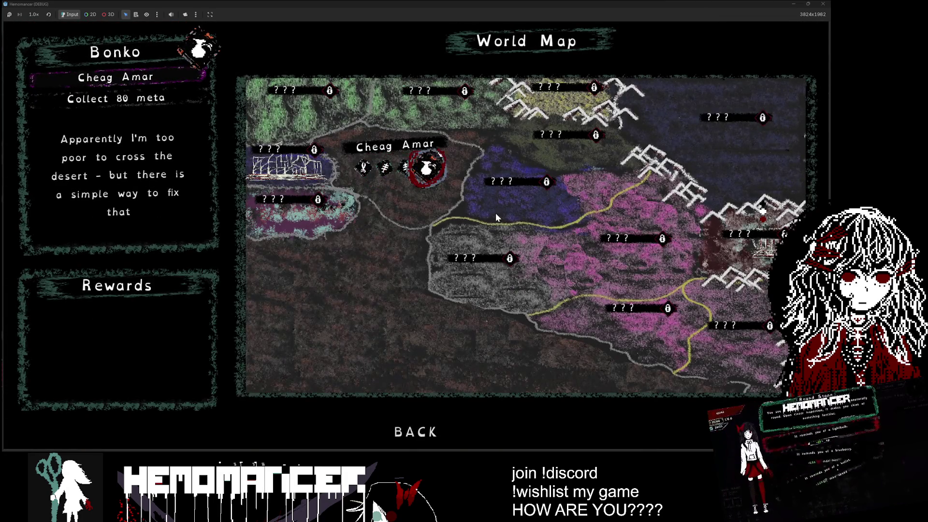
pyautogui.press('e')
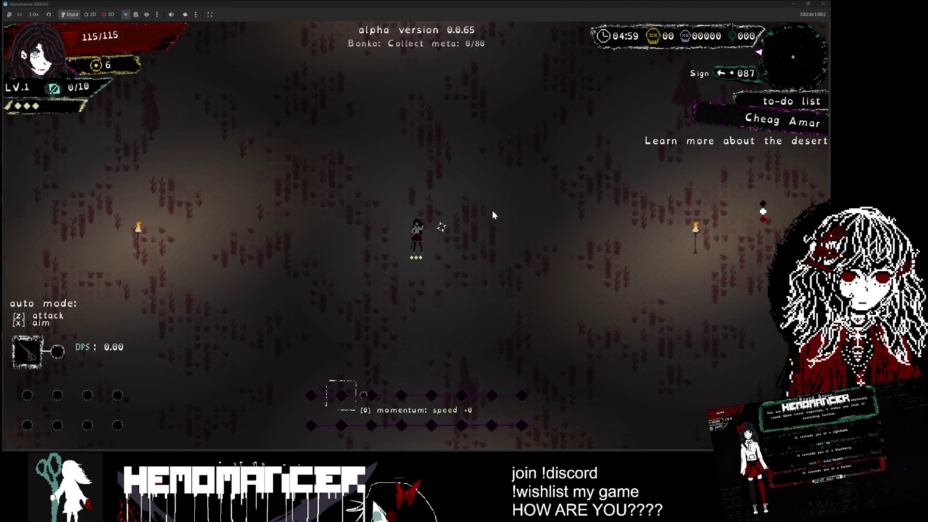
# Slash and dash through the hooded enemies, pushing up-left across the desert field.
pyautogui.press('a')
pyautogui.press('d')
pyautogui.press('d')
pyautogui.press('d')
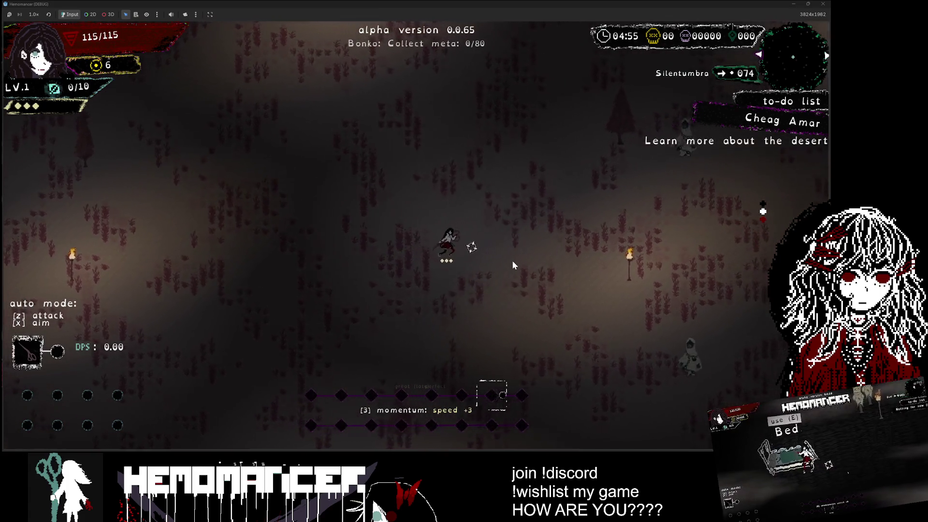
pyautogui.press('s')
pyautogui.press('s')
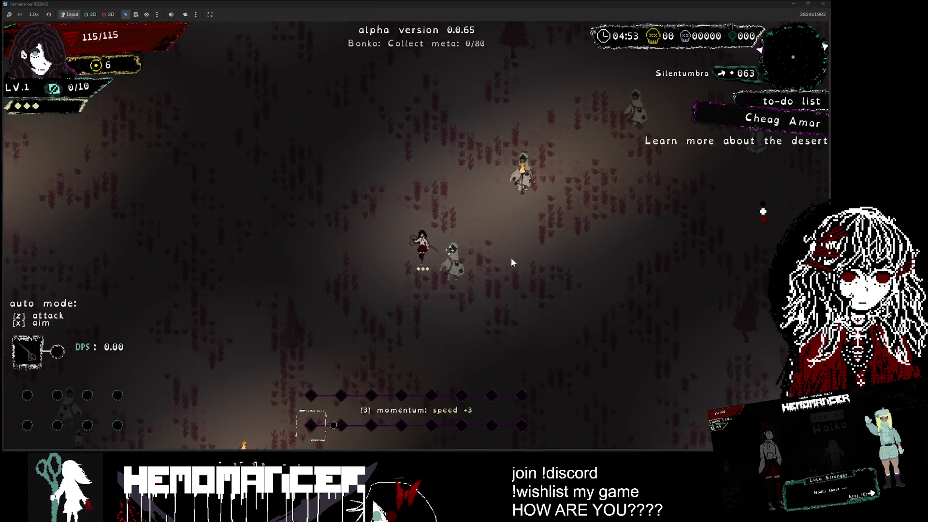
pyautogui.press('w')
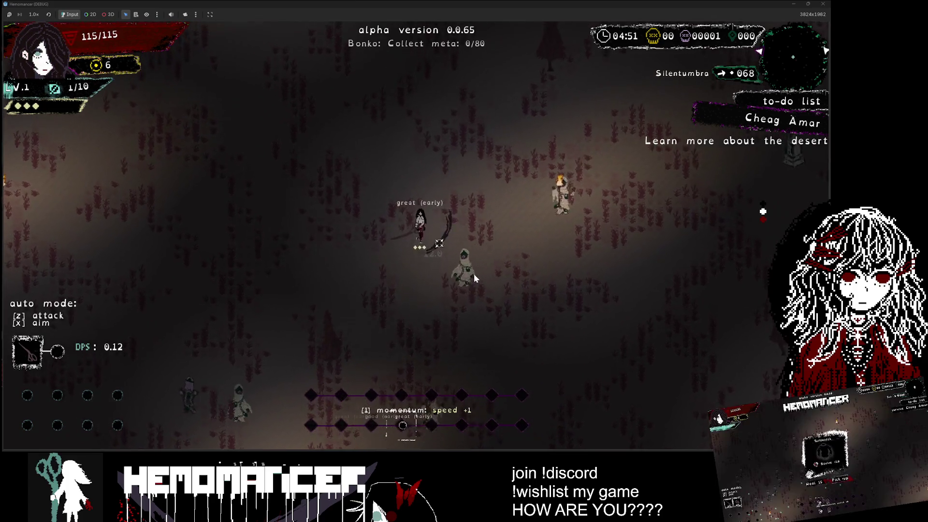
pyautogui.press('a')
pyautogui.press('w')
pyautogui.press('d')
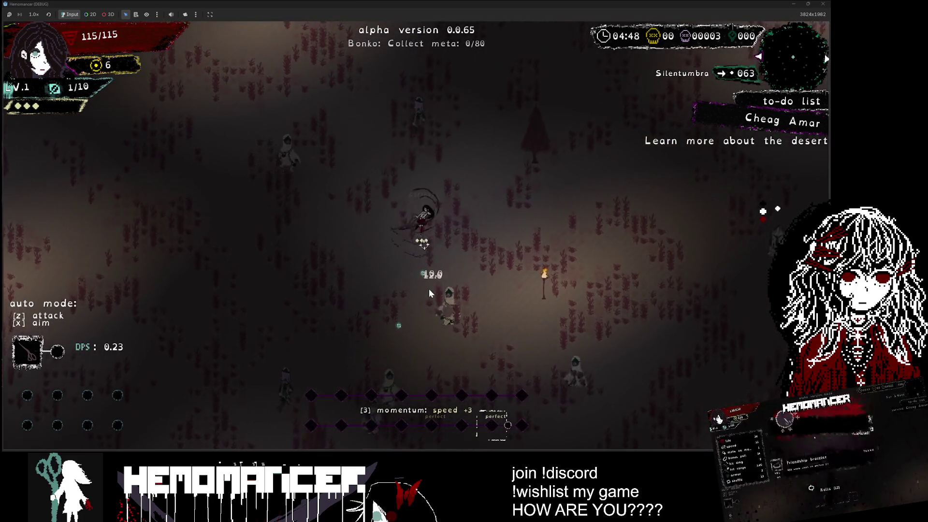
pyautogui.press('a')
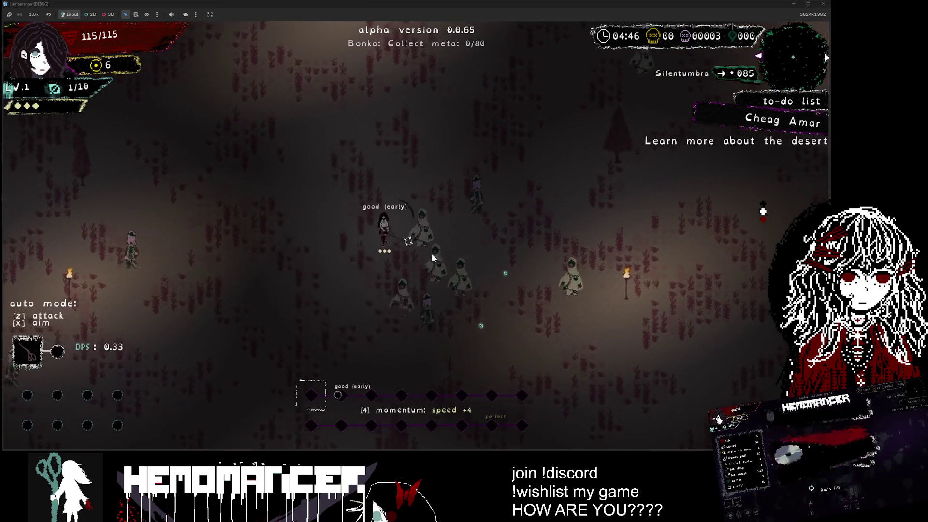
pyautogui.press('w')
pyautogui.press('a')
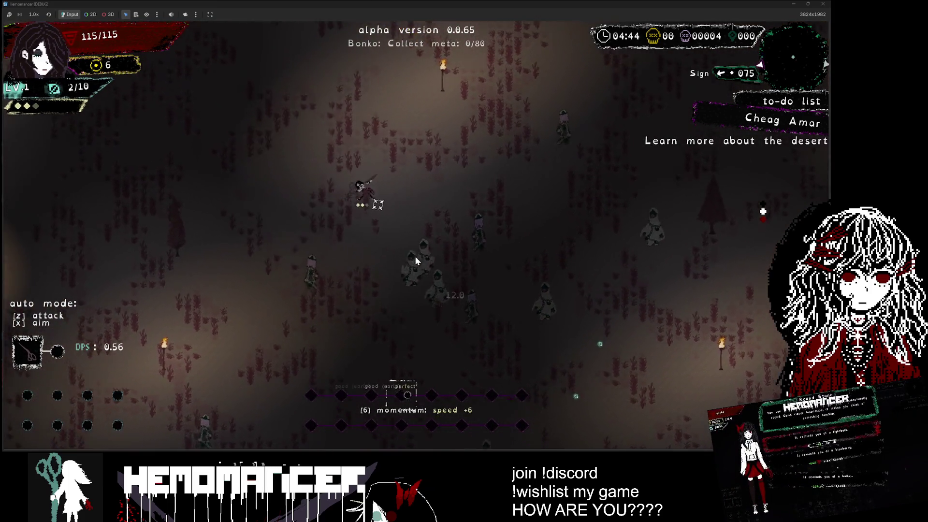
pyautogui.press('w')
pyautogui.press('a')
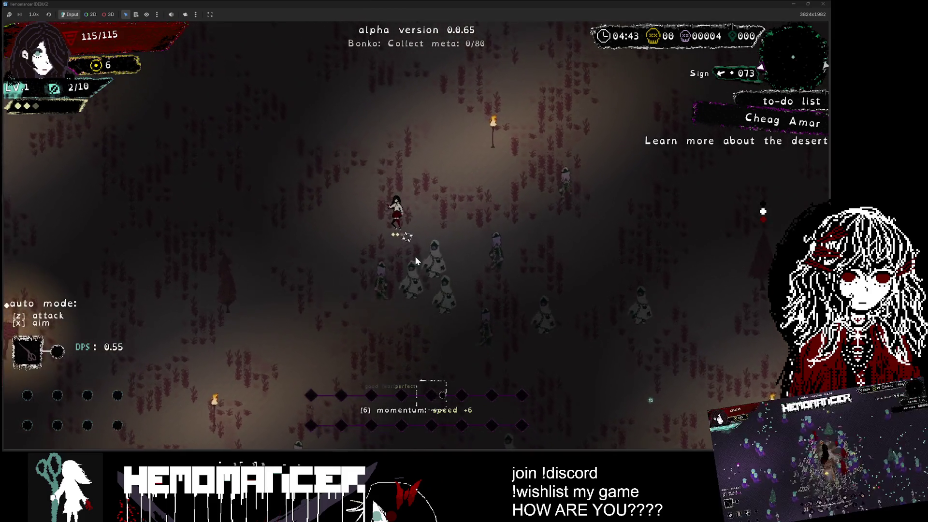
pyautogui.press('w')
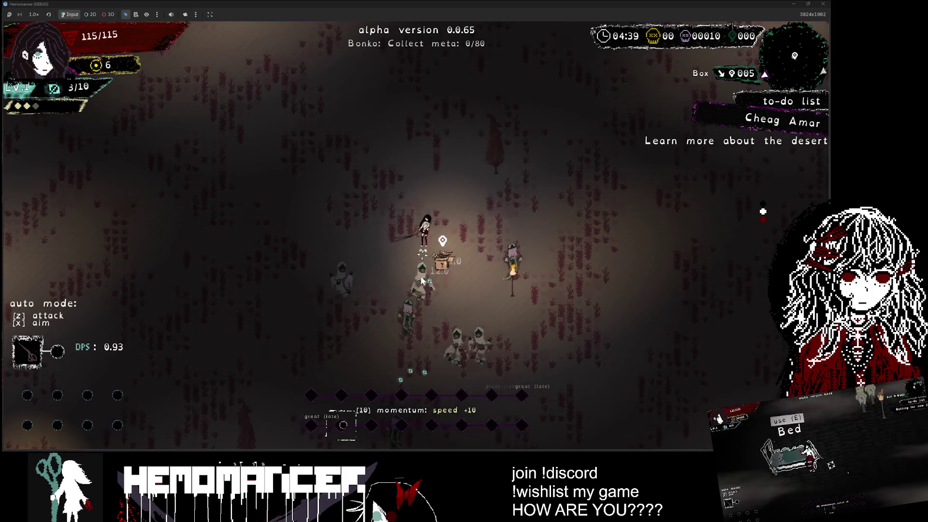
# Pick up the Blood for 50 meta and keep fighting down through the crowd to 25 kills.
pyautogui.click(390, 323)
pyautogui.hotkey('w', 'a')
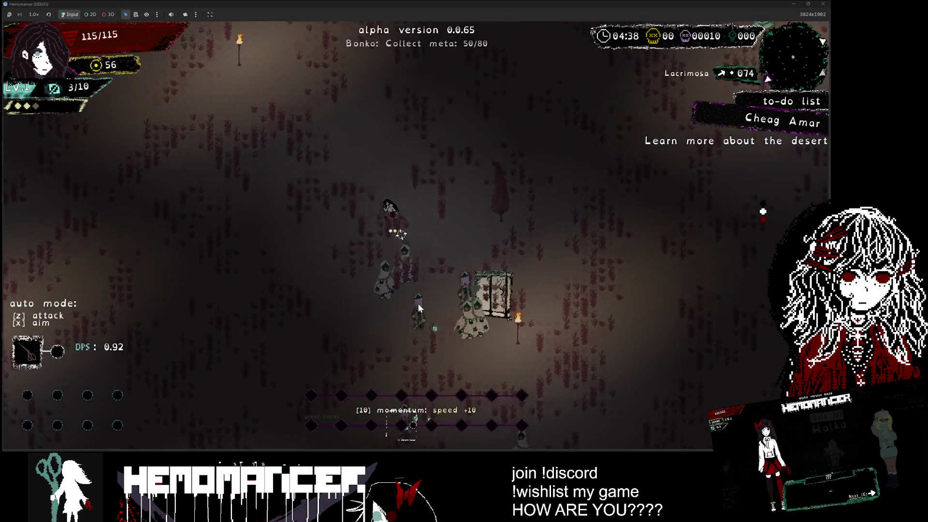
pyautogui.hotkey('w', 'a')
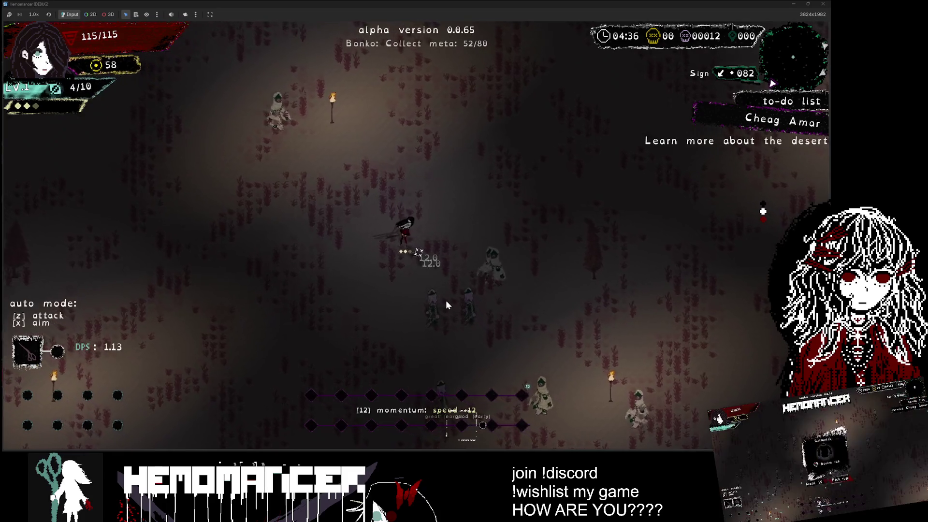
pyautogui.hotkey('w', 'a')
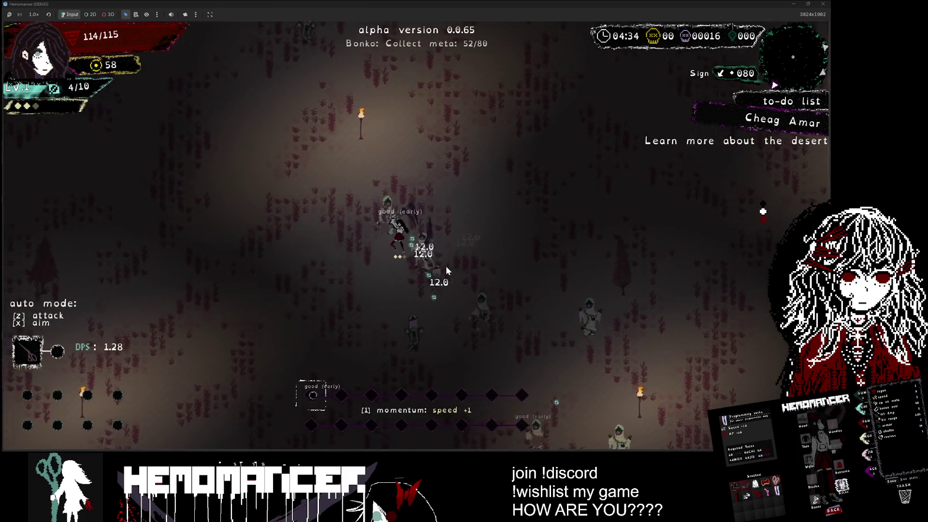
pyautogui.hotkey('s', 'a')
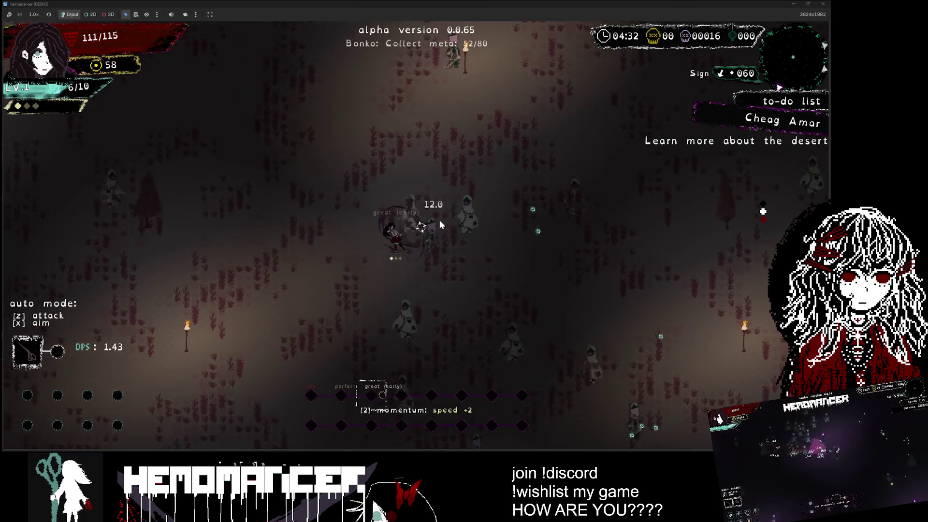
pyautogui.press('s')
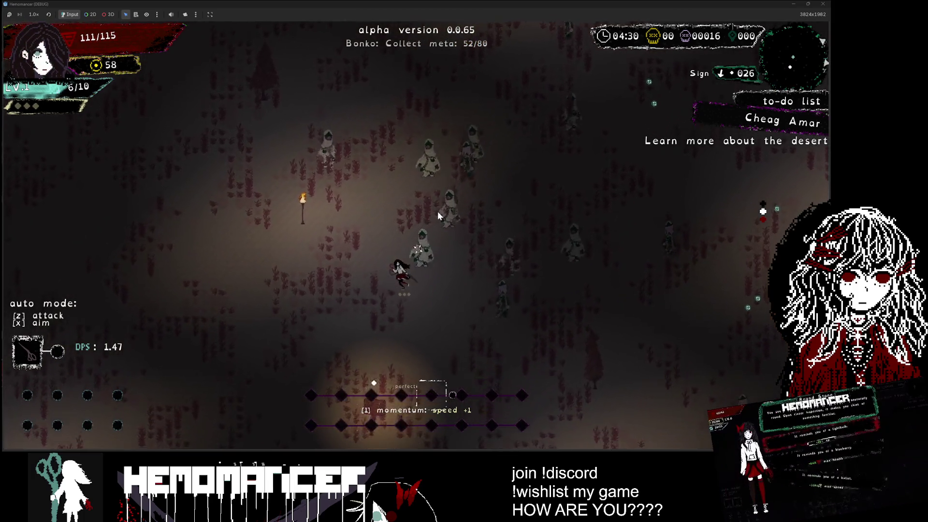
pyautogui.hotkey('s', 'd')
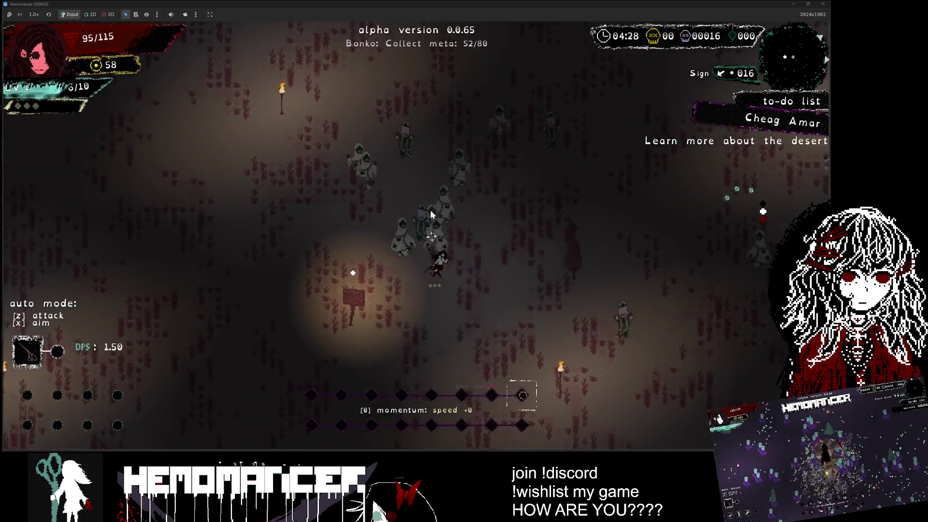
pyautogui.press('s')
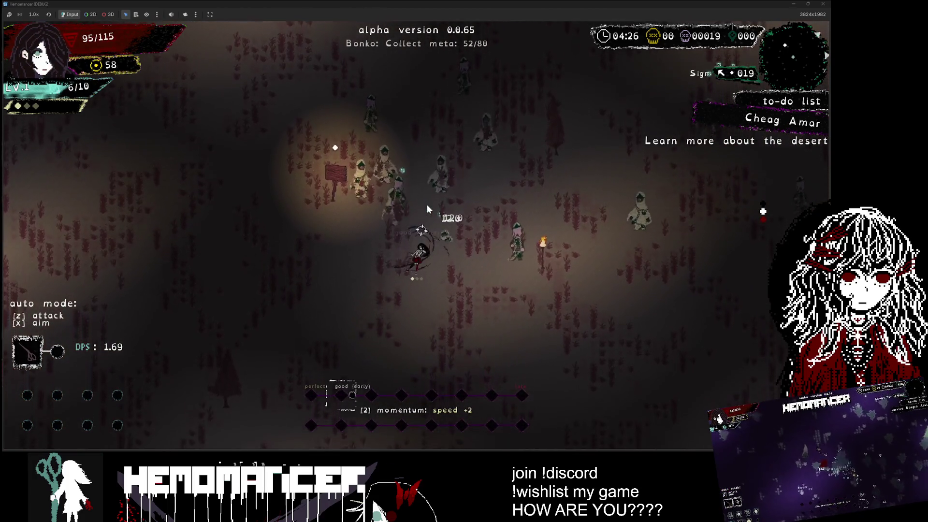
pyautogui.press('s')
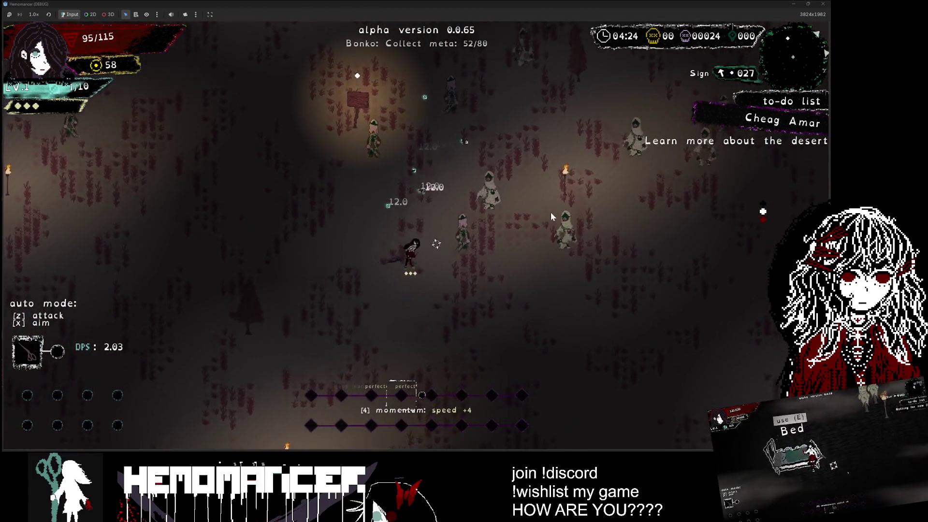
pyautogui.press('a')
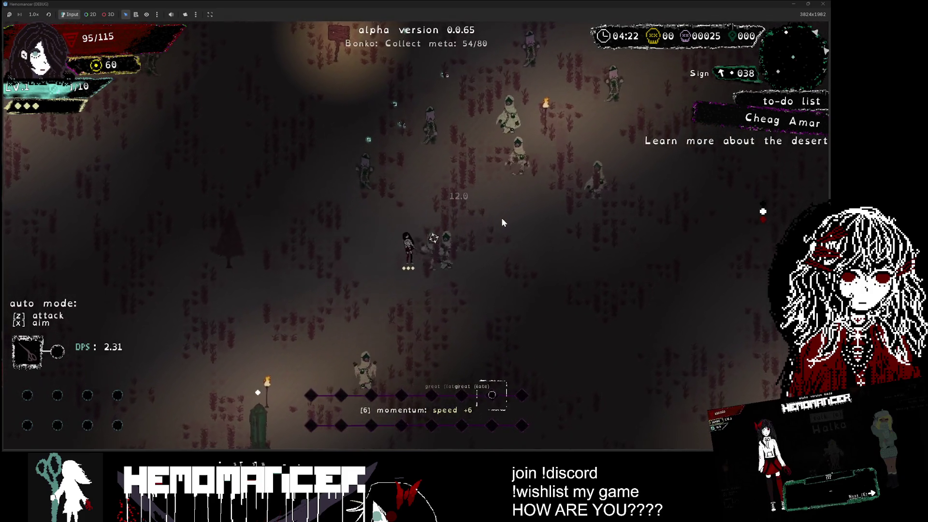
pyautogui.press('w')
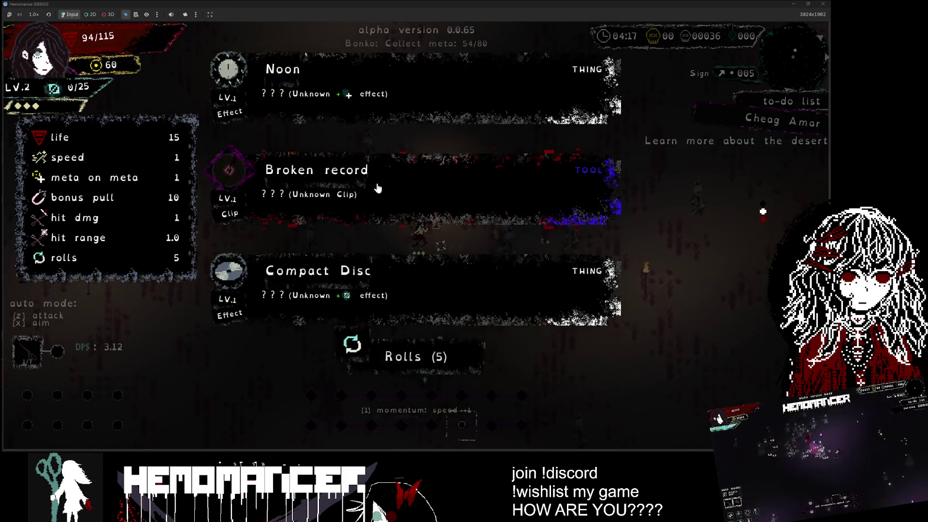
# Take the Compact Disc upgrade and fight down-right through the enemies.
pyautogui.click(578, 265)
pyautogui.press('d')
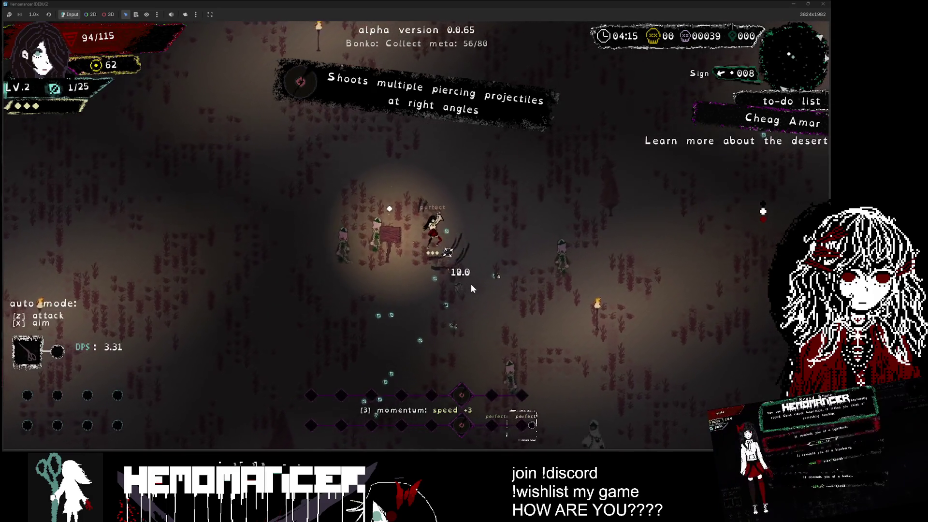
pyautogui.press('s')
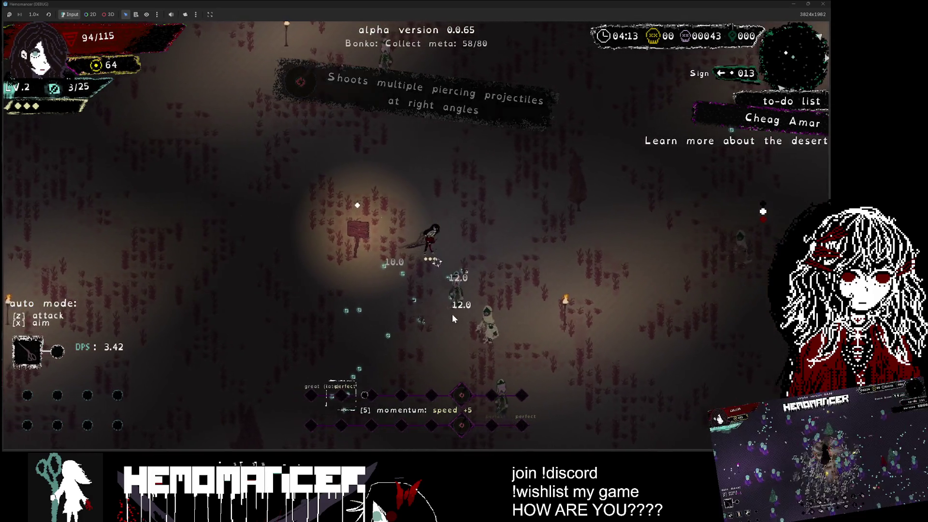
pyautogui.press('s')
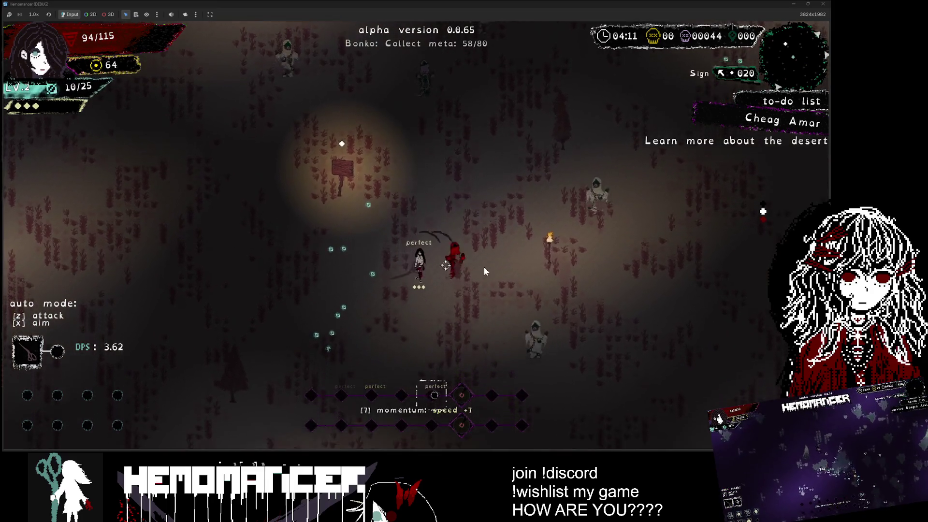
pyautogui.press('w')
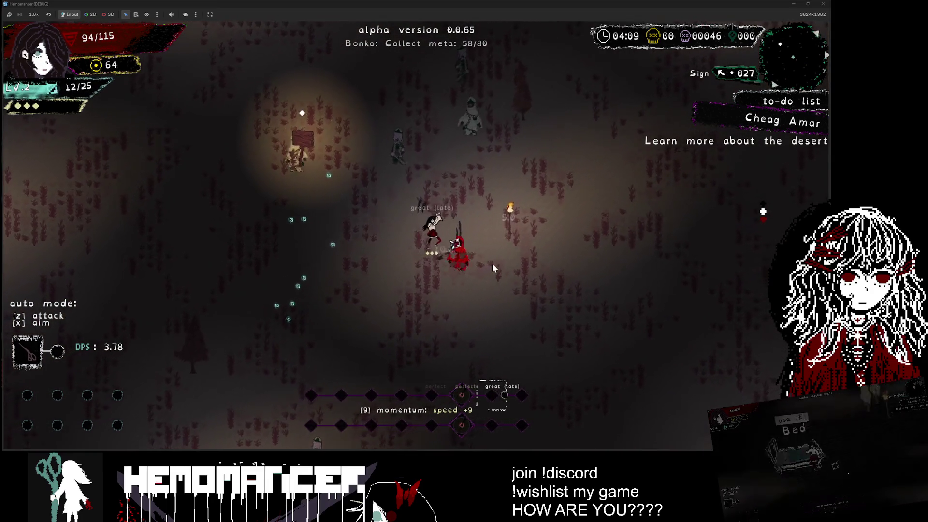
# Head up and right to 58/80 meta, then pause back to the title menu.
pyautogui.press('w')
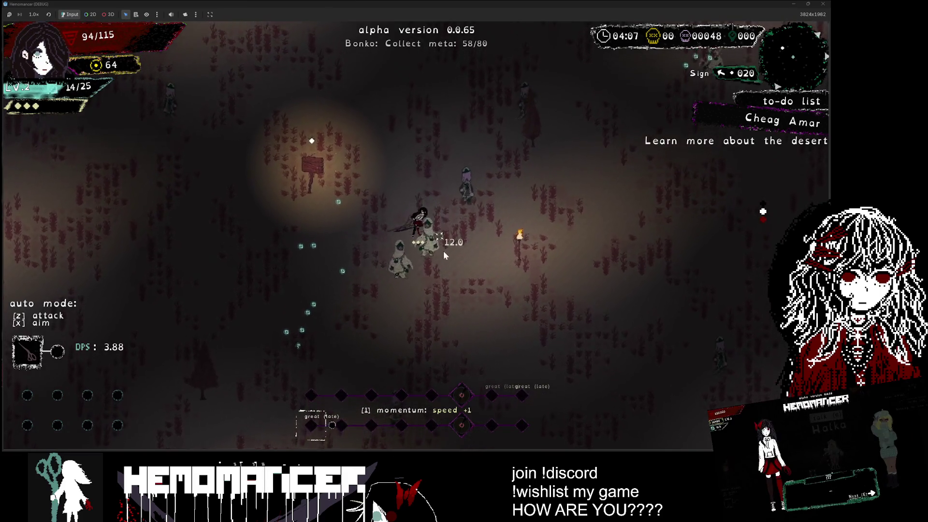
pyautogui.press('w')
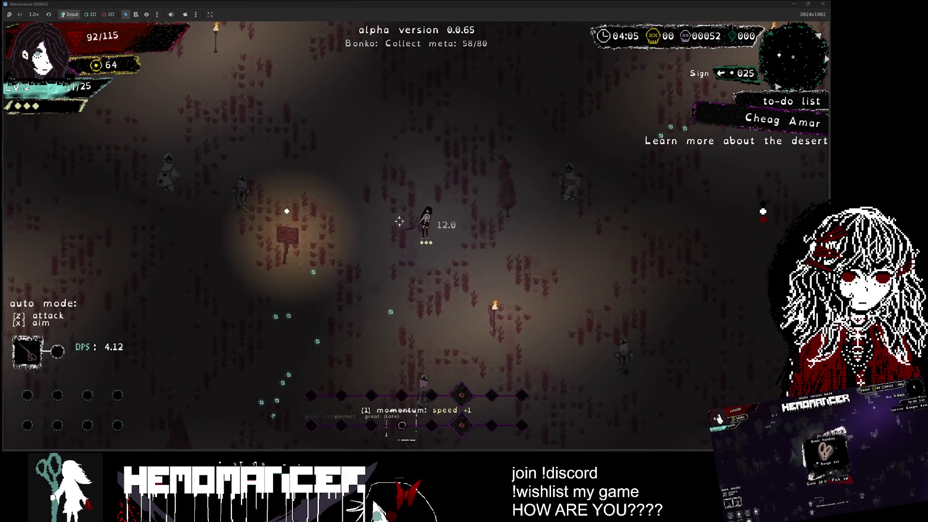
pyautogui.press('d')
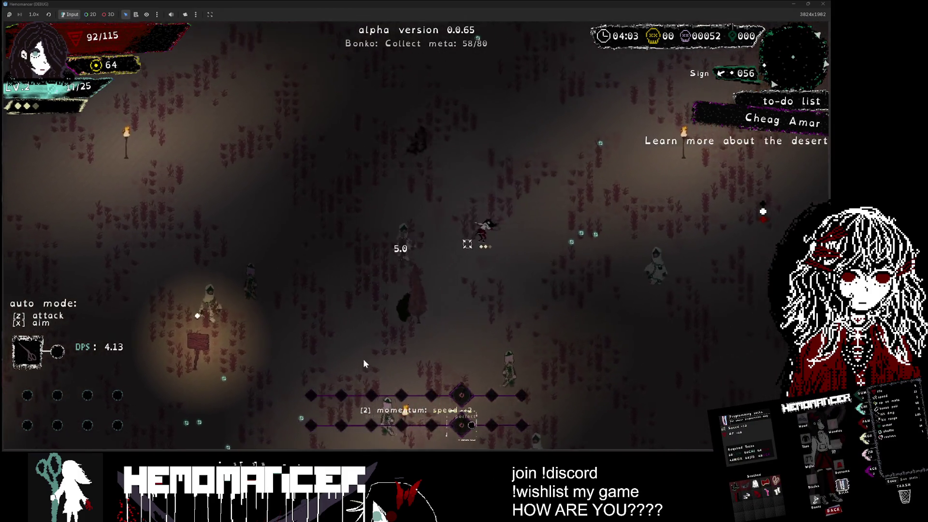
pyautogui.press('w')
pyautogui.press('d')
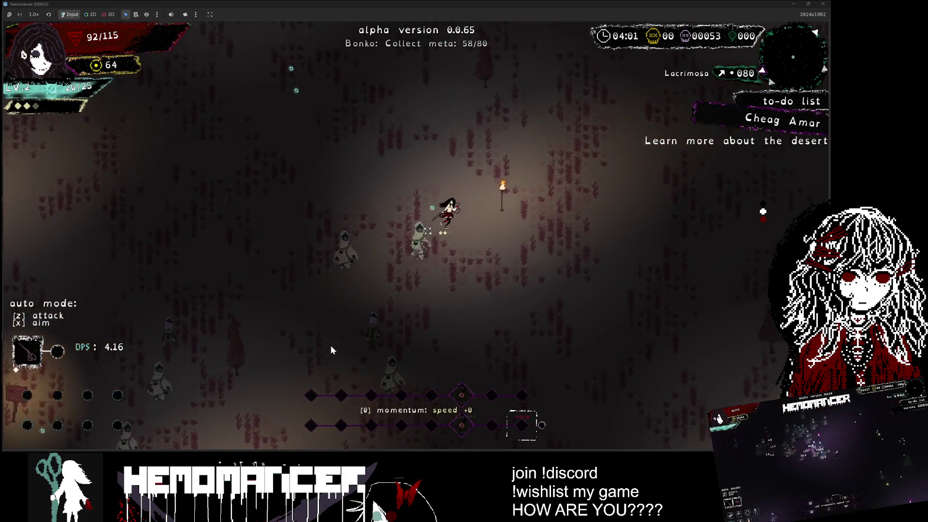
pyautogui.press('Escape')
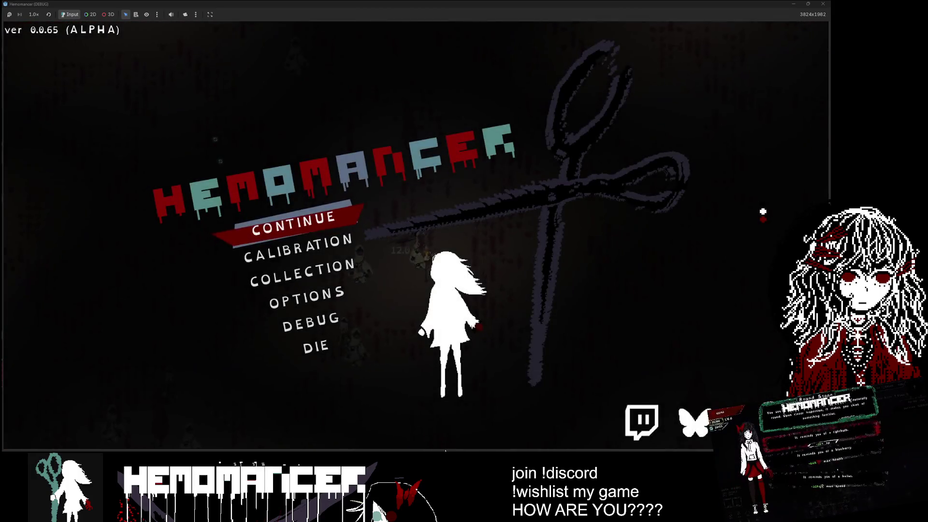
# Change line 207 of player.gd to set $CPUParticles2D.emitting to true and save the script.
pyautogui.click(459, 436)
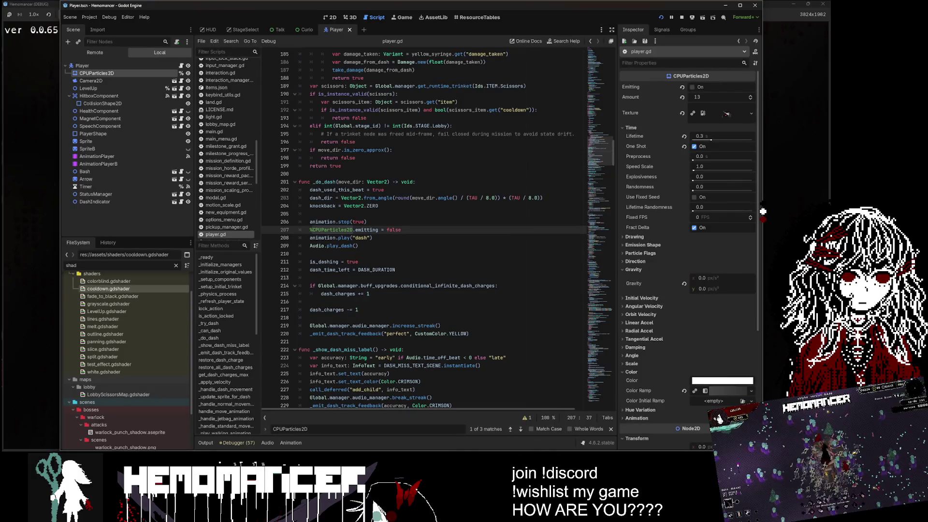
pyautogui.press('BackSpace')
pyautogui.press('BackSpace')
pyautogui.press('BackSpace')
pyautogui.write('true')
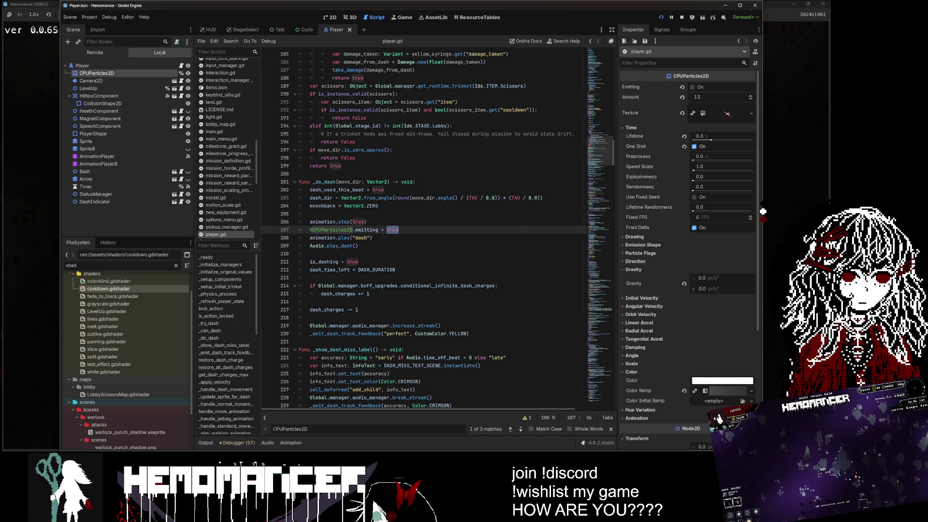
pyautogui.hotkey('ctrl', 's')
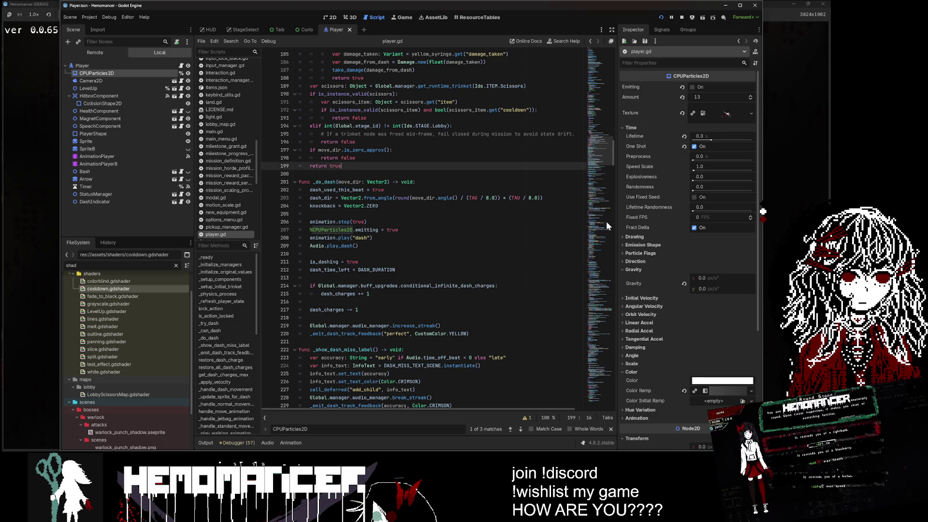
pyautogui.click(788, 175)
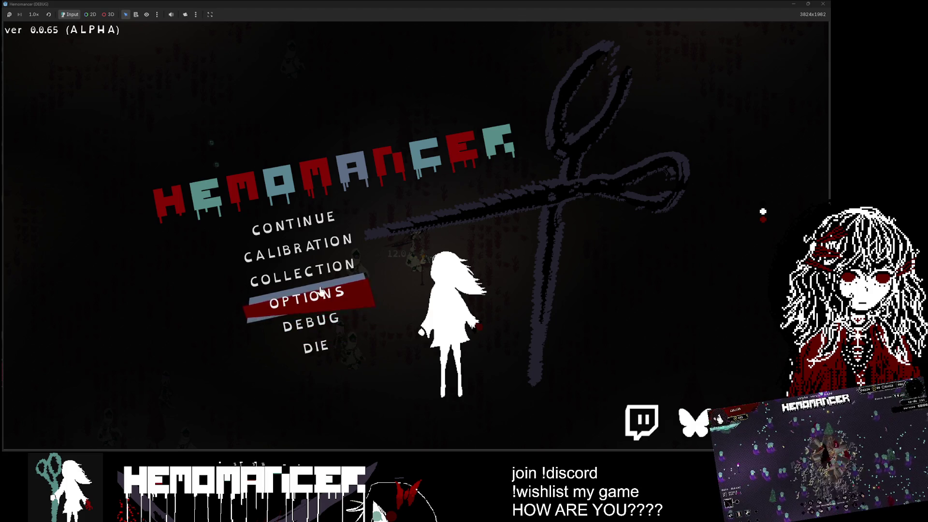
# Abandon the current run with DIE and Yes, then open Options > Controls.
pyautogui.click(316, 347)
pyautogui.click(418, 243)
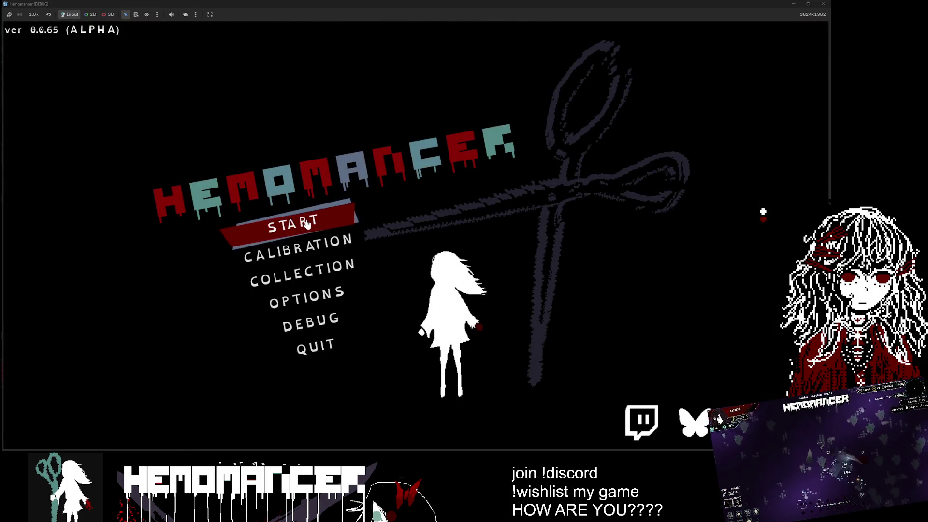
pyautogui.press('Up')
pyautogui.press('Up')
pyautogui.press('Up')
pyautogui.press('Return')
pyautogui.press('Down')
pyautogui.press('Return')
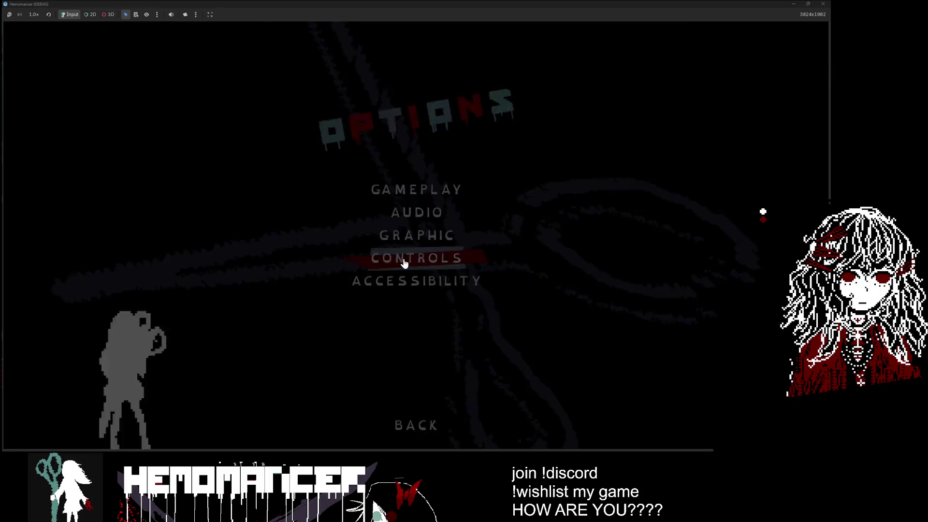
# Review the key bindings down to Toggle Help Hud, go back, and start a new game.
pyautogui.press('Down')
pyautogui.press('Down')
pyautogui.press('Down')
pyautogui.press('Down')
pyautogui.press('Down')
pyautogui.press('Down')
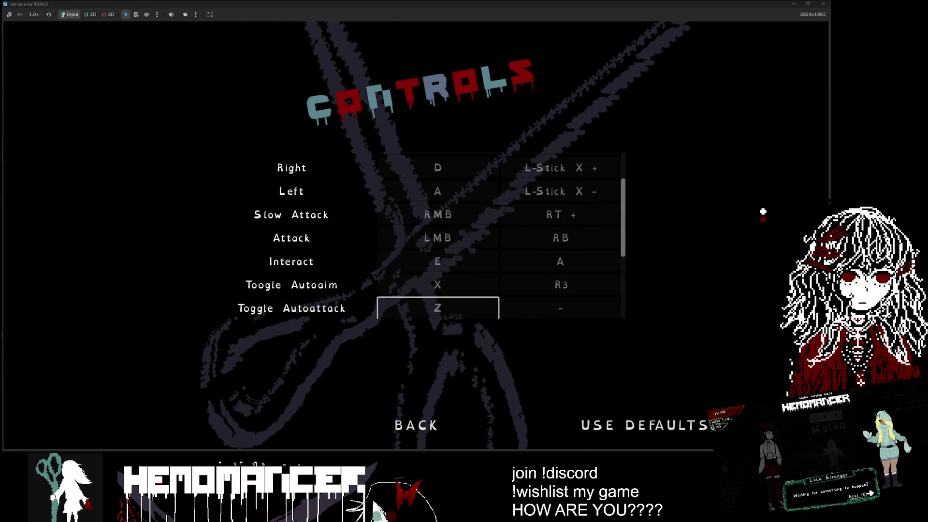
pyautogui.press('Down')
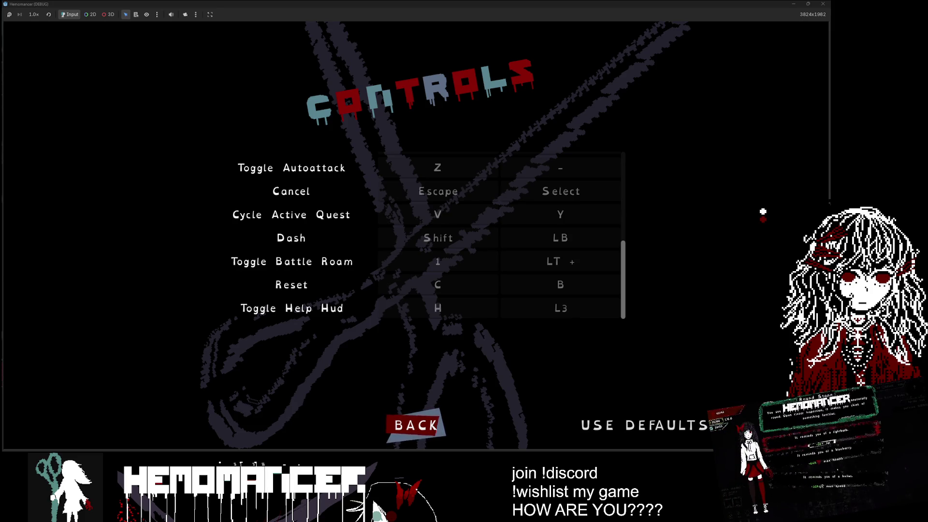
pyautogui.press('Return')
pyautogui.press('Down')
pyautogui.press('Down')
pyautogui.press('Down')
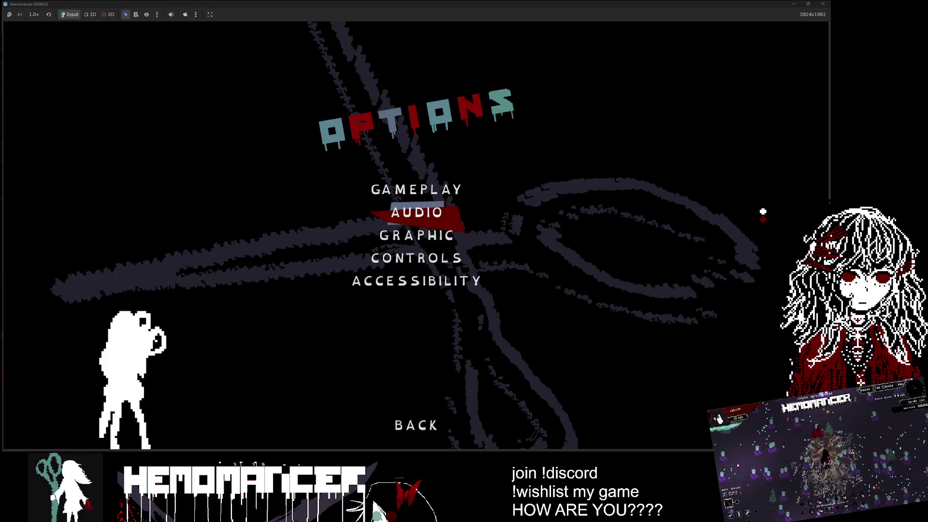
pyautogui.press('Return')
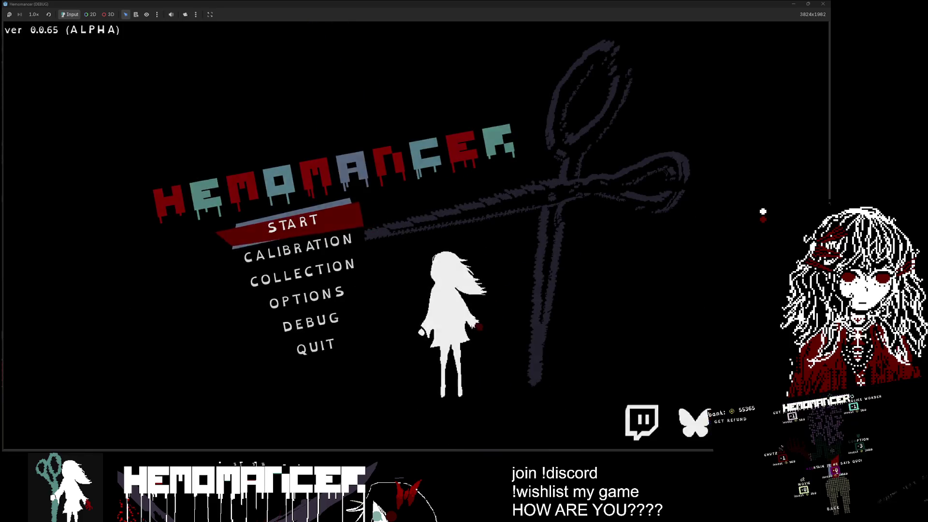
pyautogui.press('Return')
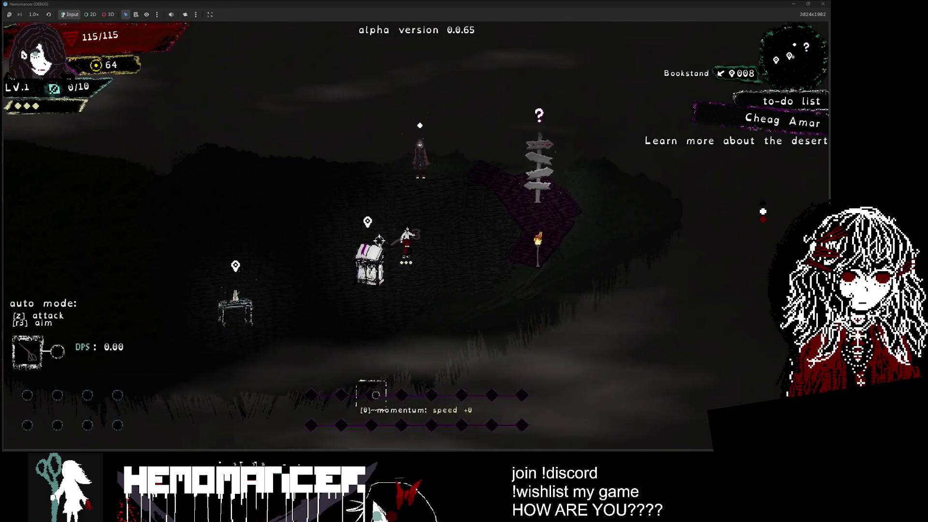
# Delete the save file through the options menu and start a fresh game.
pyautogui.press('Escape')
pyautogui.press('Down')
pyautogui.press('Down')
pyautogui.press('Down')
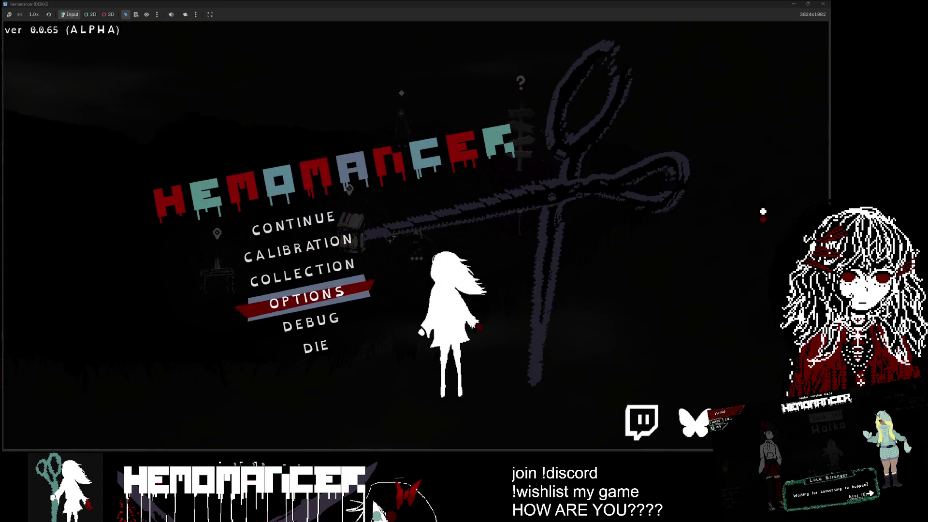
pyautogui.press('Return')
pyautogui.press('Return')
pyautogui.press('Up')
pyautogui.press('Return')
pyautogui.press('Escape')
pyautogui.press('Return')
pyautogui.press('Escape')
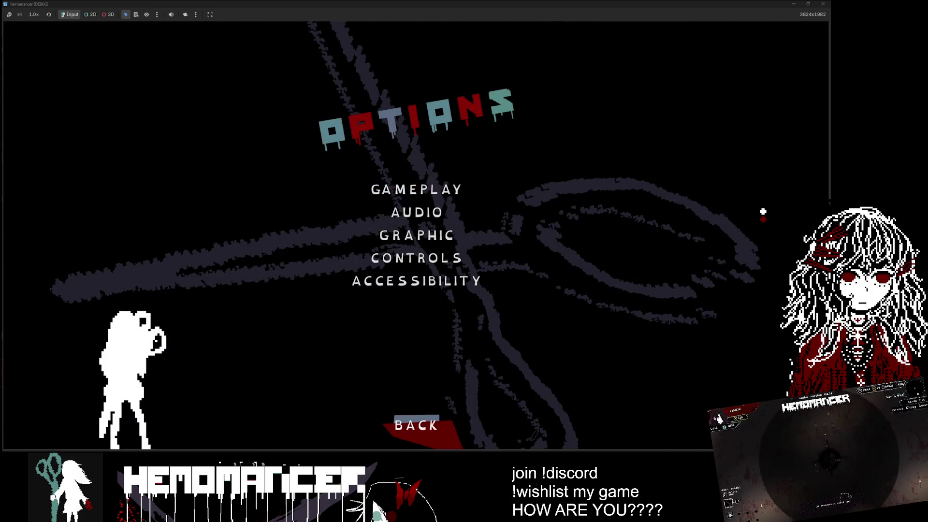
pyautogui.press('Return')
pyautogui.press('Return')
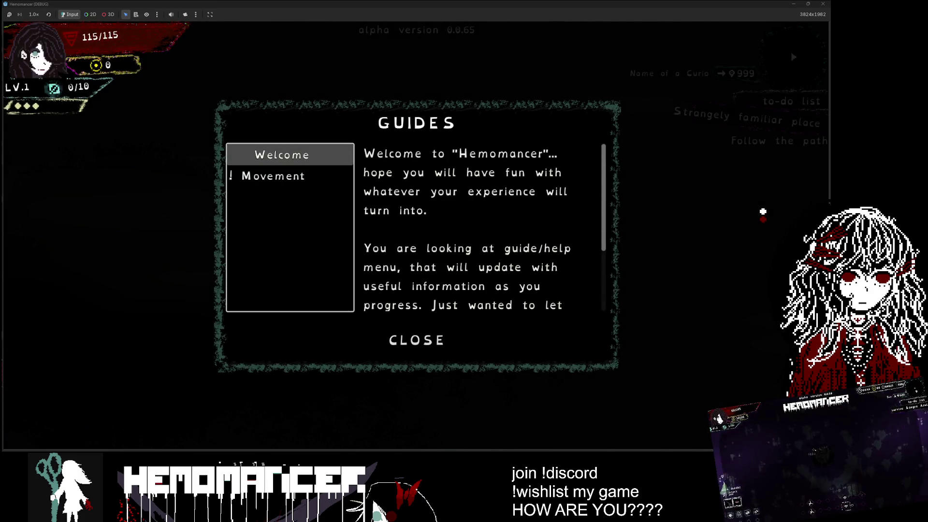
pyautogui.press('Down')
pyautogui.press('Return')
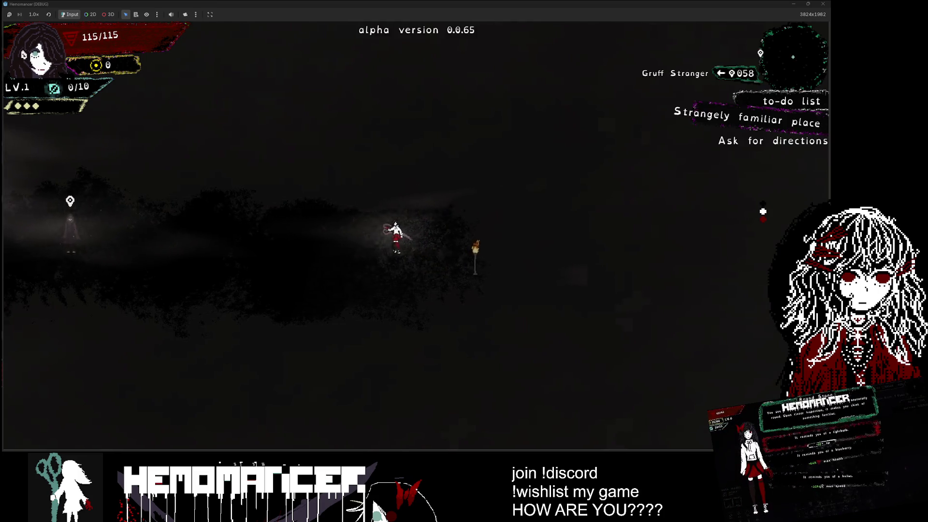
# Walk to the Gruff Stranger and talk through the whole conversation.
pyautogui.press('s')
pyautogui.press('a')
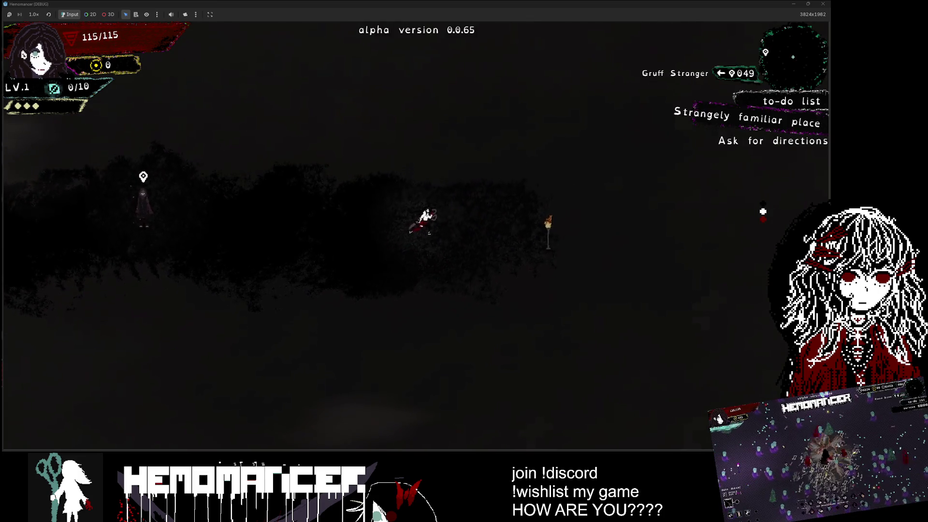
pyautogui.press('w')
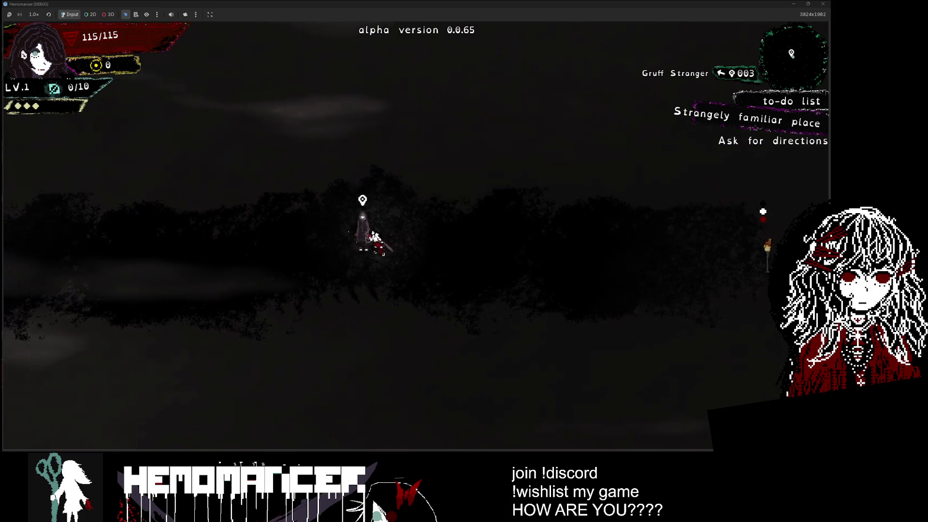
pyautogui.press('e')
pyautogui.press('a')
pyautogui.press('a')
pyautogui.press('a')
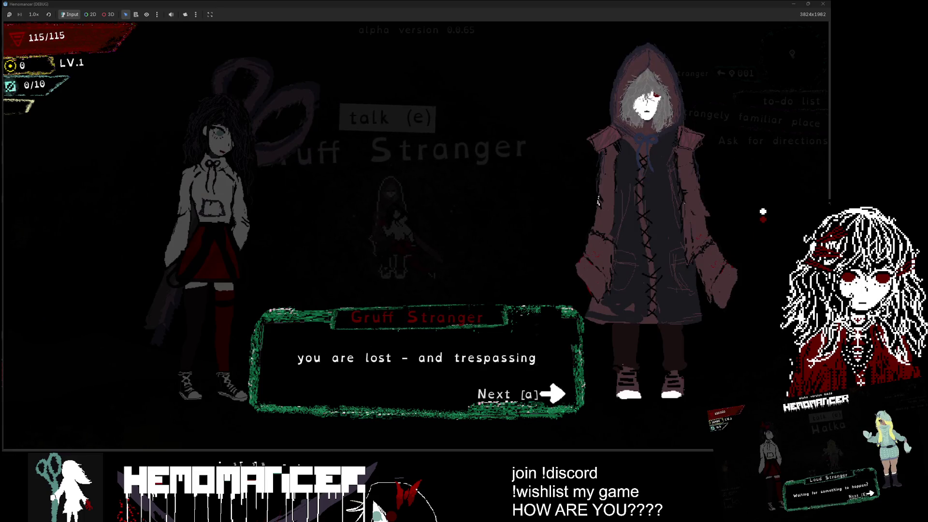
pyautogui.press('a')
pyautogui.press('a')
pyautogui.press('a')
pyautogui.press('a')
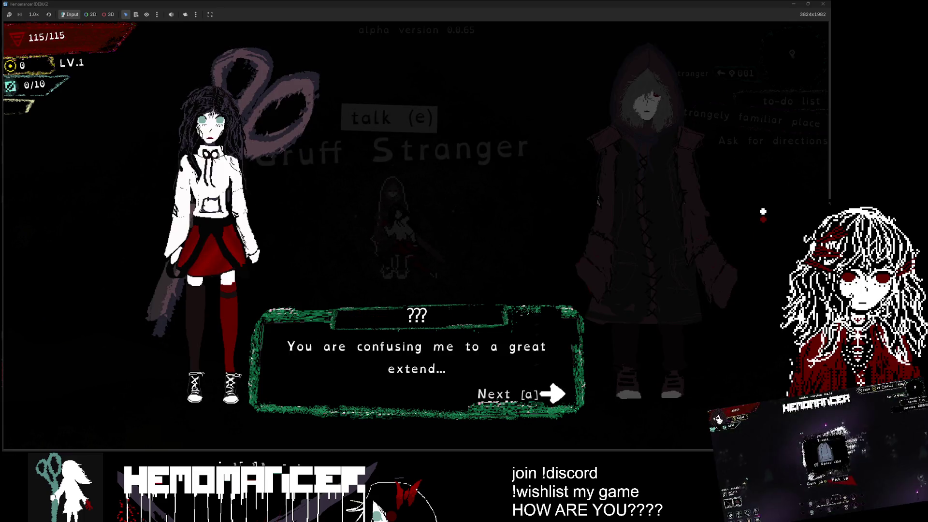
pyautogui.press('a')
pyautogui.press('a')
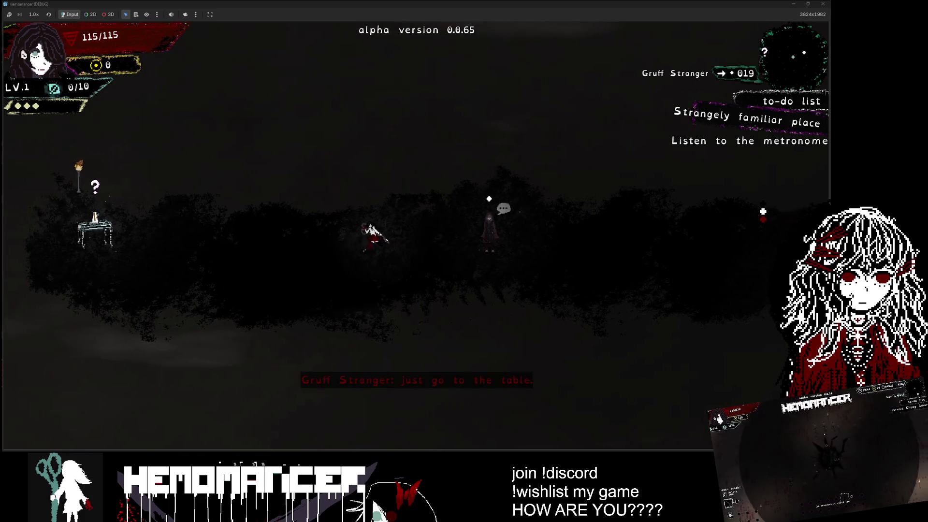
# Walk left to the table and open the metronome calibration.
pyautogui.press('a')
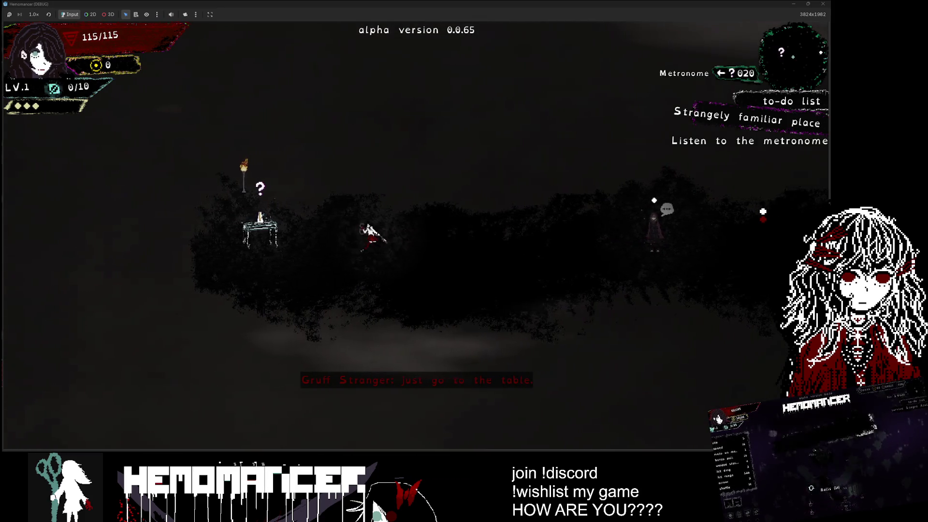
pyautogui.press('a')
pyautogui.press('Down')
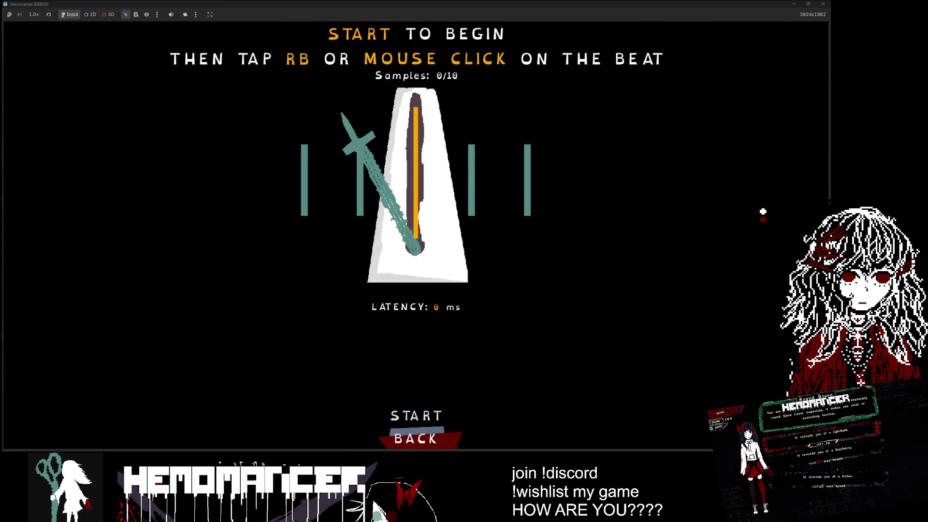
# Leave the calibration screen and walk left toward the training dummies.
pyautogui.press('a')
pyautogui.press('Left')
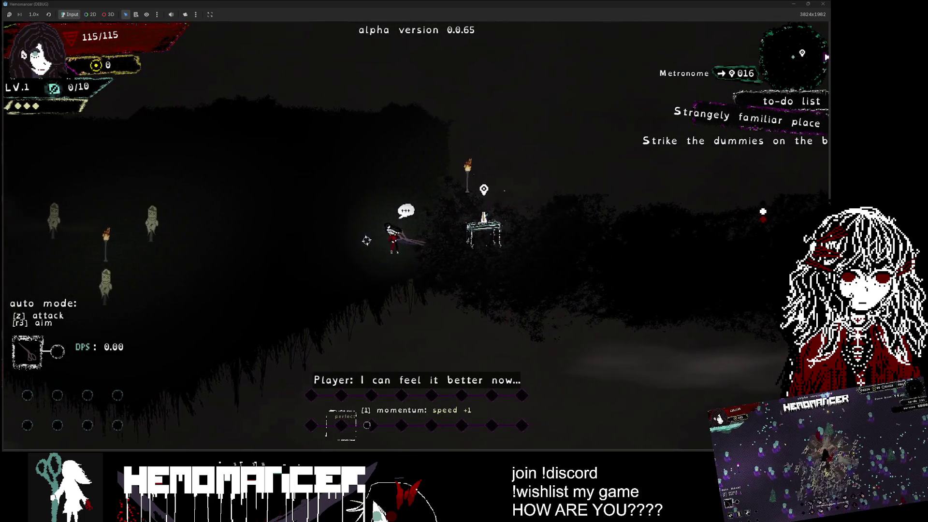
pyautogui.press('Left')
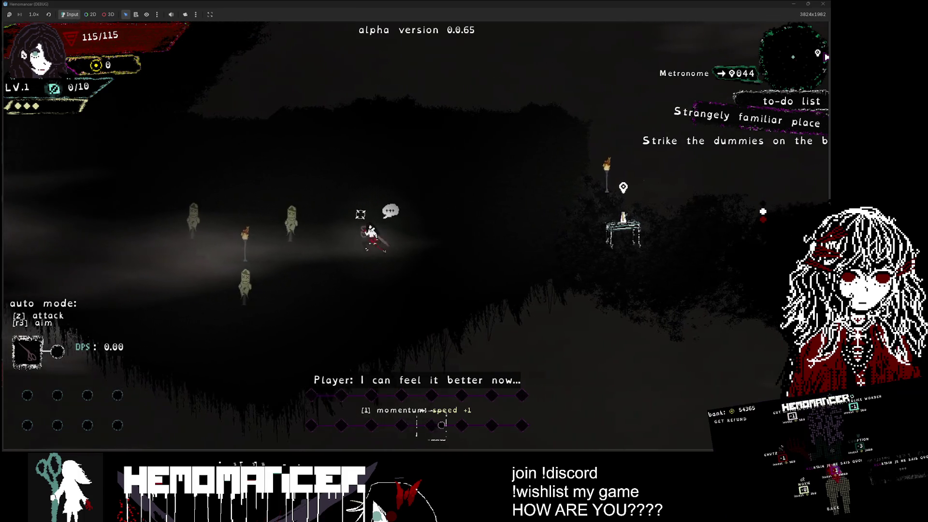
# Strike the training dummies on the beat until training finishes, then reach the signpole.
pyautogui.press('Left')
pyautogui.press('z')
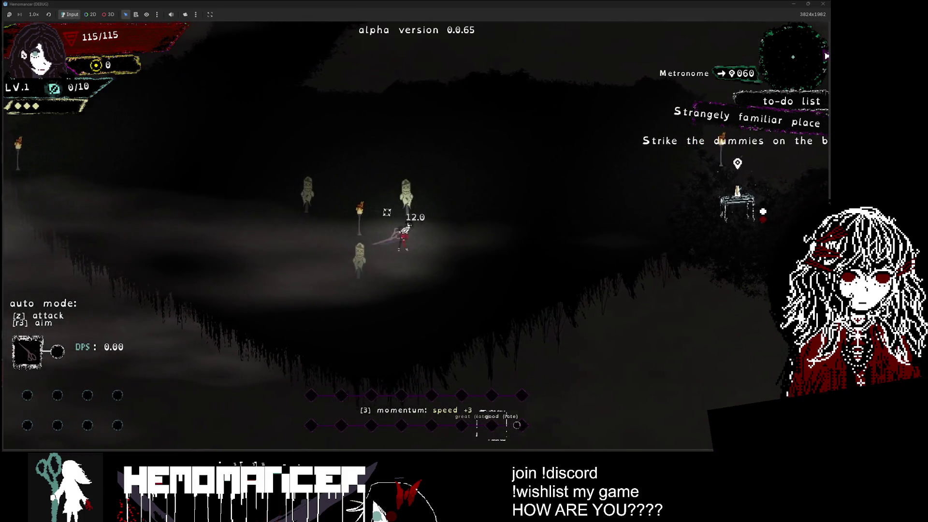
pyautogui.press('Left')
pyautogui.press('z')
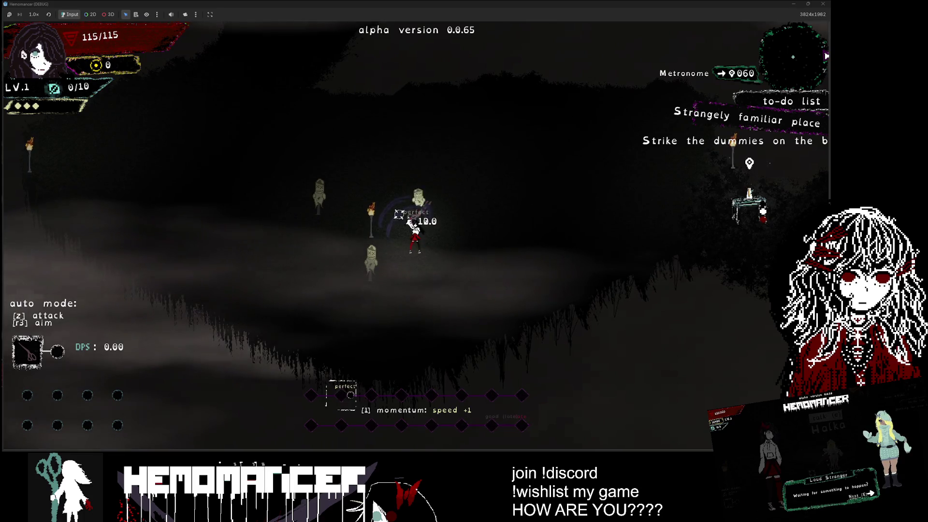
pyautogui.press('Left')
pyautogui.press('z')
pyautogui.press('z')
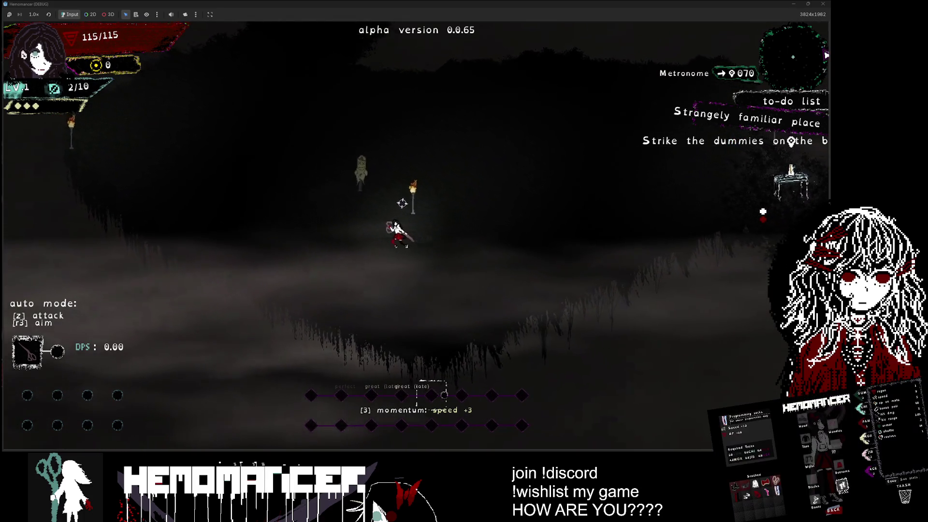
pyautogui.press('z')
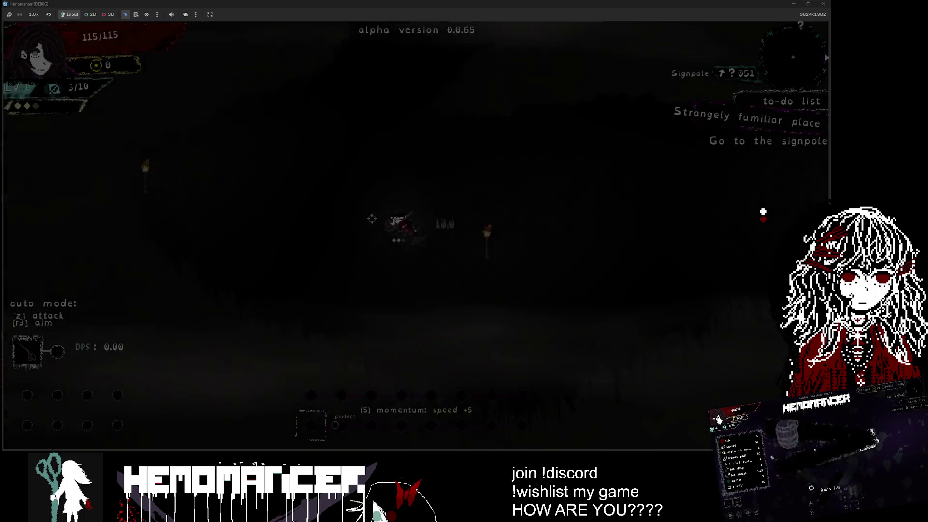
pyautogui.press('Up')
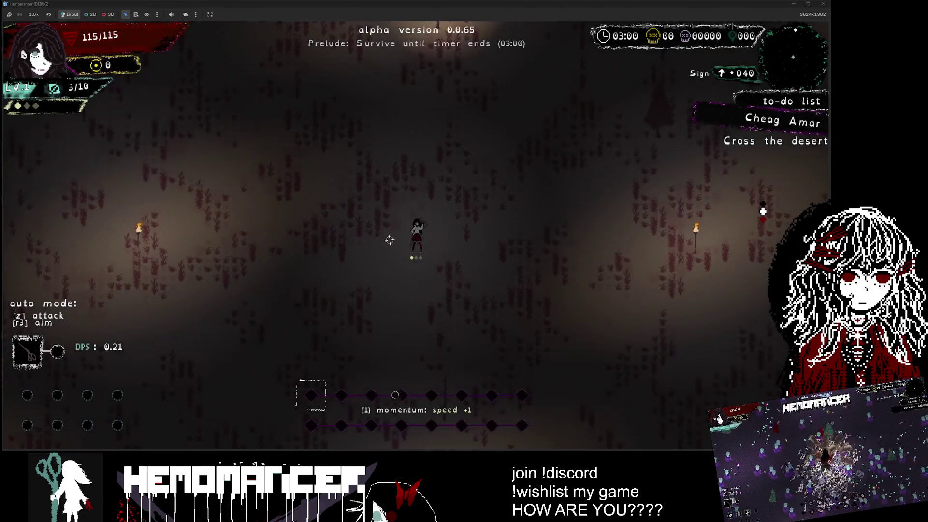
# Enter the Prelude mission at the sign and cross the desert toward Igniferrum.
pyautogui.press('Up')
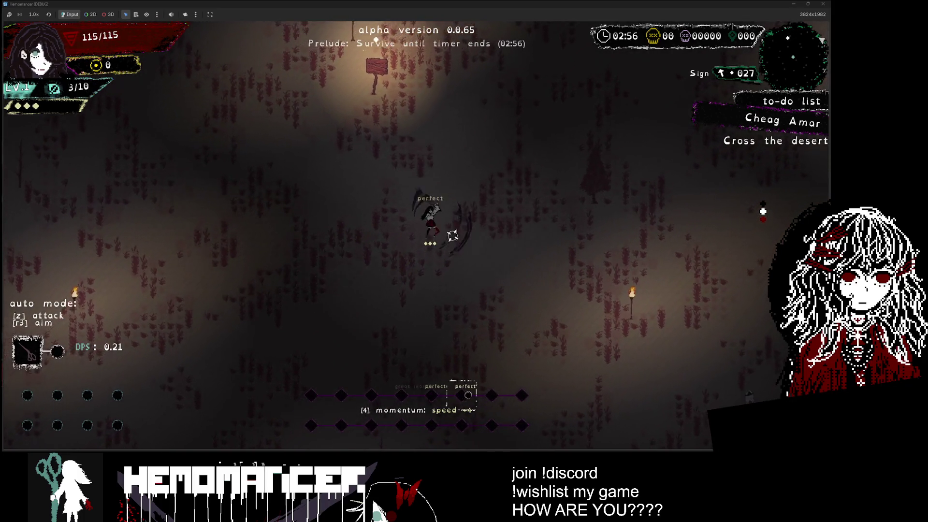
pyautogui.press('Up')
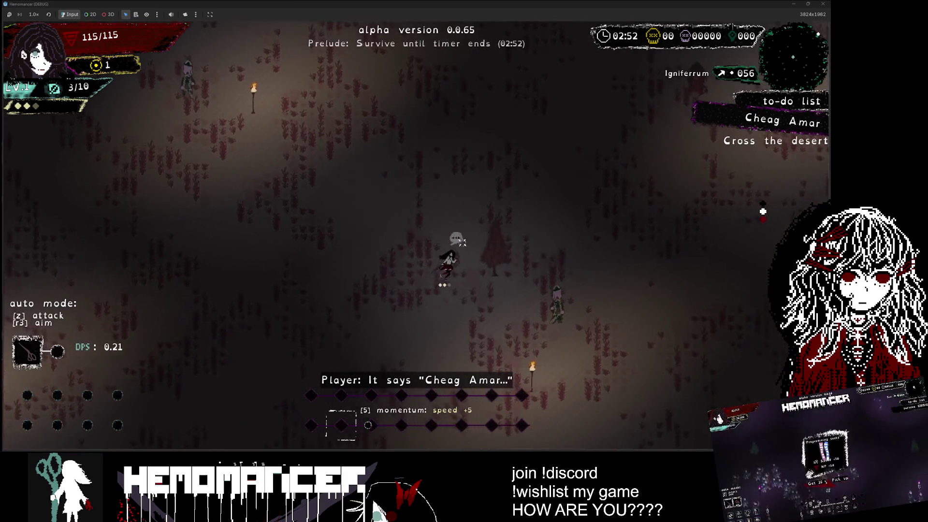
pyautogui.press('Down')
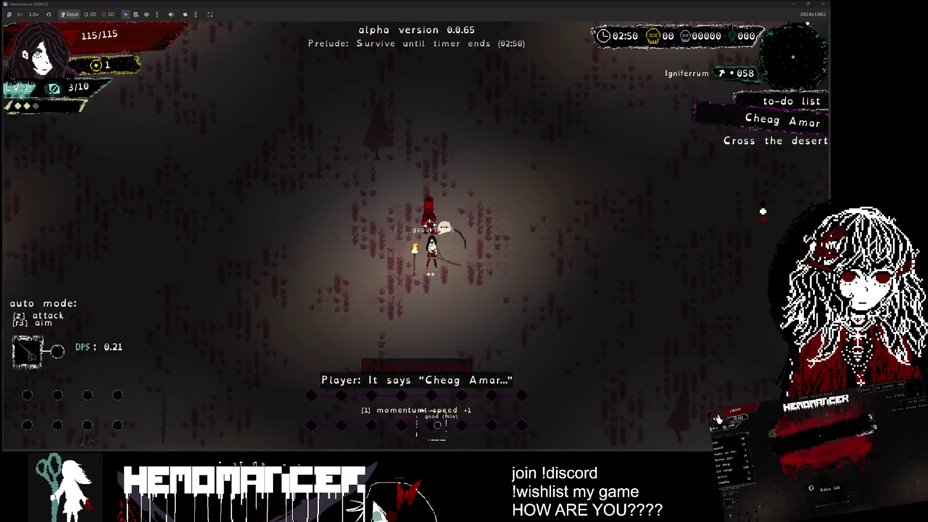
pyautogui.press('Up')
pyautogui.press('Right')
# Fight nearby enemies on the way to the Fragmentum marker, then take the Friendship bracelet.
pyautogui.press('Up')
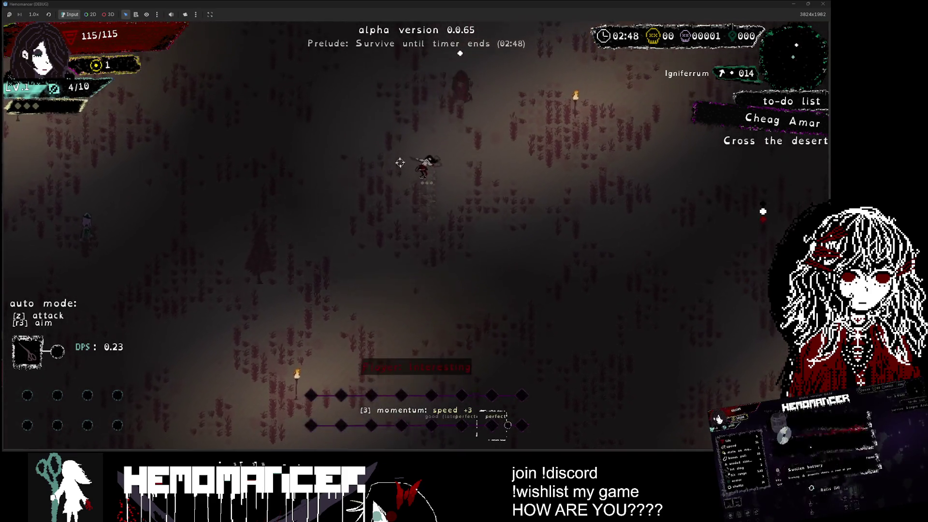
pyautogui.press('Up')
pyautogui.press('Left')
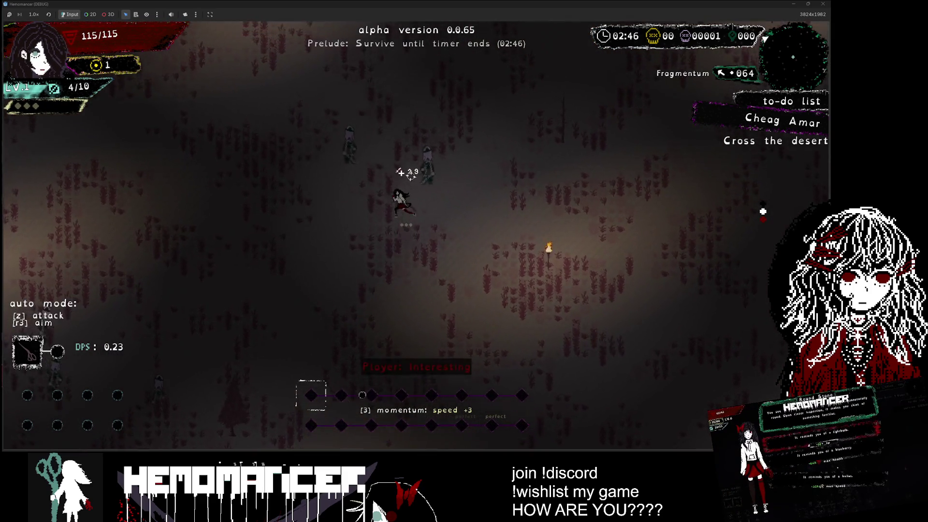
pyautogui.press('Left')
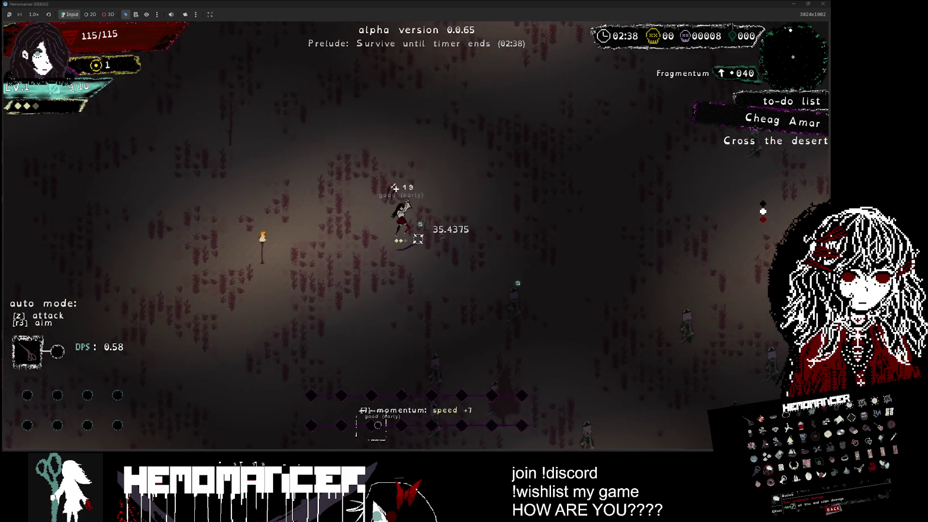
pyautogui.press('Return')
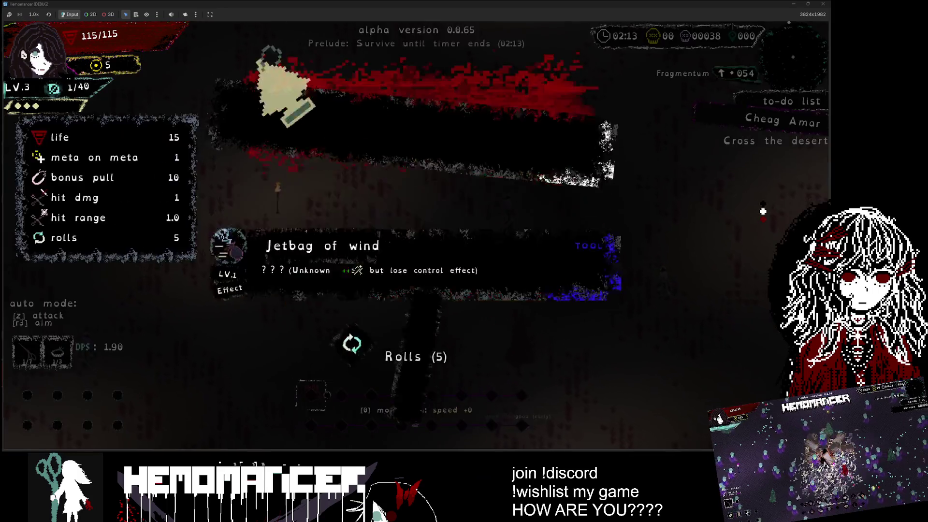
# Reroll the upgrade cards once and equip Outlet, the two-target lightning upgrade.
pyautogui.press('r')
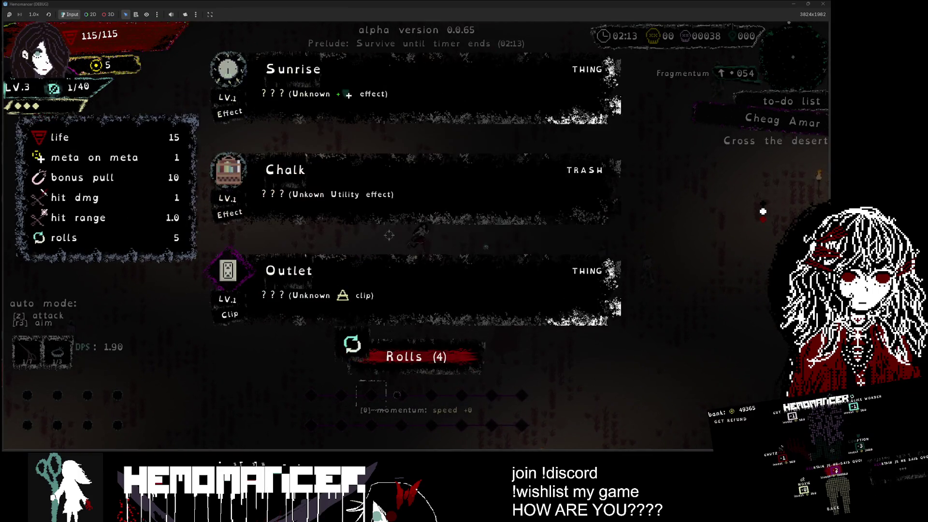
pyautogui.press('Return')
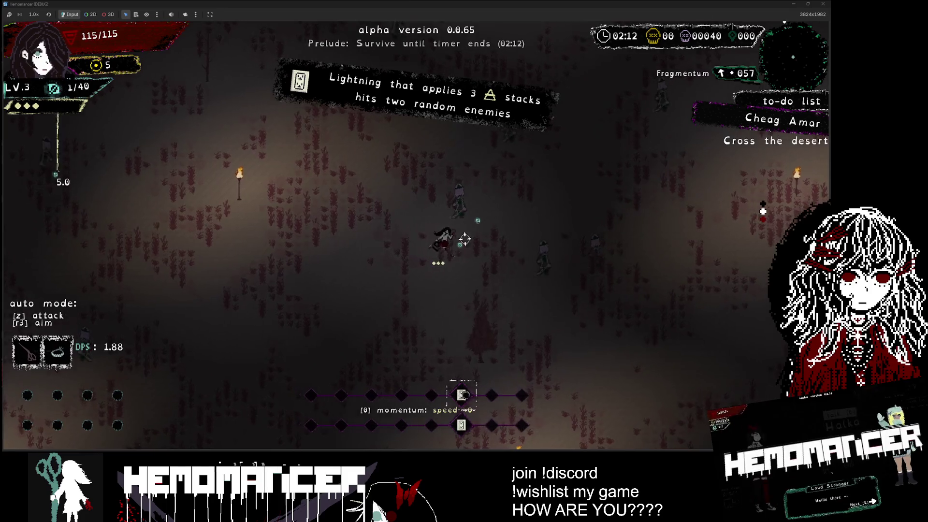
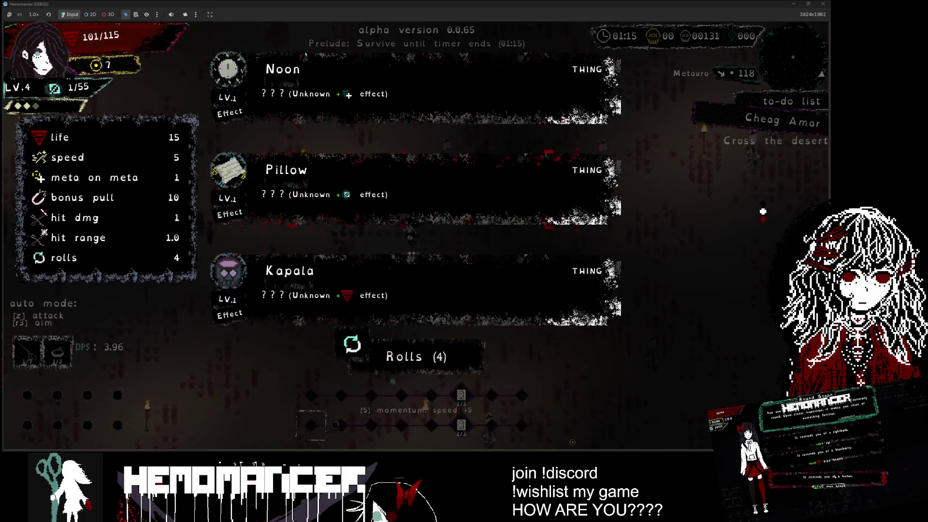
# Take the Kapala relic and push up-right through the enemies.
pyautogui.click(389, 234)
pyautogui.press('w')
pyautogui.press('d')
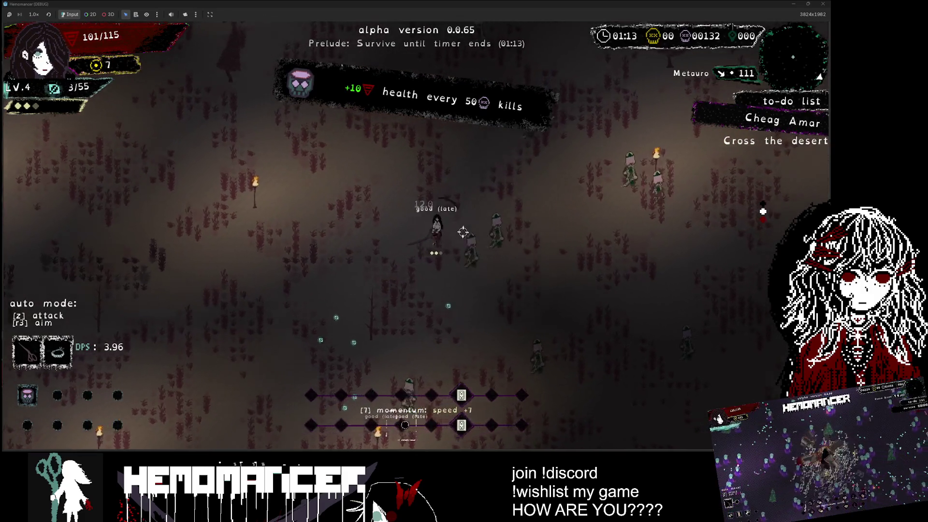
pyautogui.press('w')
pyautogui.press('d')
pyautogui.press('w')
pyautogui.press('d')
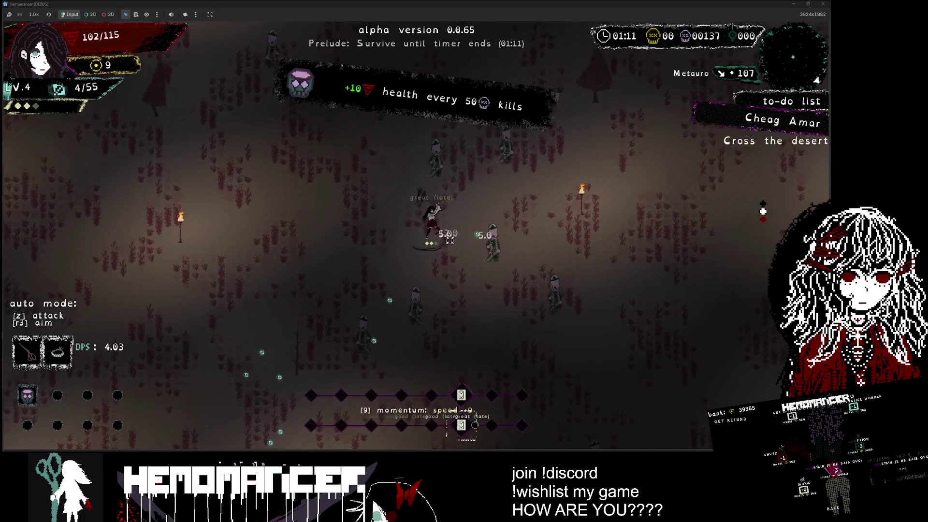
# Weave through the horde, dodging enemies and collecting experience orbs.
pyautogui.press('a')
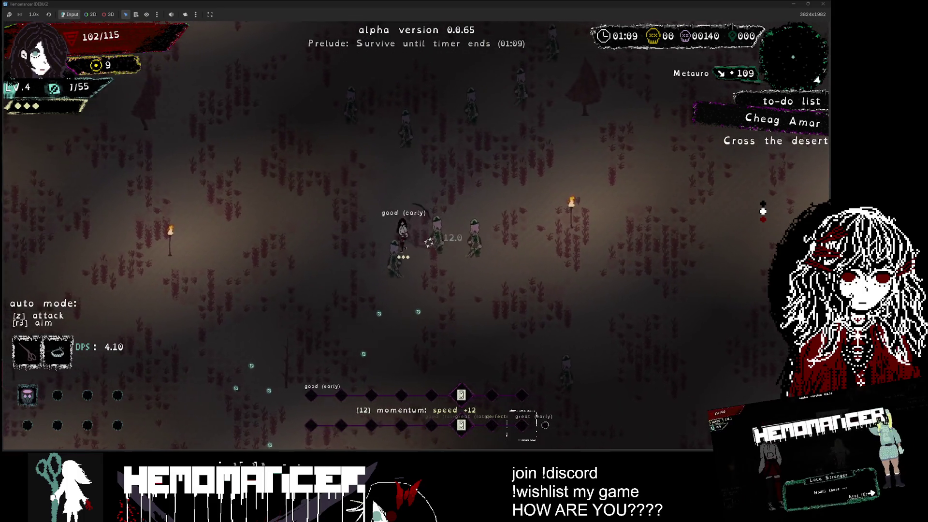
pyautogui.press('s')
pyautogui.press('a')
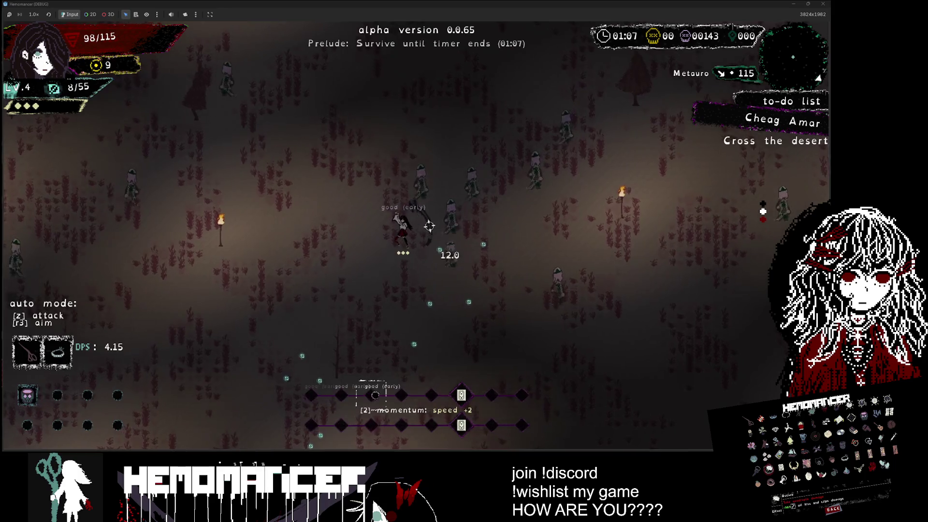
pyautogui.press('w')
pyautogui.press('d')
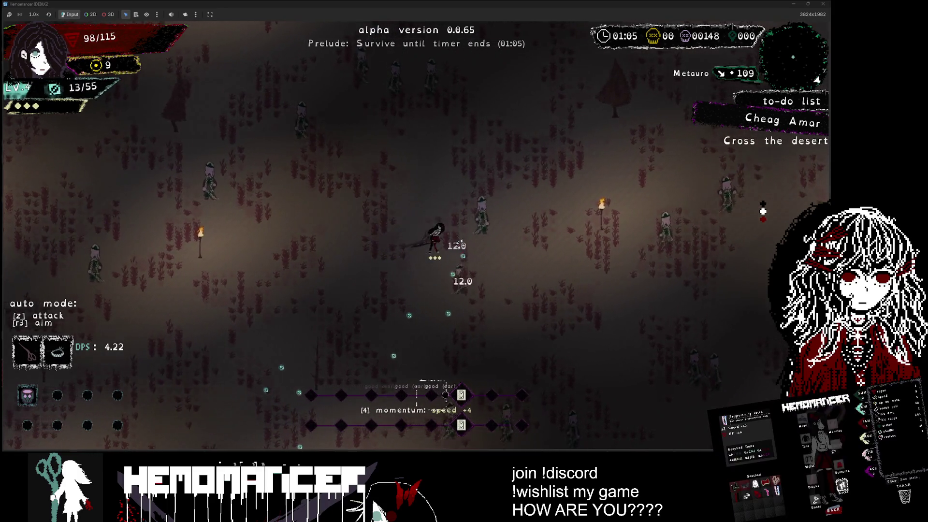
pyautogui.press('s')
pyautogui.press('a')
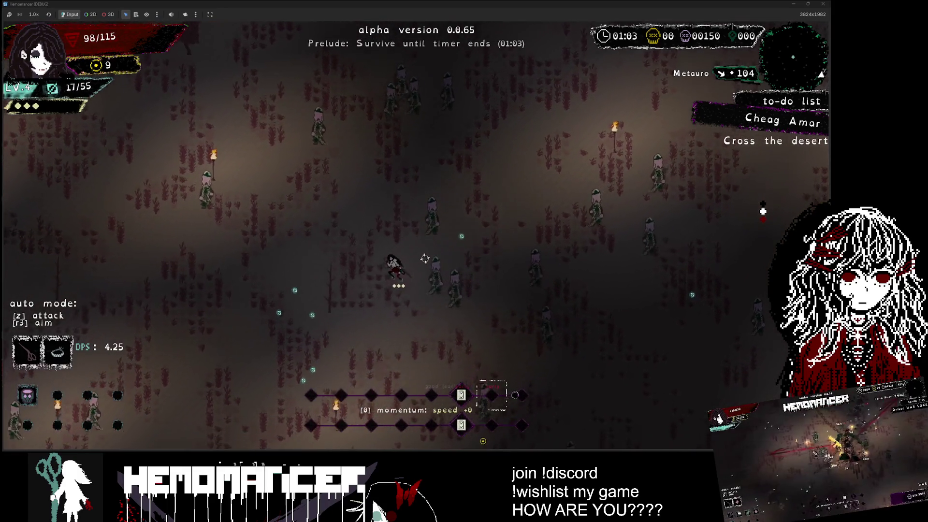
pyautogui.press('s')
pyautogui.press('d')
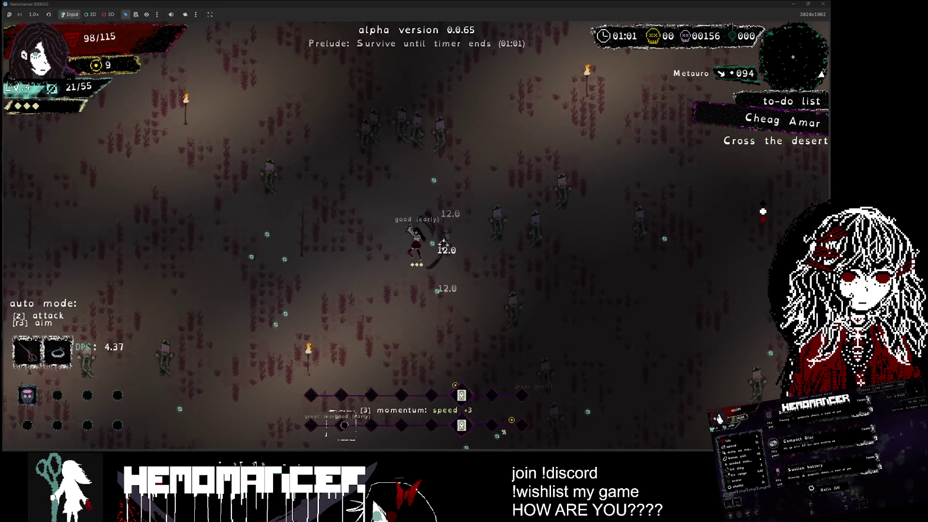
pyautogui.press('a')
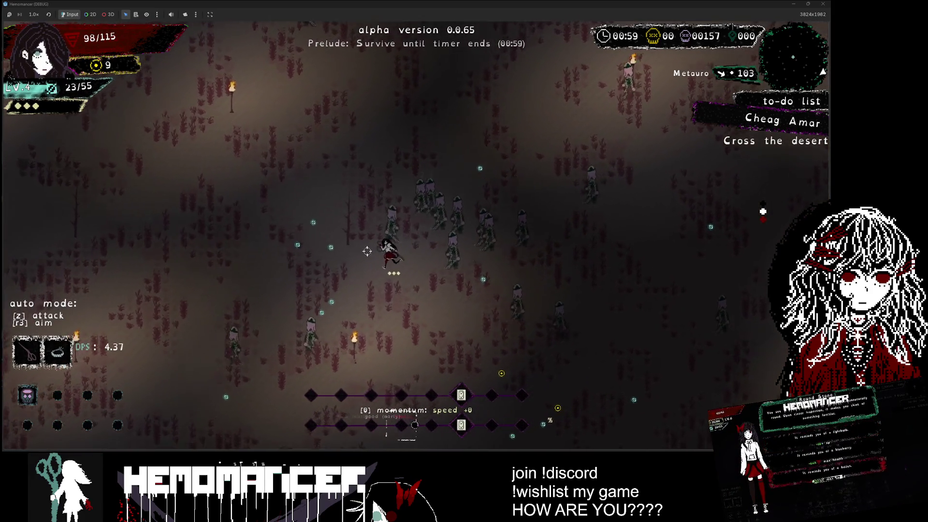
# Fight up-left across the field until the character reaches the Pillar.
pyautogui.press('w')
pyautogui.press('a')
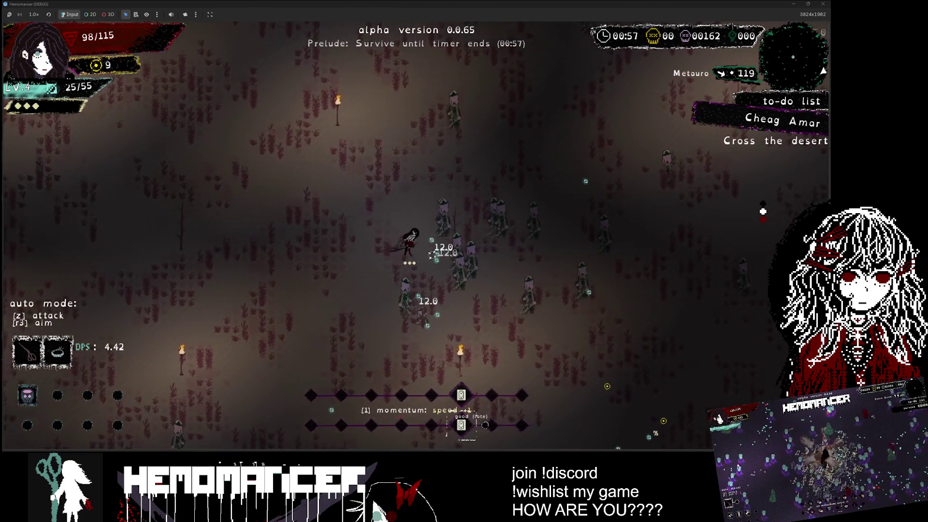
pyautogui.press('a')
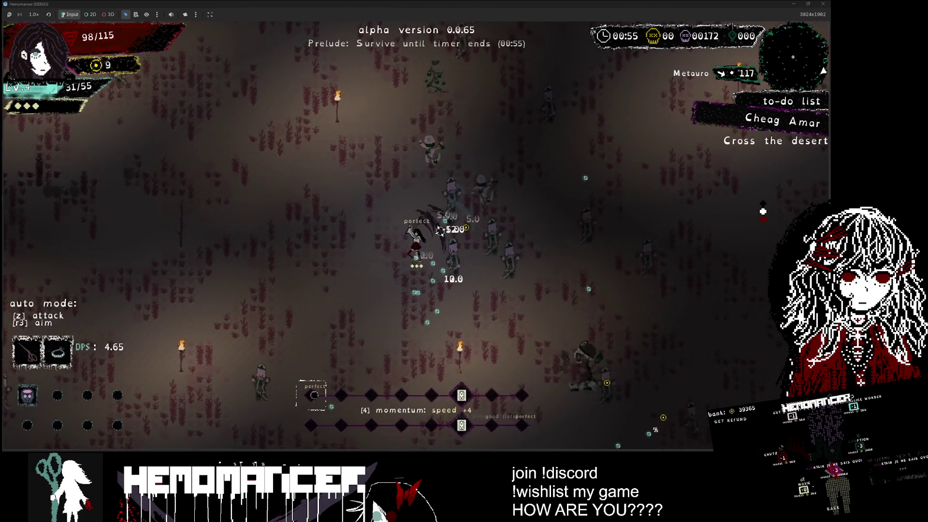
pyautogui.press('w')
pyautogui.press('a')
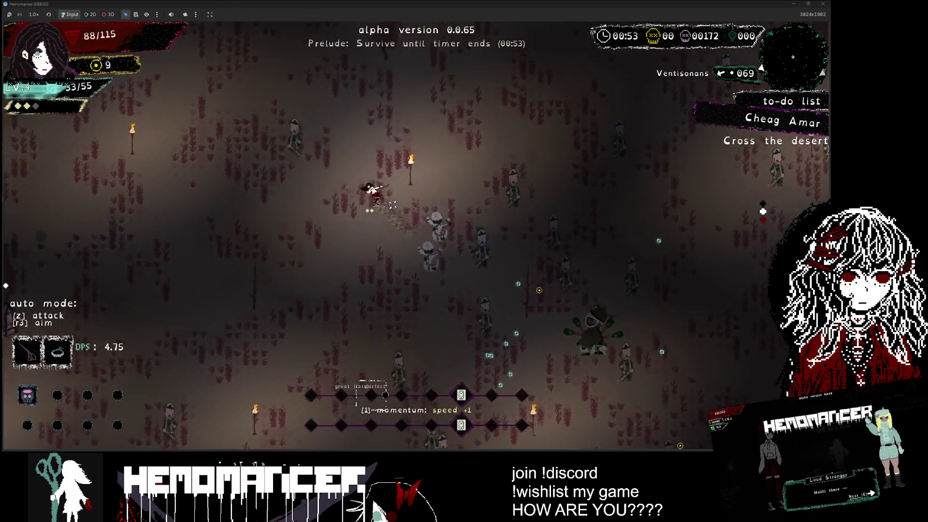
pyautogui.press('w')
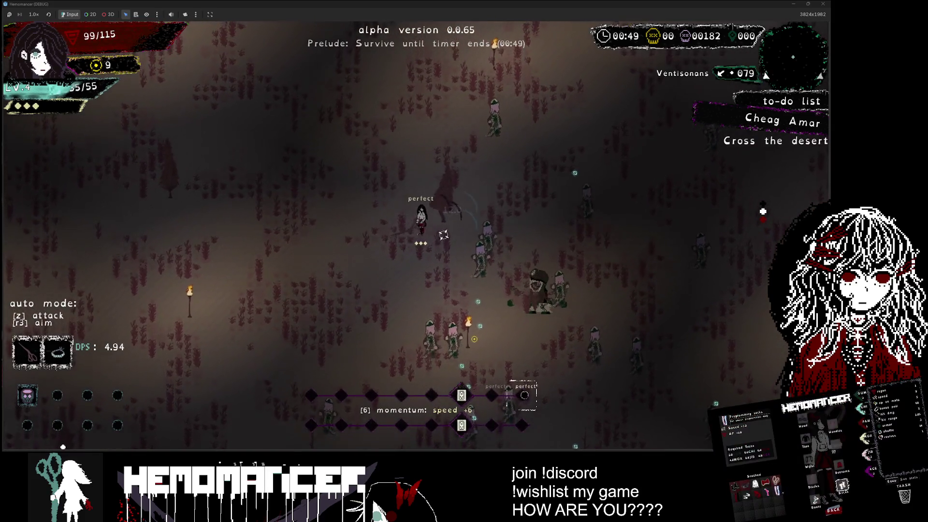
pyautogui.press('w')
pyautogui.press('d')
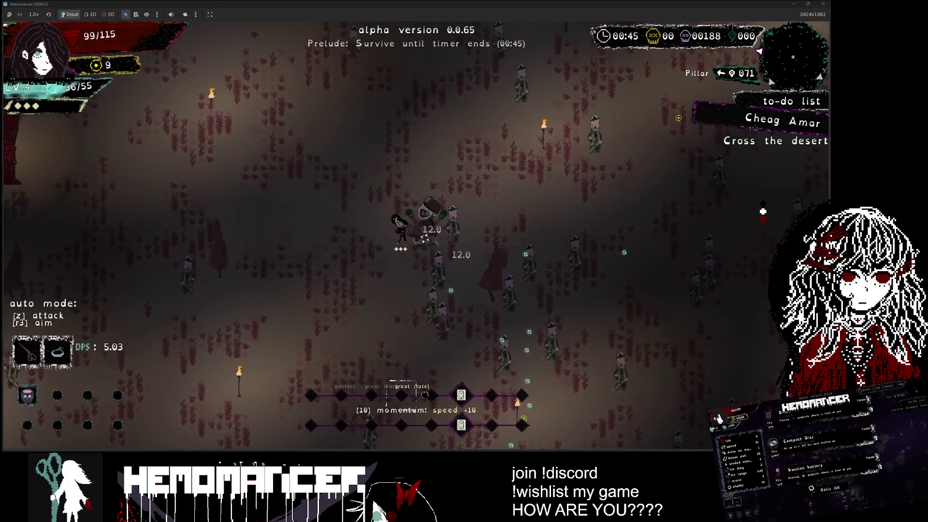
pyautogui.press('w')
pyautogui.press('a')
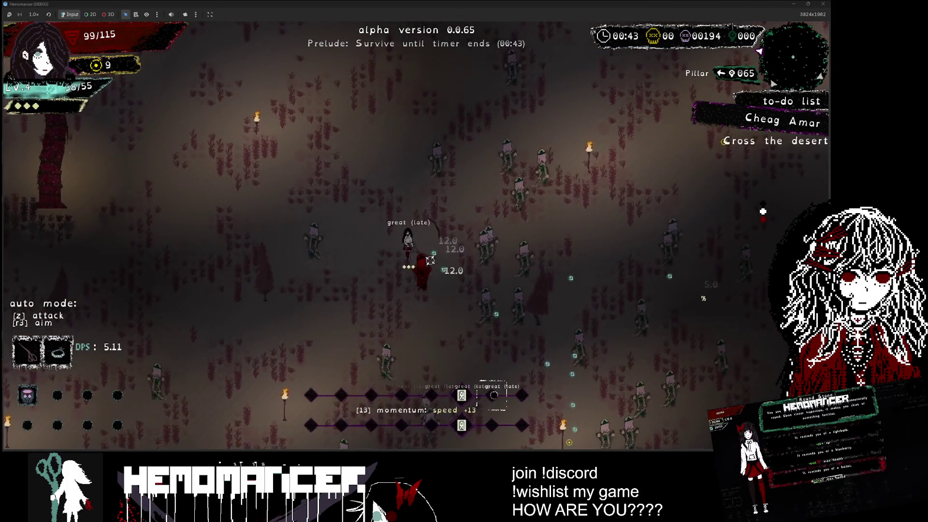
pyautogui.press('w')
pyautogui.press('a')
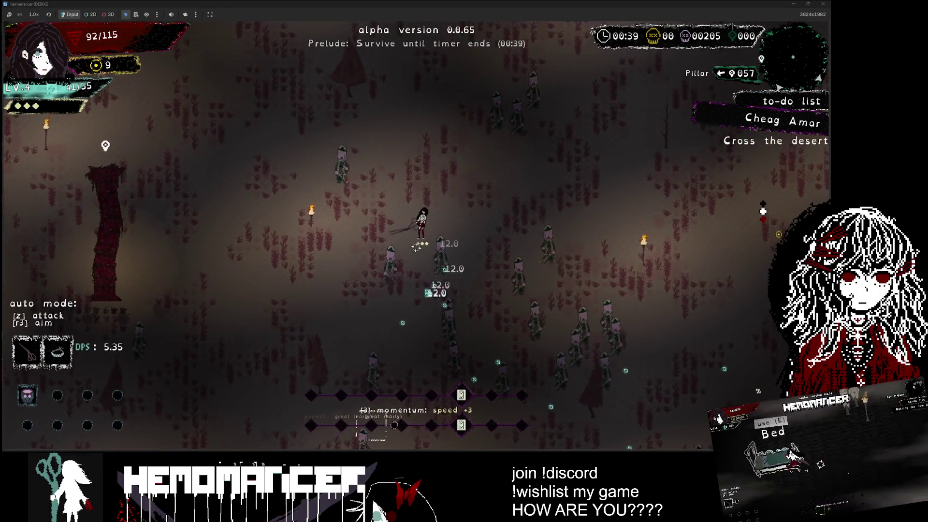
# Activate the Pillar event and step away from the Pillar.
pyautogui.press('w')
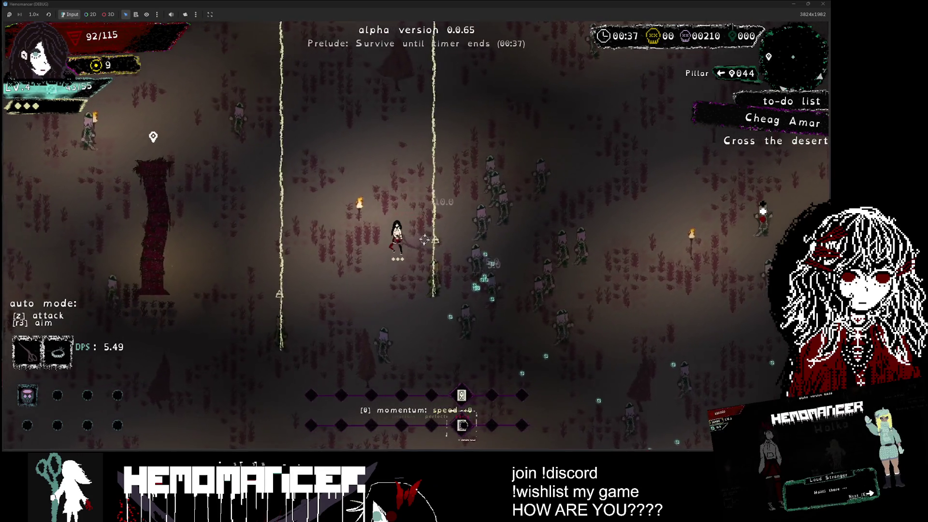
pyautogui.press('a')
pyautogui.press('a')
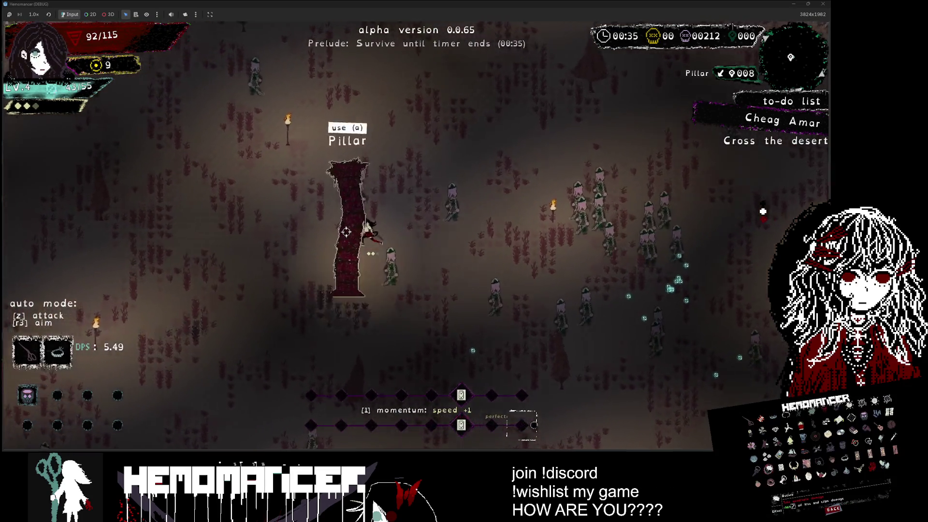
pyautogui.press('e')
pyautogui.press('Return')
pyautogui.press('a')
pyautogui.press('s')
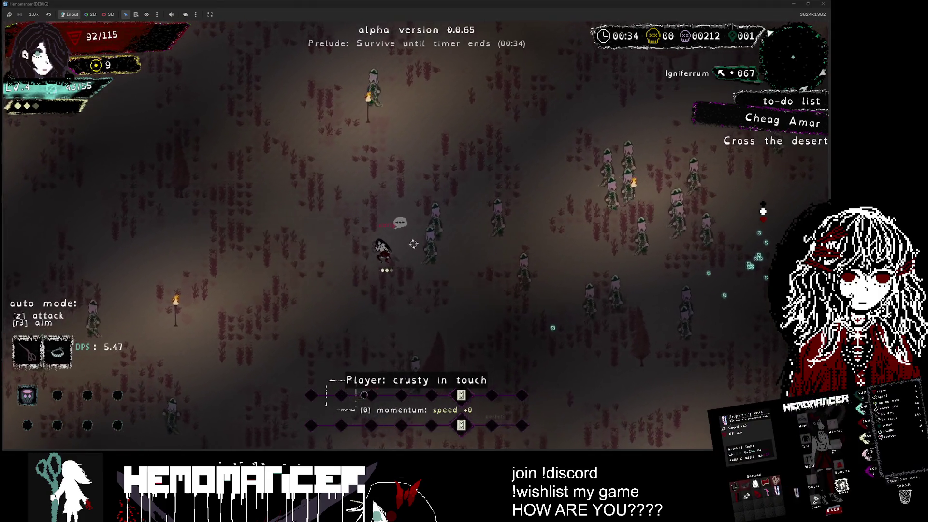
# Run up-left across the field to collect the Igniferrum pickup.
pyautogui.press('a')
pyautogui.press('w')
pyautogui.press('a')
pyautogui.press('w')
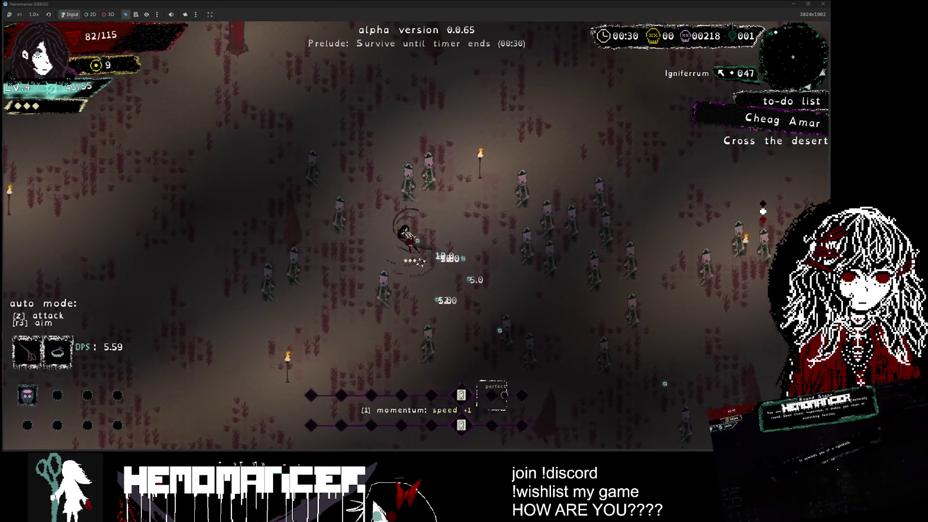
pyautogui.press('a')
pyautogui.press('w')
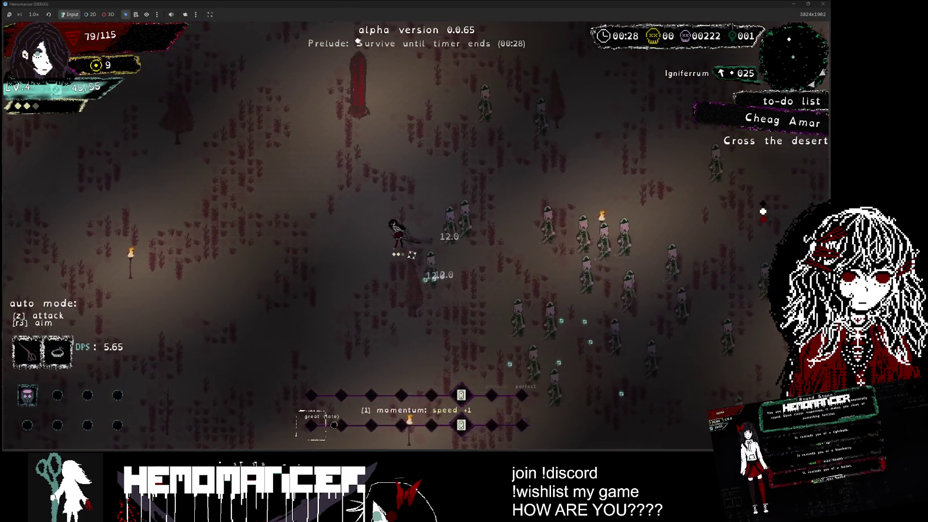
pyautogui.press('a')
pyautogui.press('w')
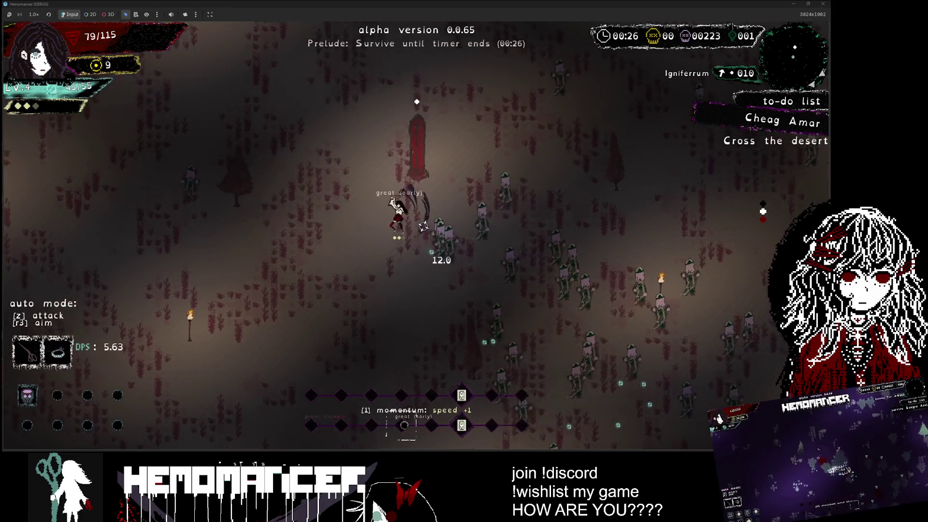
pyautogui.press('a')
pyautogui.press('w')
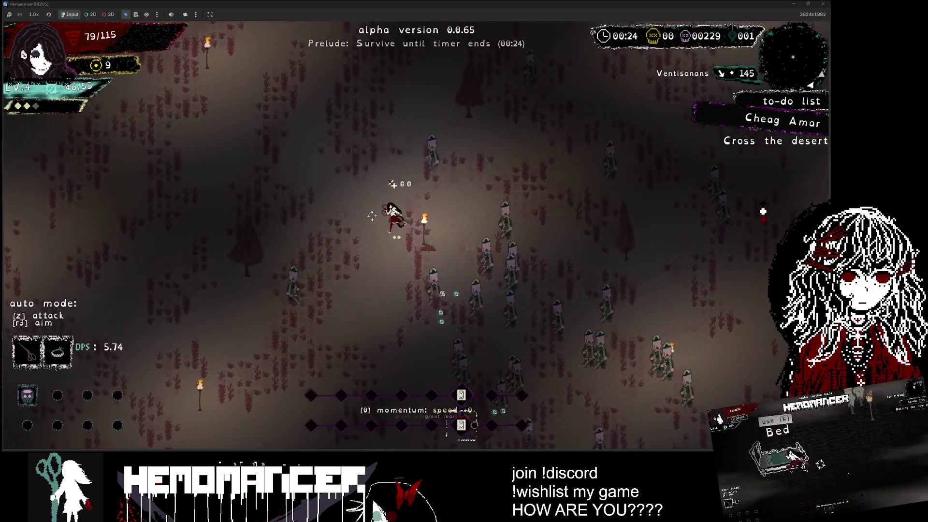
pyautogui.press('a')
pyautogui.press('w')
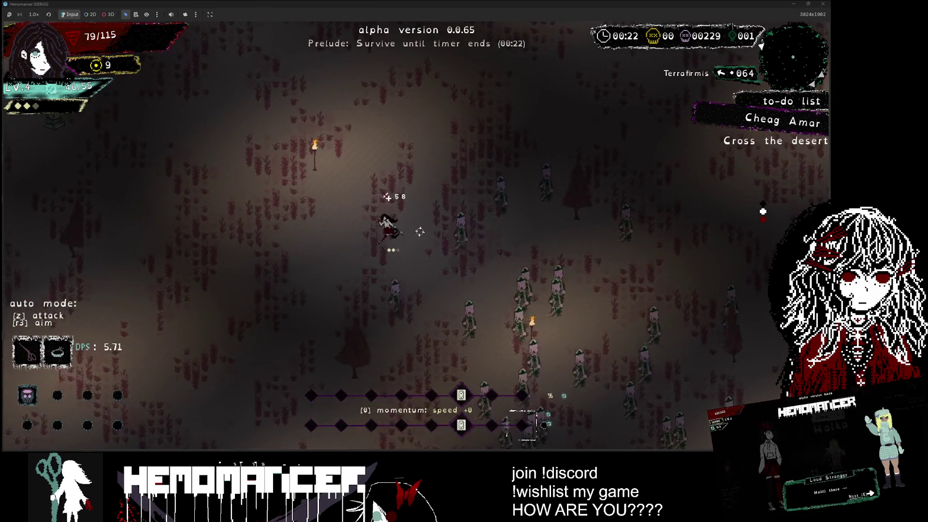
pyautogui.press('w')
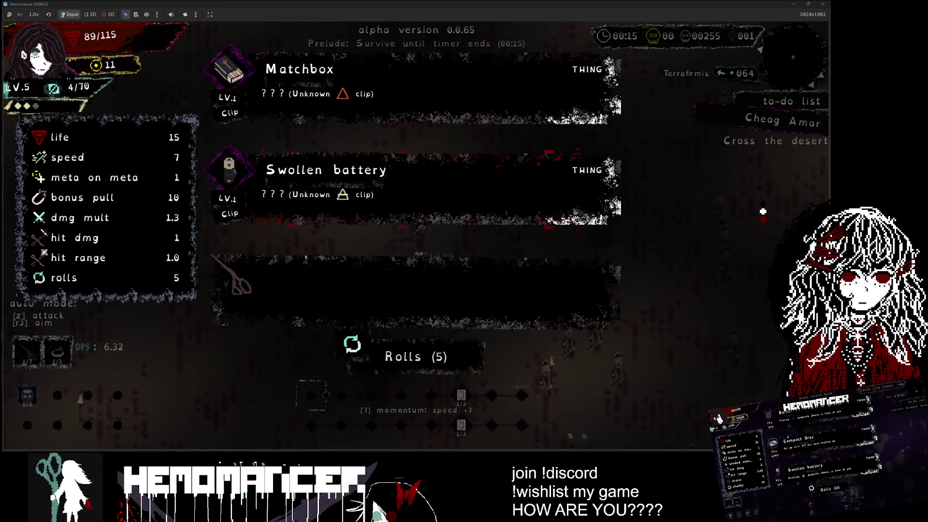
# Take the Swollen battery item and keep gathering experience as the timer runs down.
pyautogui.click(394, 234)
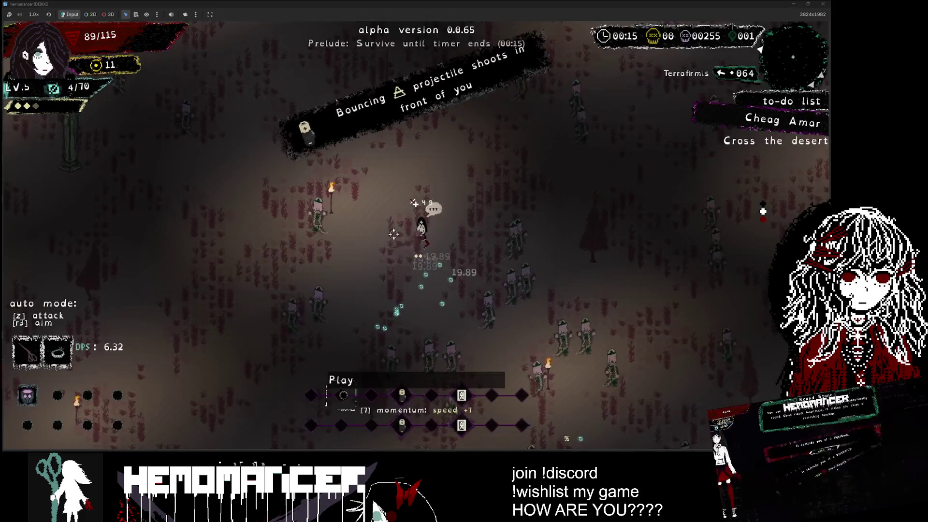
pyautogui.press('w')
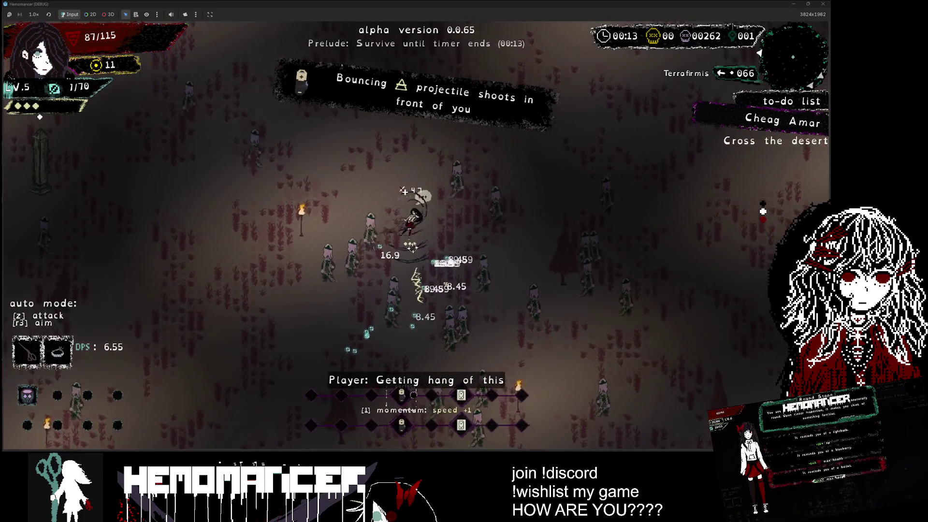
pyautogui.press('a')
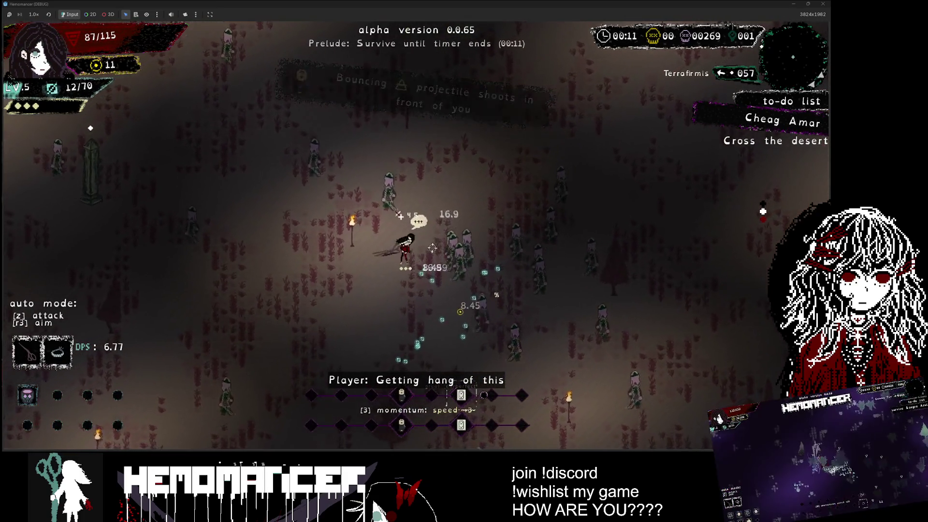
pyautogui.press('s')
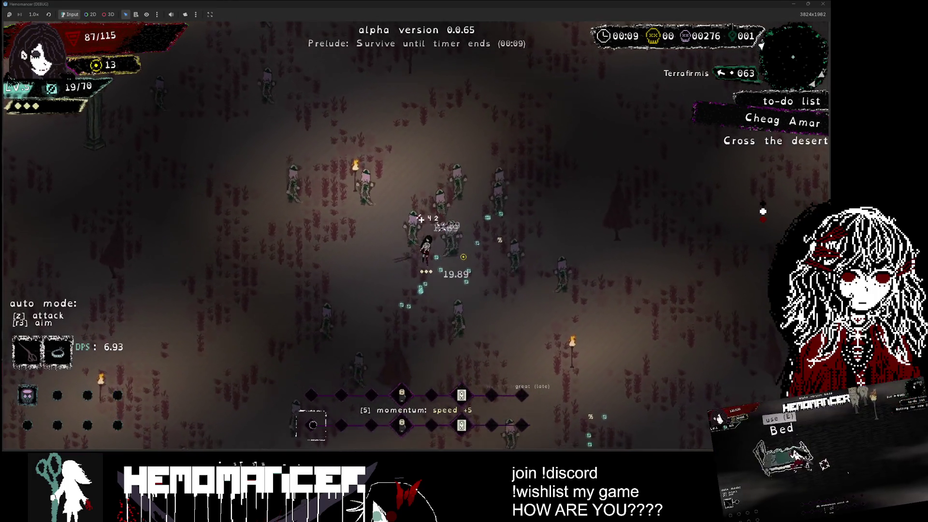
pyautogui.press('w')
pyautogui.press('w')
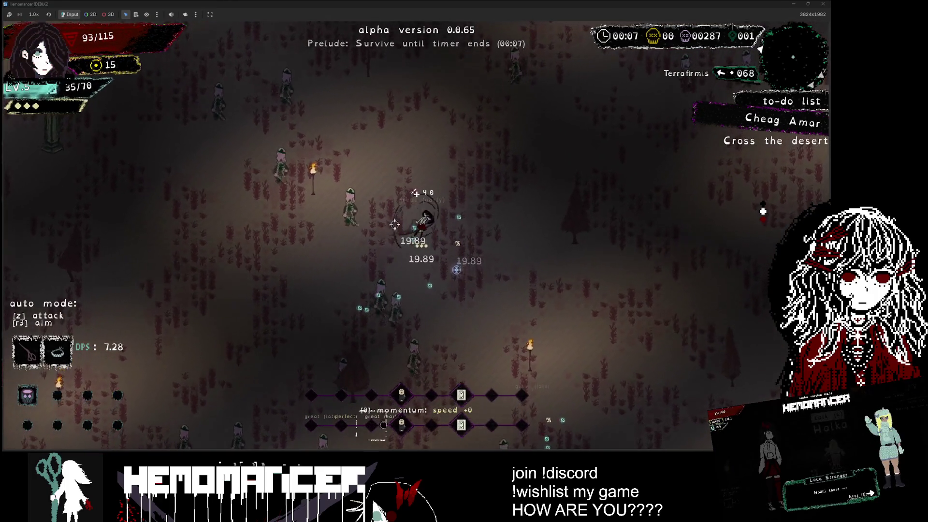
pyautogui.press('s')
pyautogui.press('d')
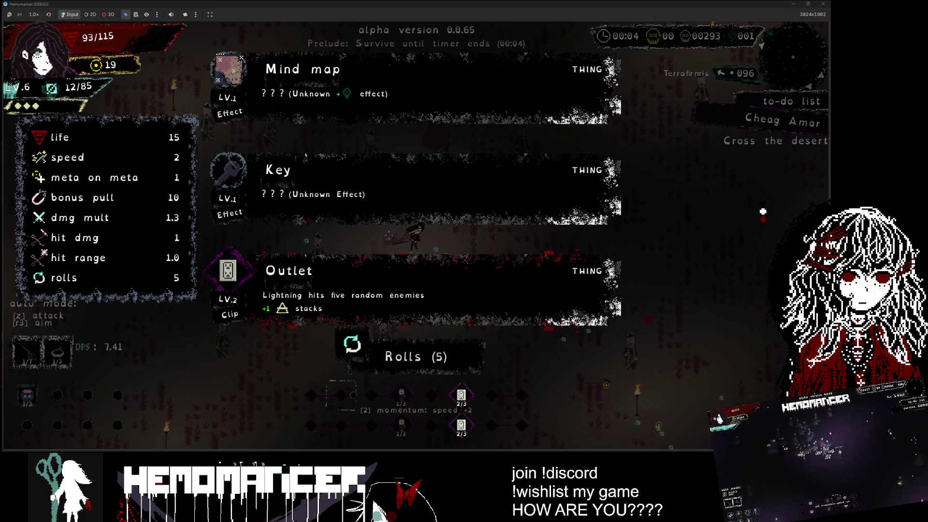
# Confirm the Outlet Lv.2 upgrade card.
pyautogui.press('Return')
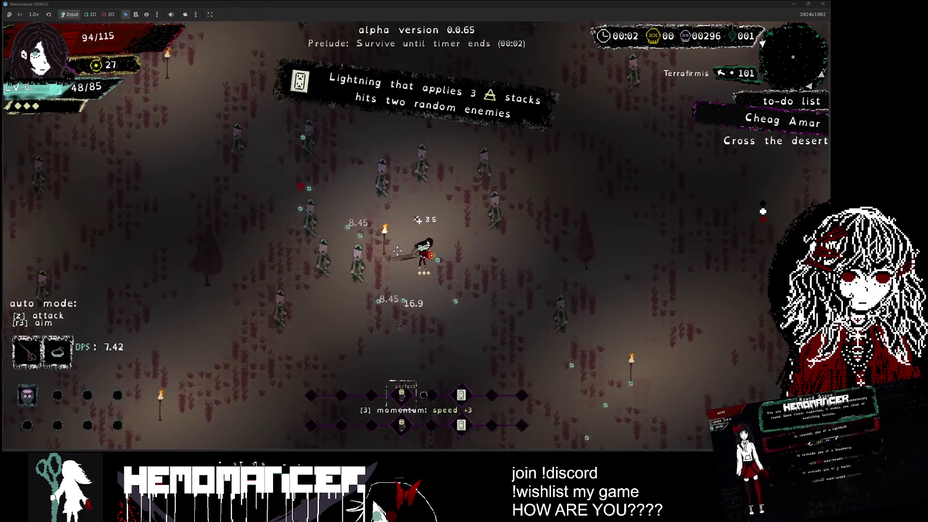
# Use the Signpole to reach camp and talk through the Gruff Stranger's dialogue.
pyautogui.press('s')
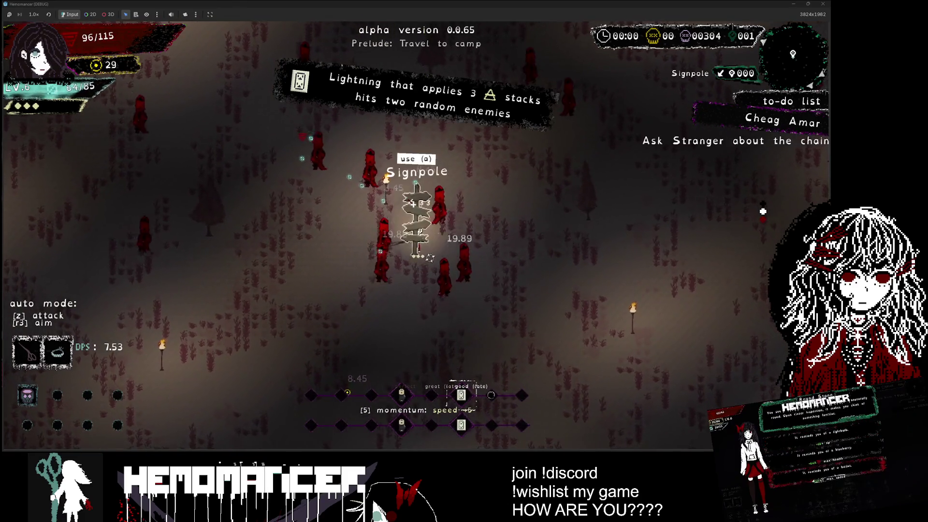
pyautogui.press('a')
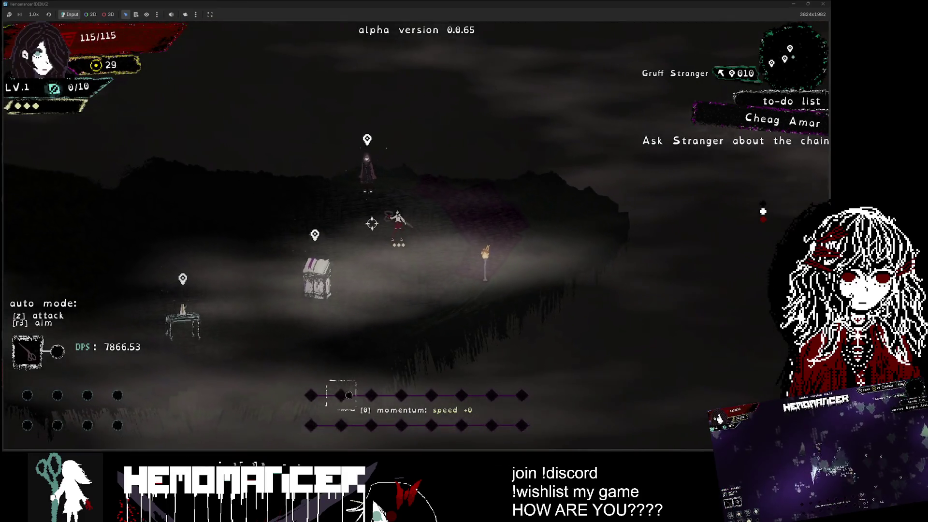
pyautogui.press('w')
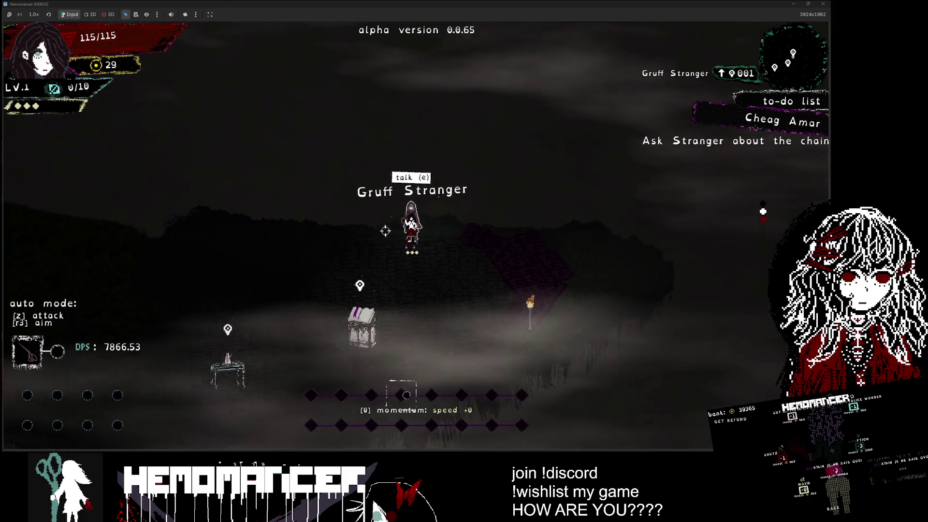
pyautogui.press('e')
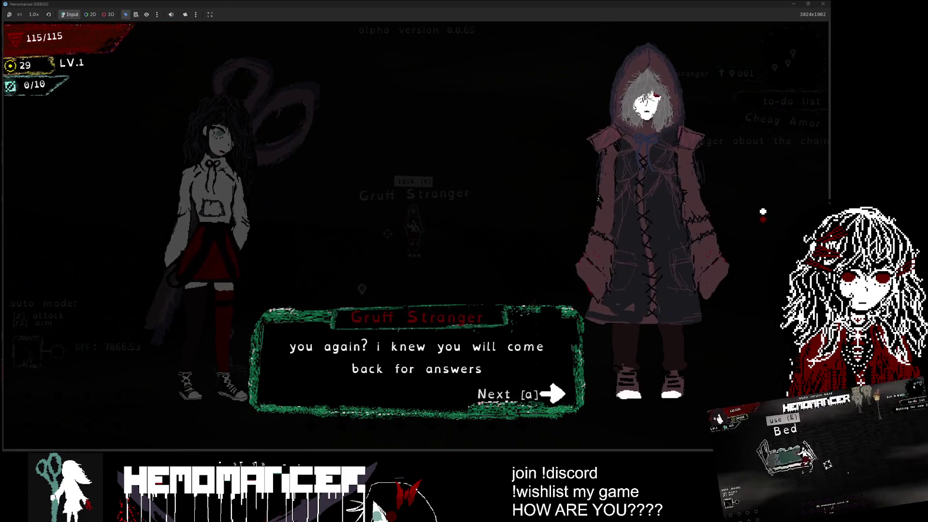
pyautogui.press('a')
pyautogui.press('a')
pyautogui.press('a')
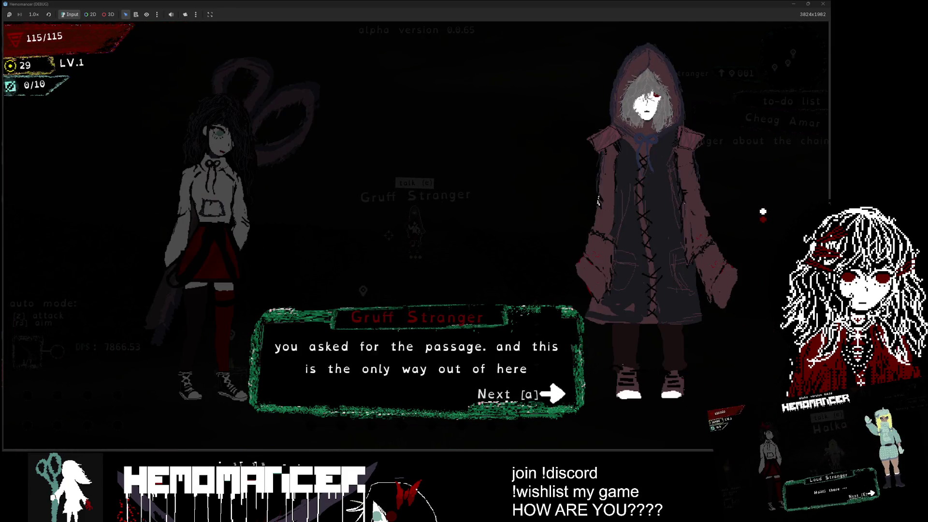
pyautogui.press('a')
pyautogui.press('a')
pyautogui.press('a')
pyautogui.press('a')
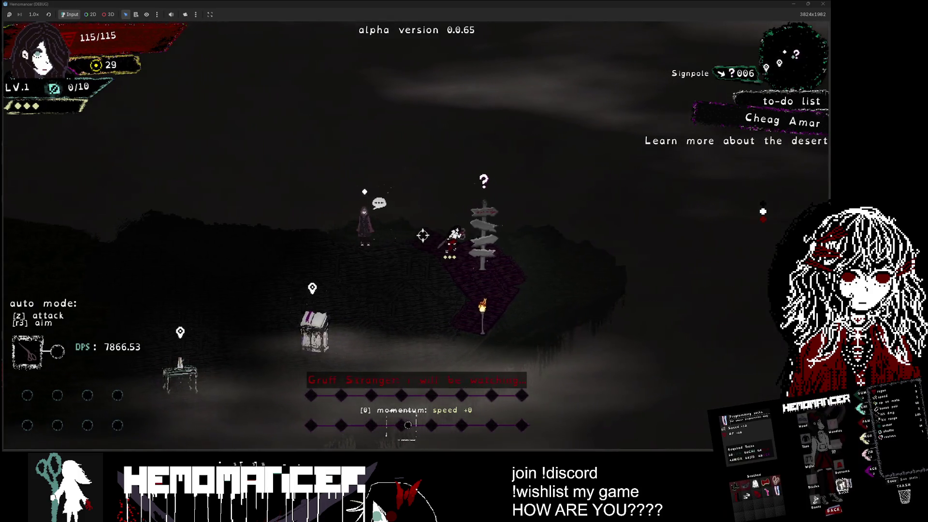
pyautogui.press('a')
pyautogui.press('a')
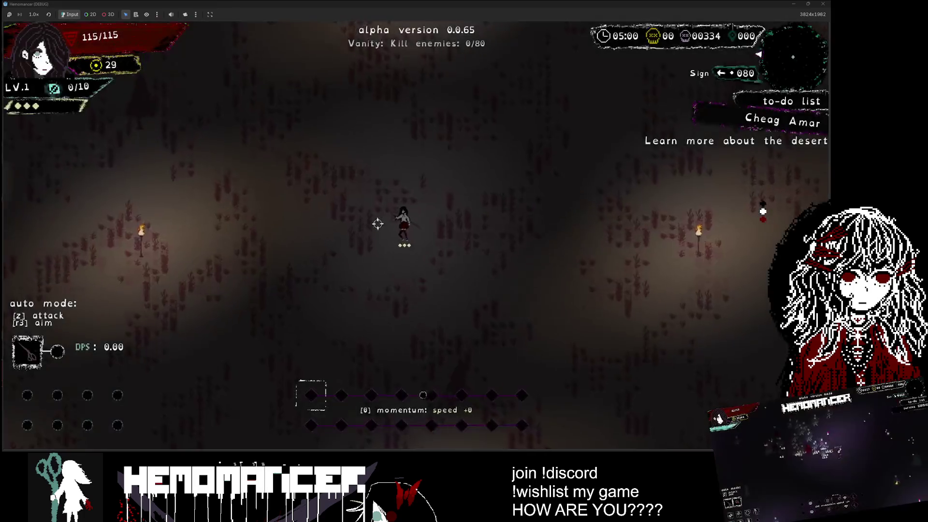
# Fight up and left across the field, then take the Scissors upgrade.
pyautogui.press('Up')
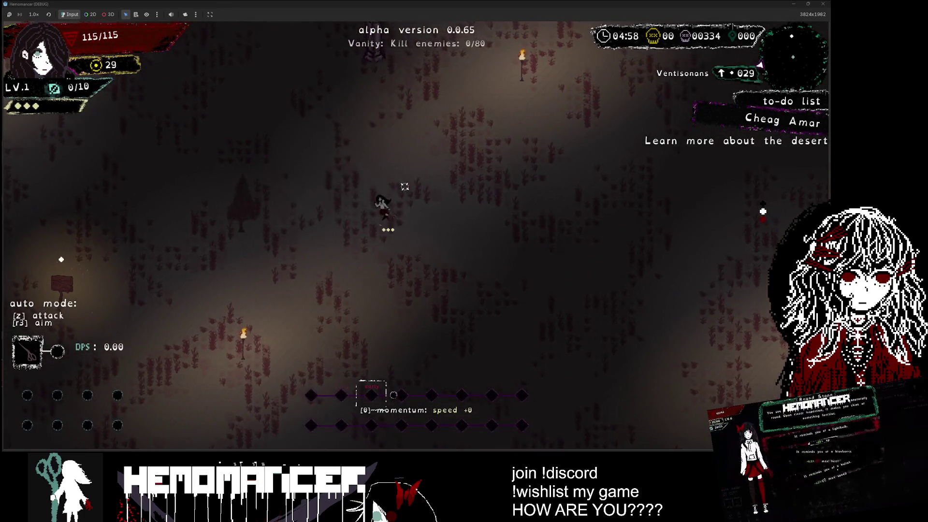
pyautogui.press('Up')
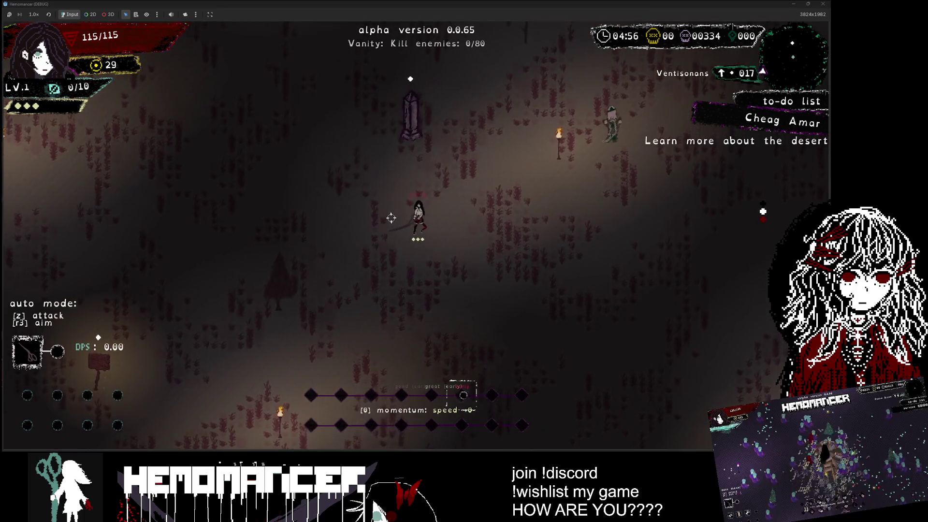
pyautogui.press('Down')
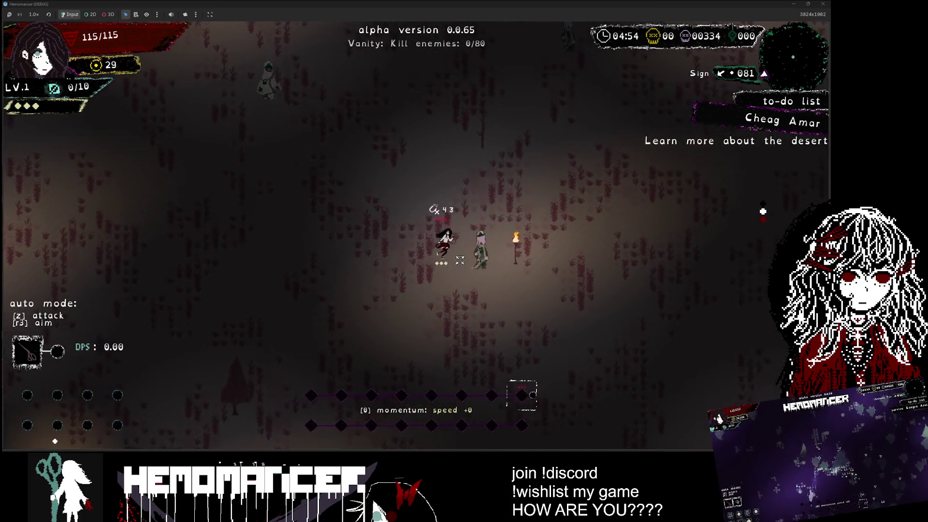
pyautogui.press('Up')
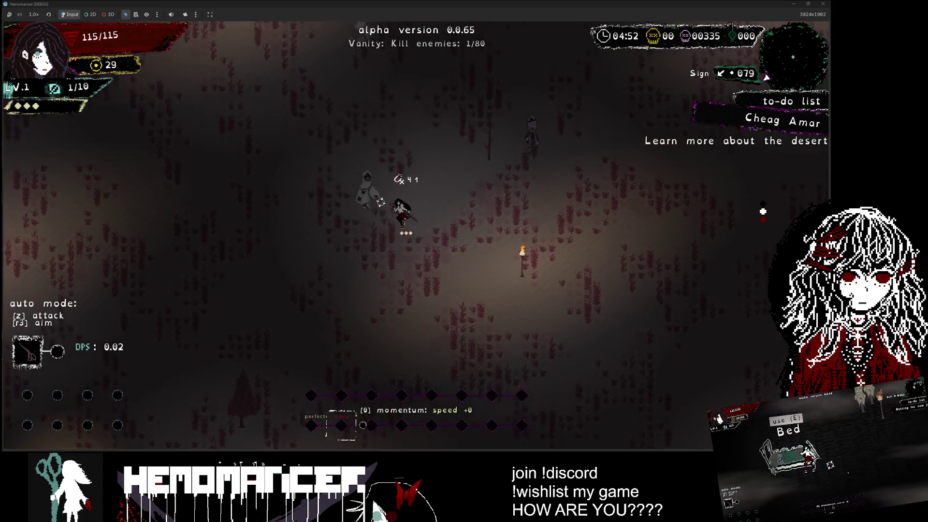
pyautogui.press('Left')
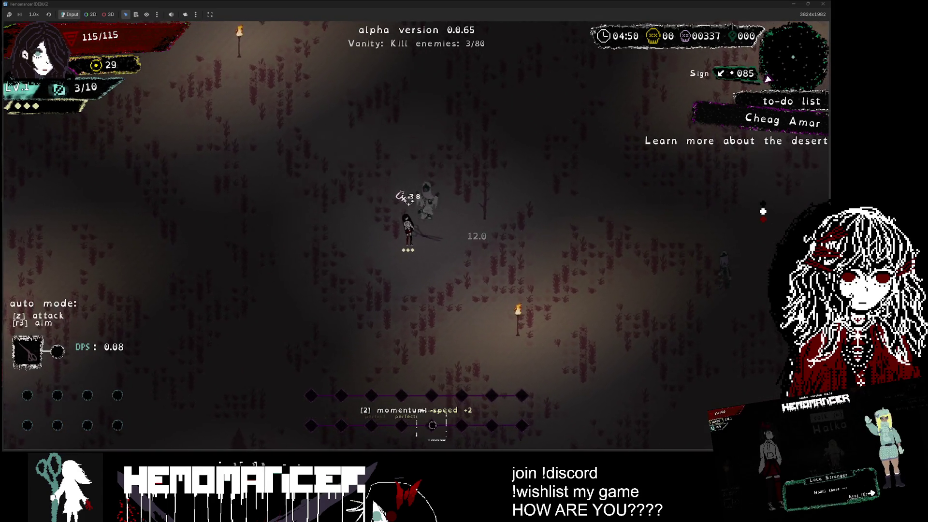
pyautogui.press('Left')
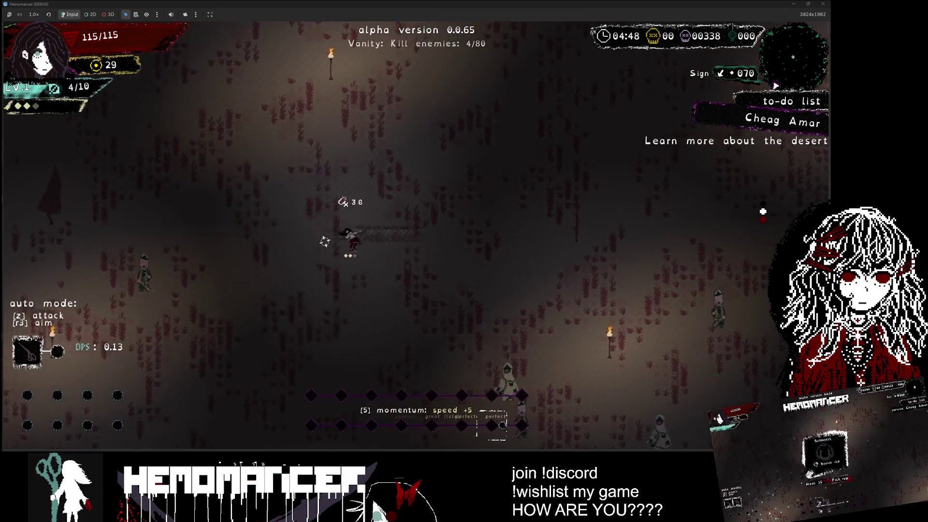
pyautogui.press('Left')
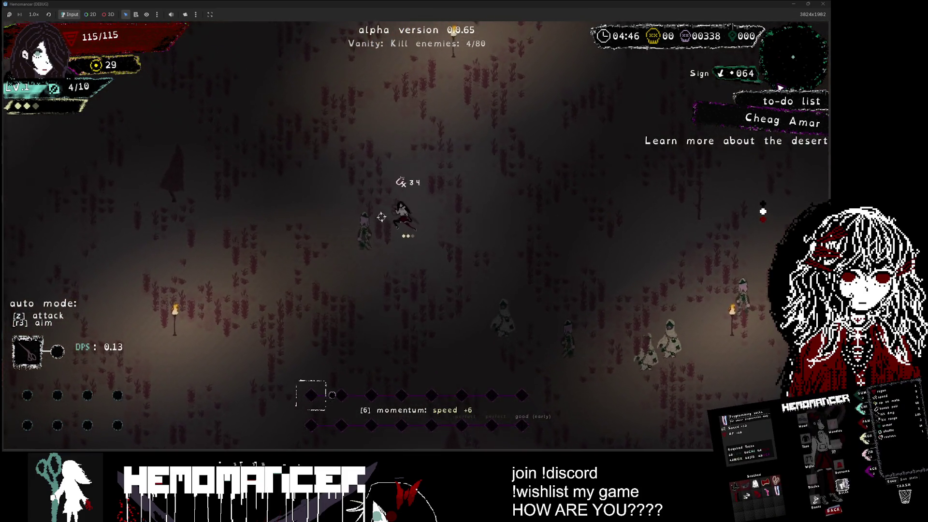
pyautogui.press('Left')
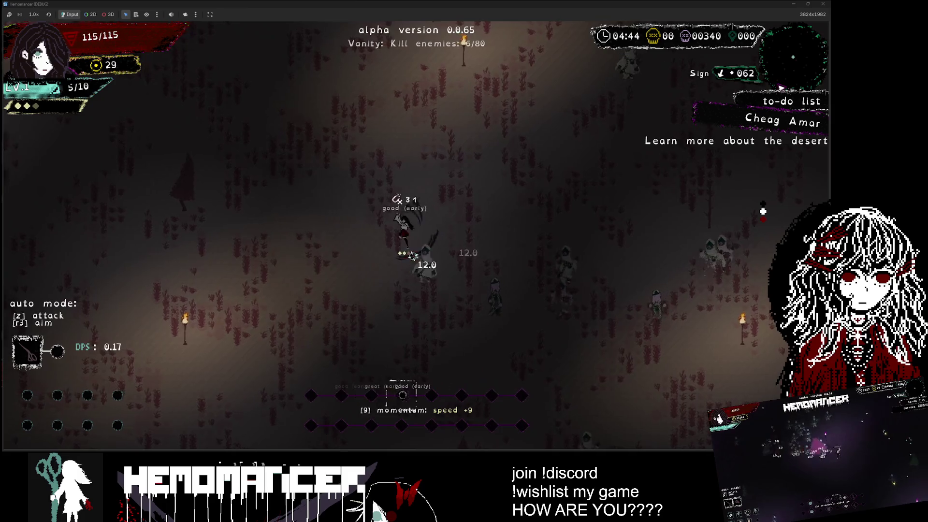
pyautogui.press('Up')
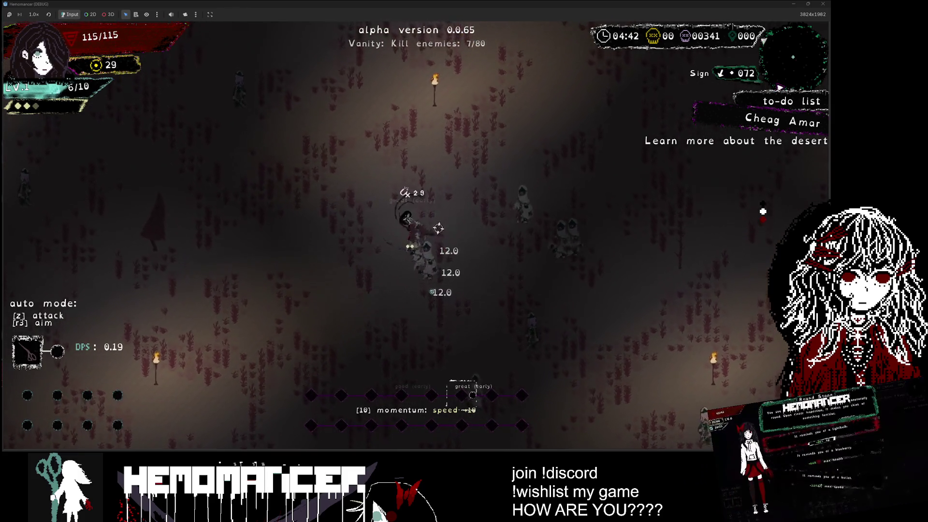
pyautogui.press('Up')
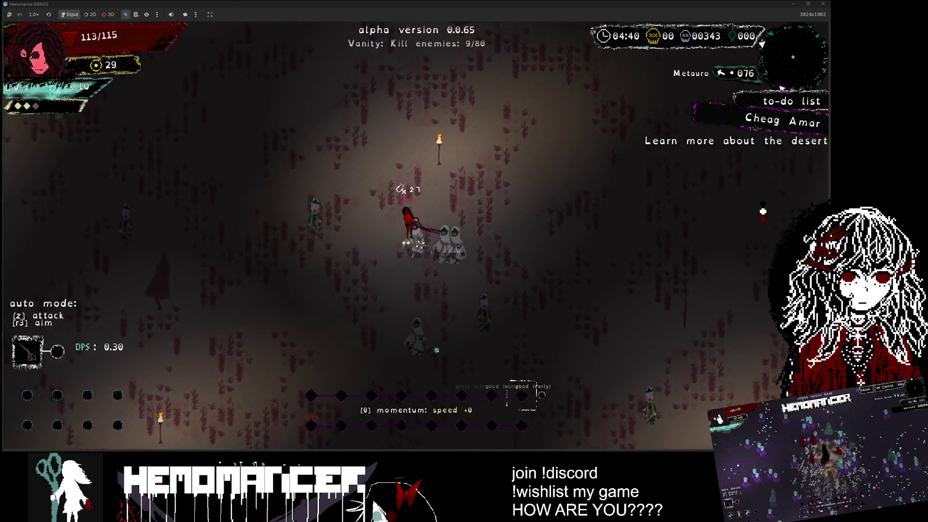
pyautogui.press('Up')
pyautogui.press('Left')
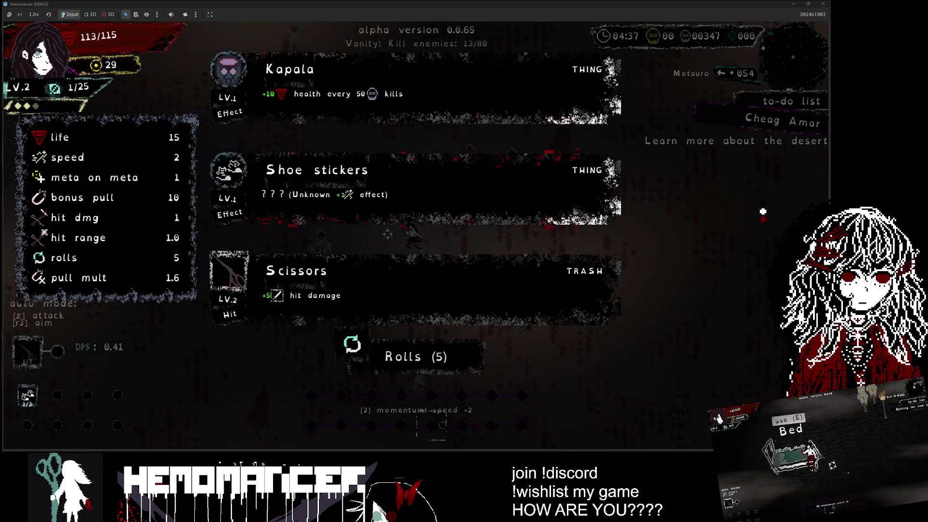
pyautogui.press('Return')
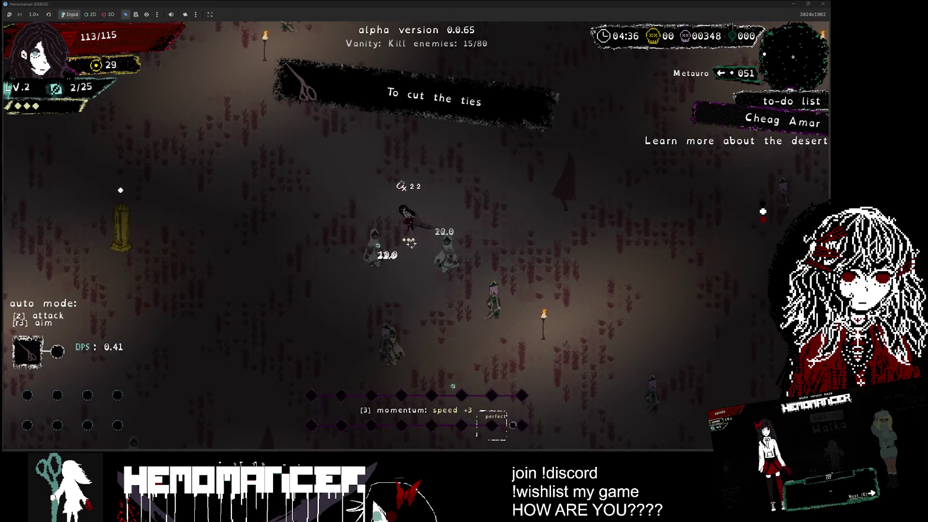
# Keep slashing through the enemies and take the Mind map upgrade.
pyautogui.press('Left')
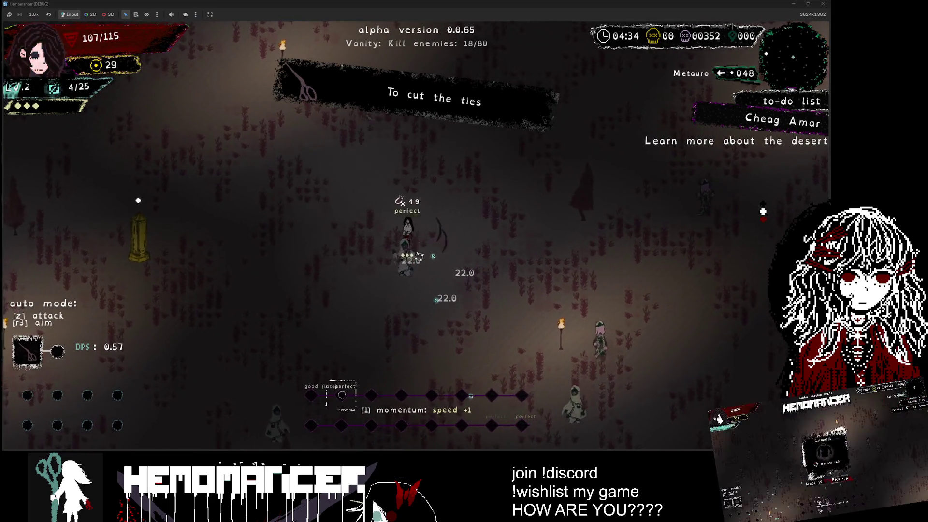
pyautogui.press('Down')
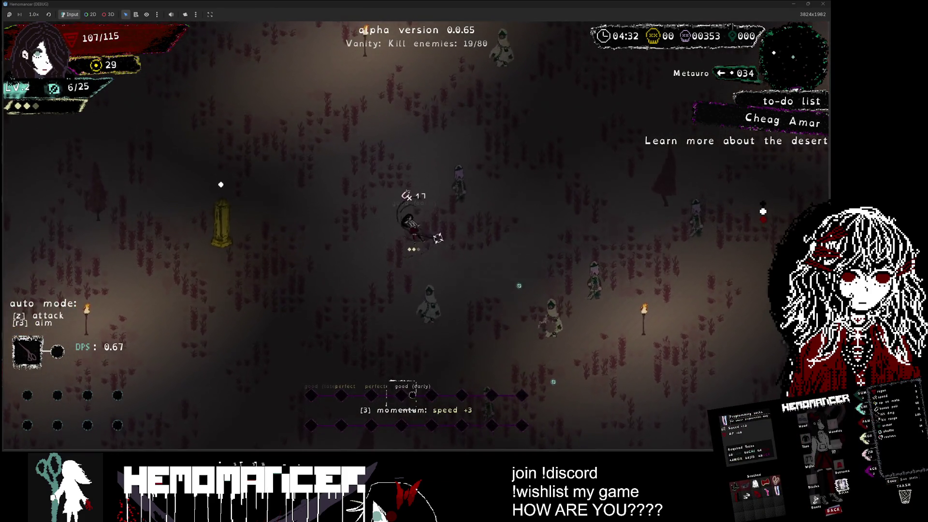
pyautogui.press('Up')
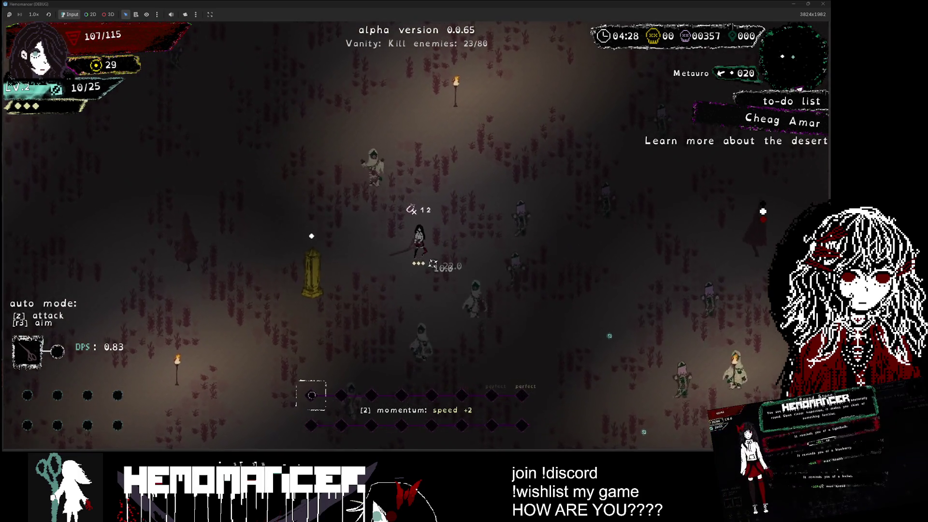
pyautogui.press('Left')
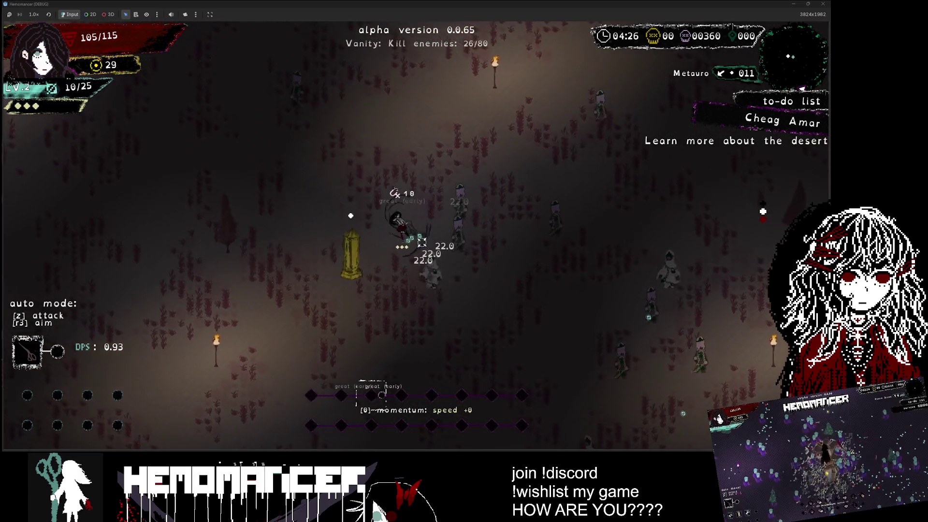
pyautogui.press('Left')
pyautogui.press('Up')
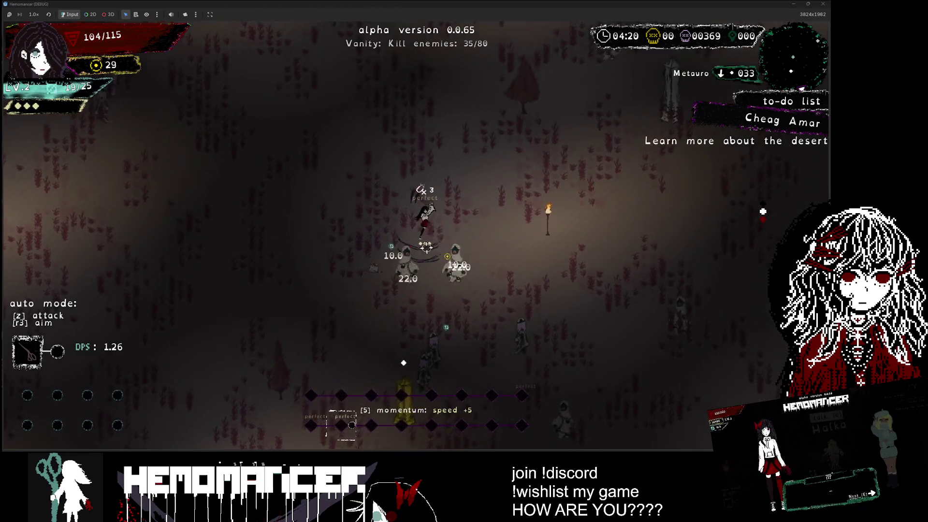
pyautogui.press('Left')
pyautogui.press('Down')
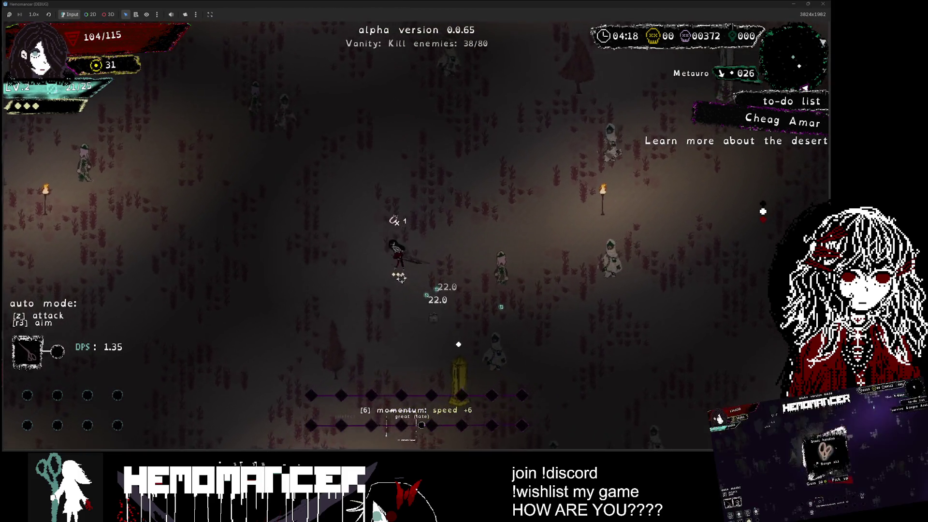
pyautogui.press('Right')
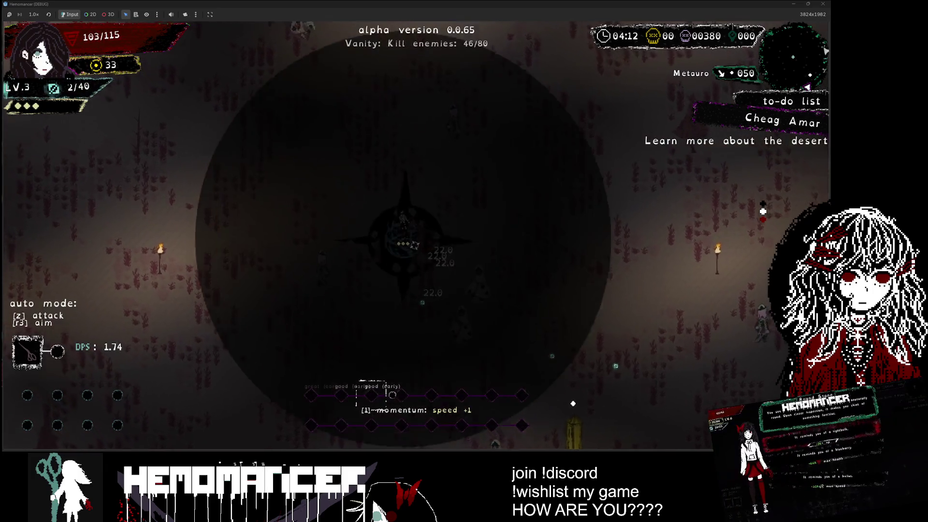
pyautogui.press('Return')
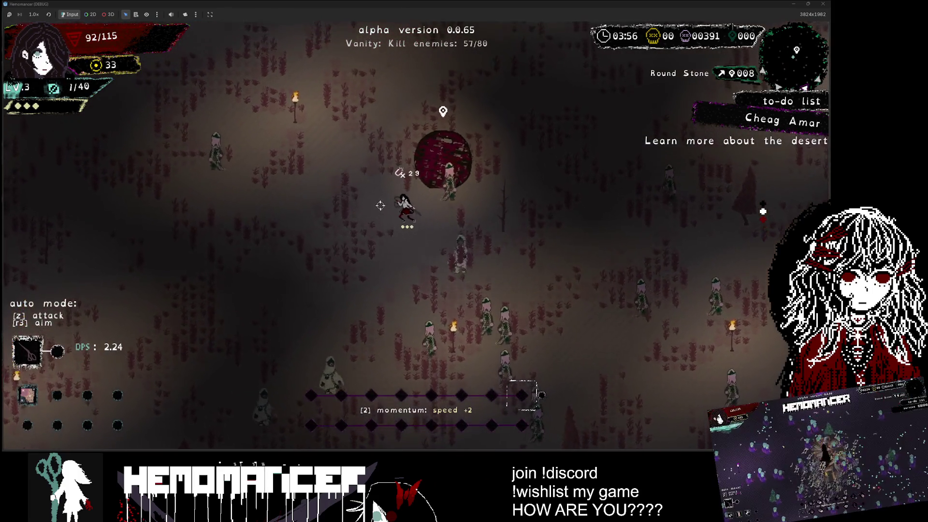
# Use the Round Stone for max health, then fight up-left switching to Igniferrum and Lacrimosa.
pyautogui.press('z')
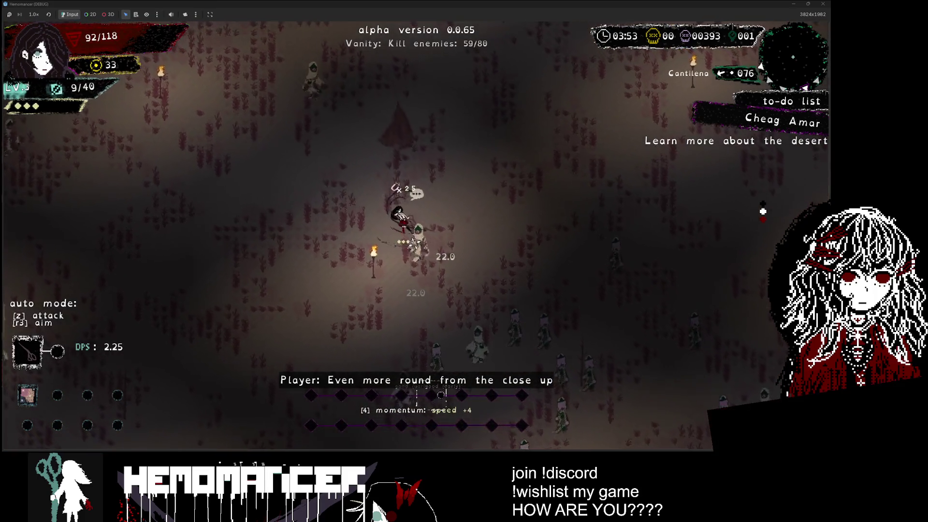
pyautogui.press('w')
pyautogui.press('a')
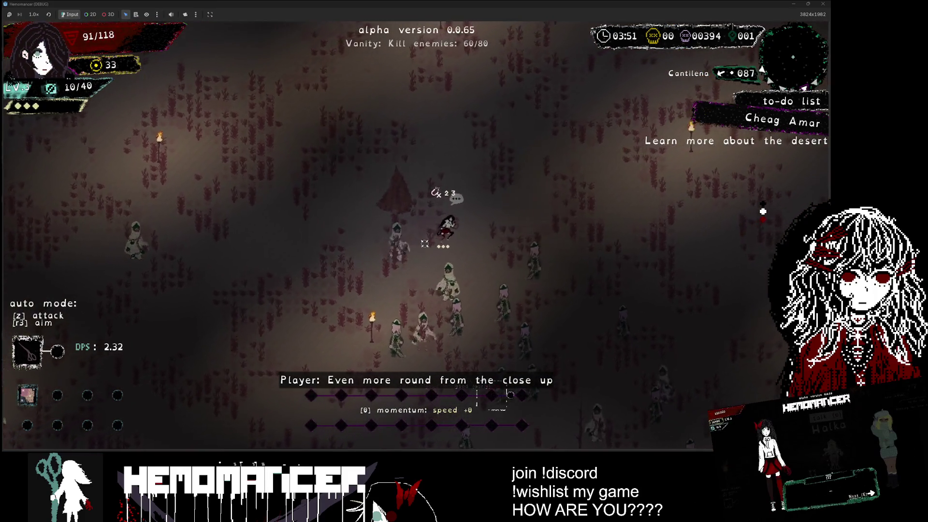
pyautogui.press('w')
pyautogui.press('a')
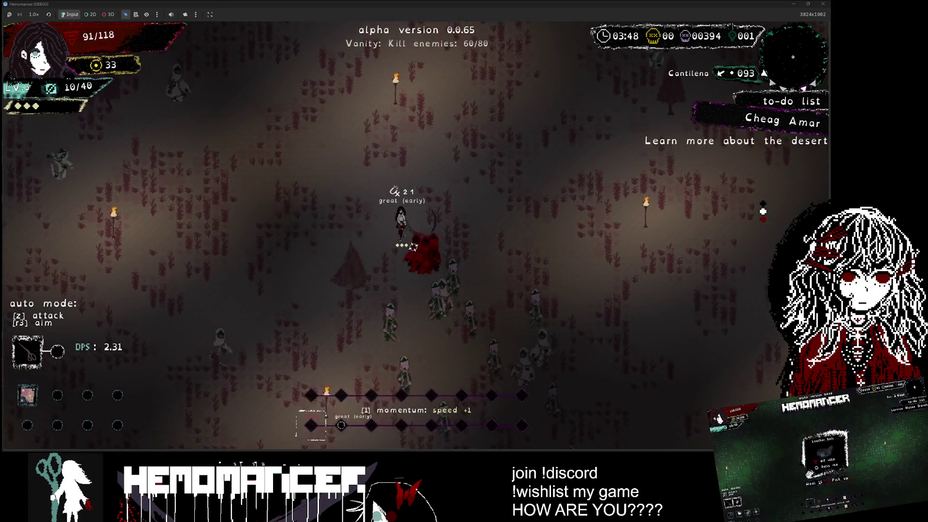
pyautogui.press('w')
pyautogui.press('a')
pyautogui.press('w')
pyautogui.press('d')
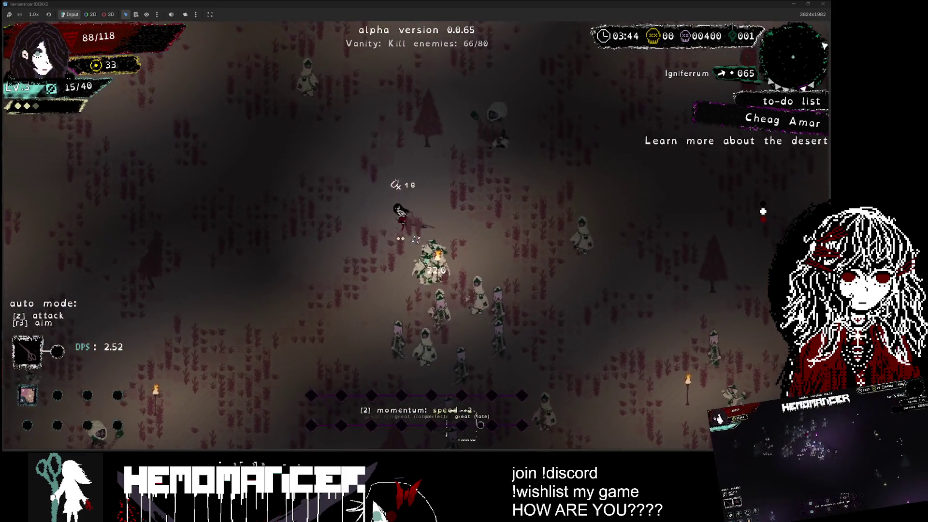
pyautogui.press('w')
pyautogui.press('a')
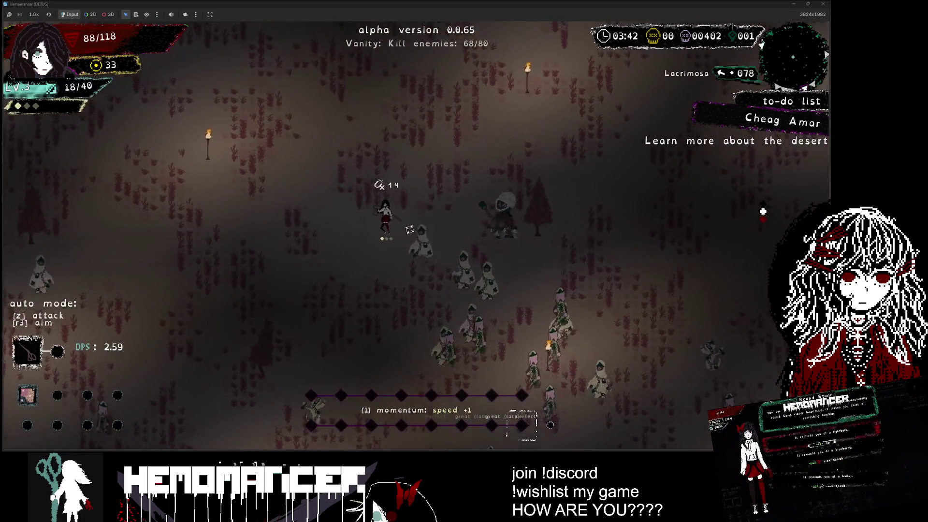
# Wipe out the remaining enemies to complete the kill objective.
pyautogui.press('w')
pyautogui.press('a')
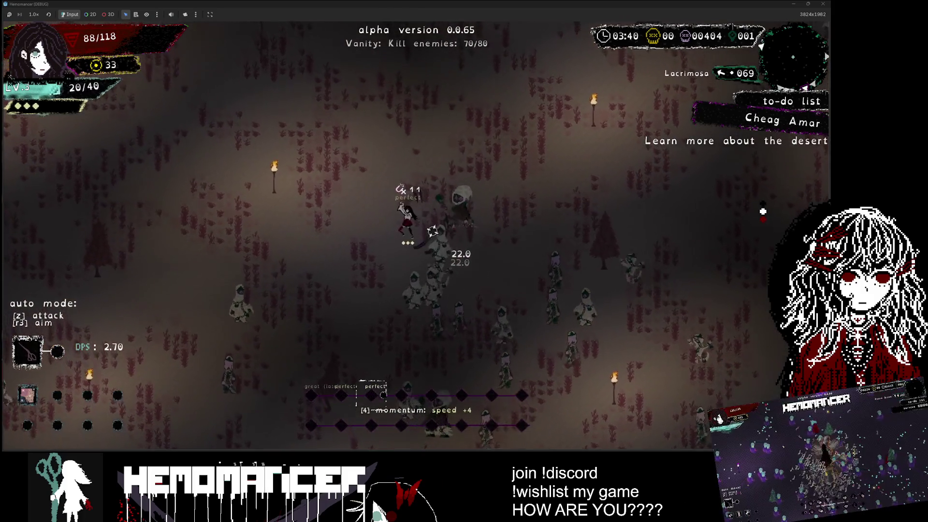
pyautogui.press('w')
pyautogui.press('a')
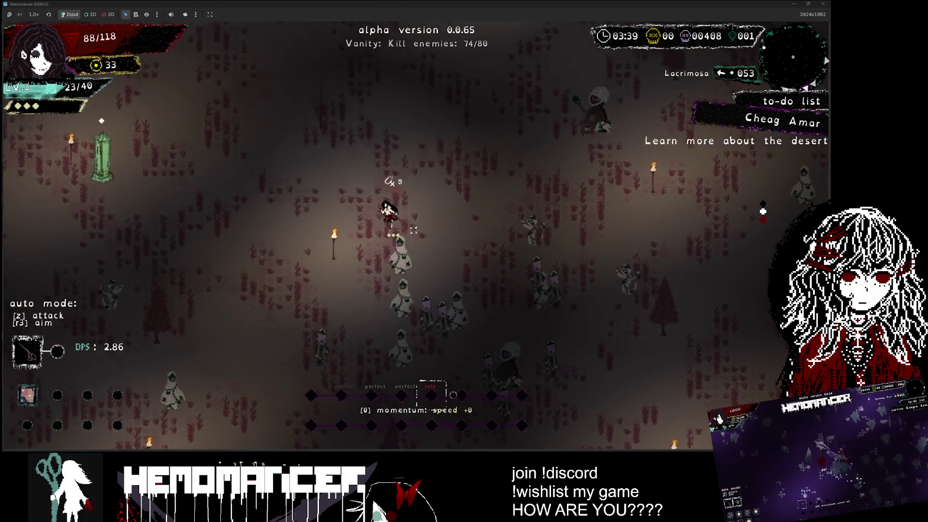
pyautogui.press('w')
pyautogui.press('a')
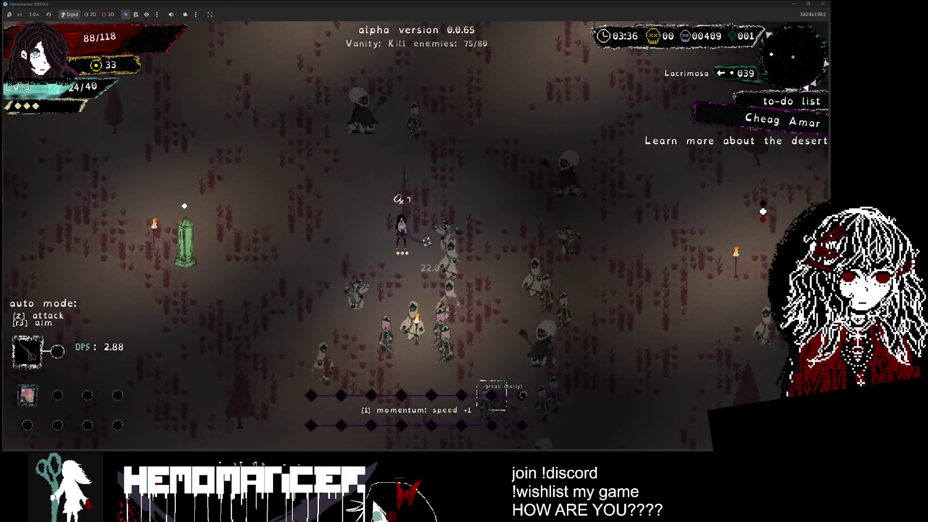
pyautogui.press('w')
pyautogui.press('a')
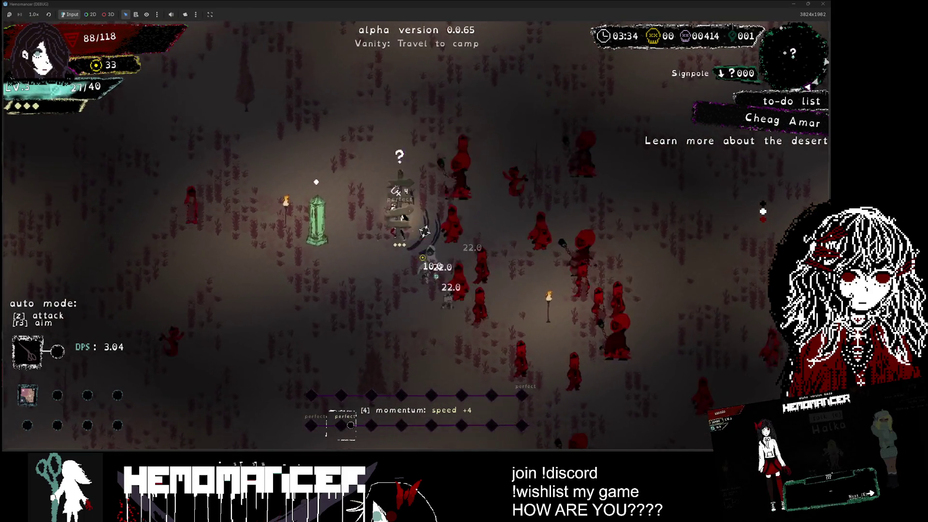
# Travel back to camp and open the Vanity's upgrades.
pyautogui.press('a')
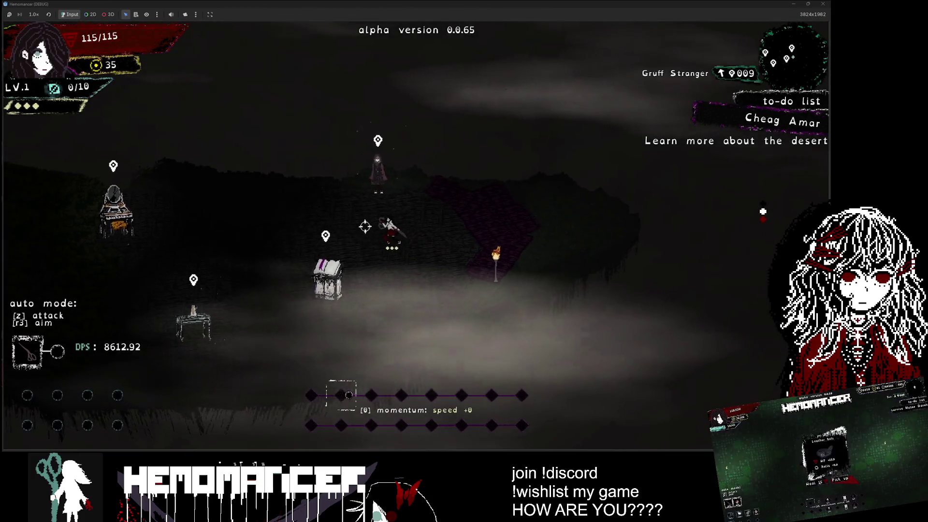
pyautogui.press('a')
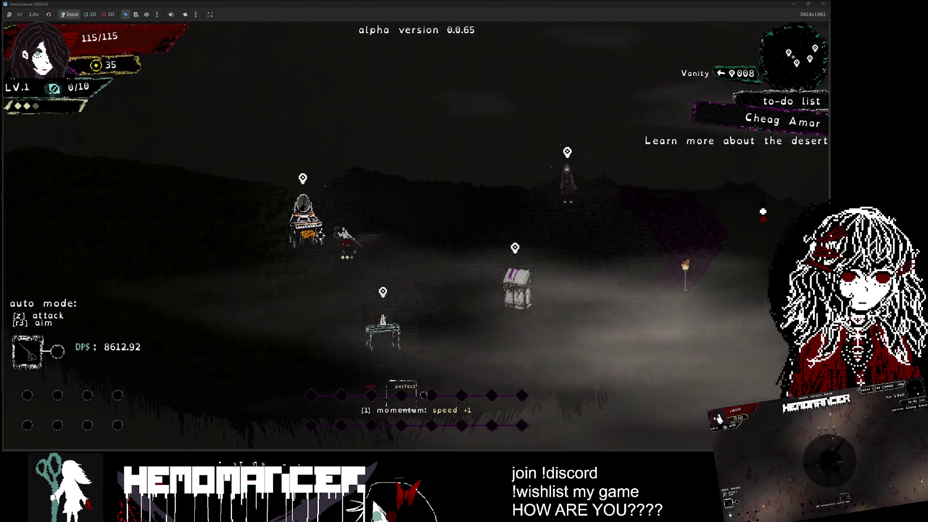
pyautogui.press('e')
# Browse the CUT OF YOUR JIB, CHUTZPAH, MOXIE and GUMPTION upgrade descriptions.
pyautogui.press('w')
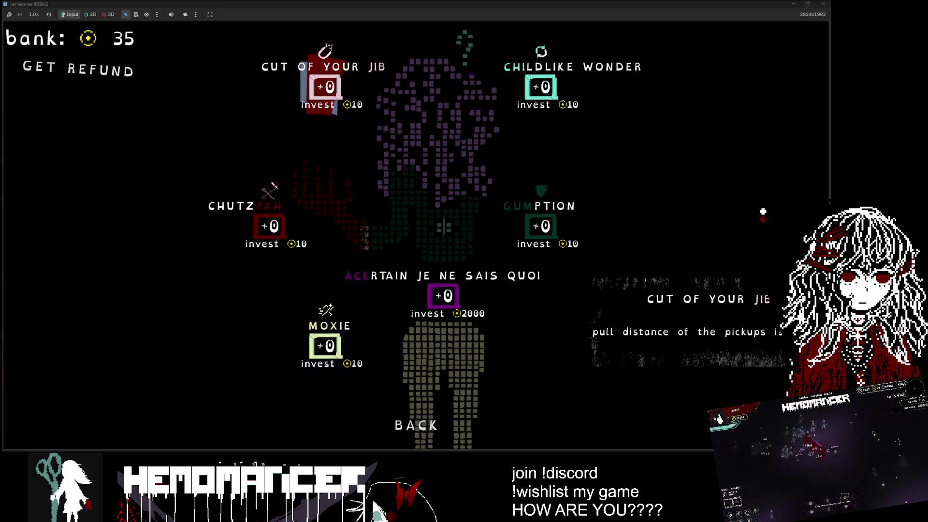
pyautogui.press('s')
pyautogui.press('s')
pyautogui.press('s')
pyautogui.press('s')
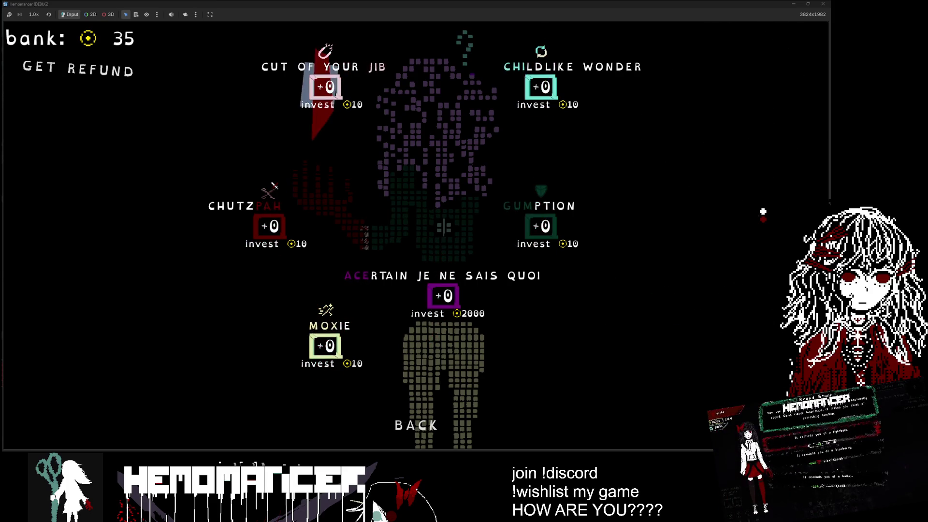
pyautogui.press('w')
pyautogui.press('w')
pyautogui.press('w')
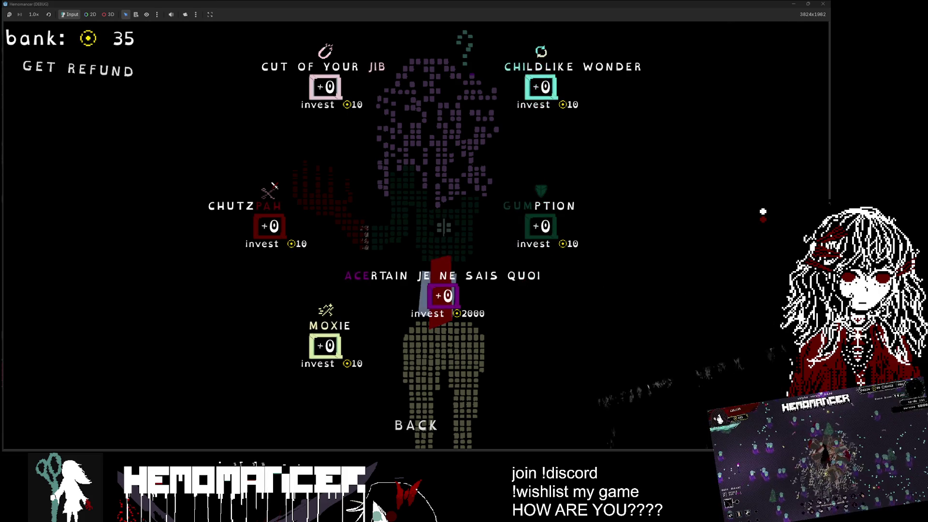
pyautogui.press('w')
pyautogui.press('w')
pyautogui.press('w')
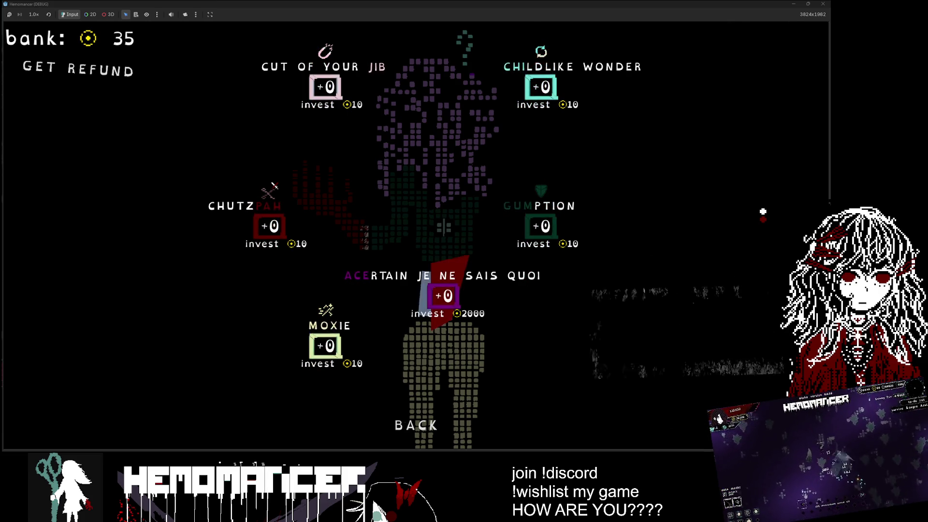
pyautogui.press('w')
pyautogui.press('w')
pyautogui.press('s')
pyautogui.press('d')
pyautogui.press('s')
pyautogui.press('s')
pyautogui.press('s')
pyautogui.press('s')
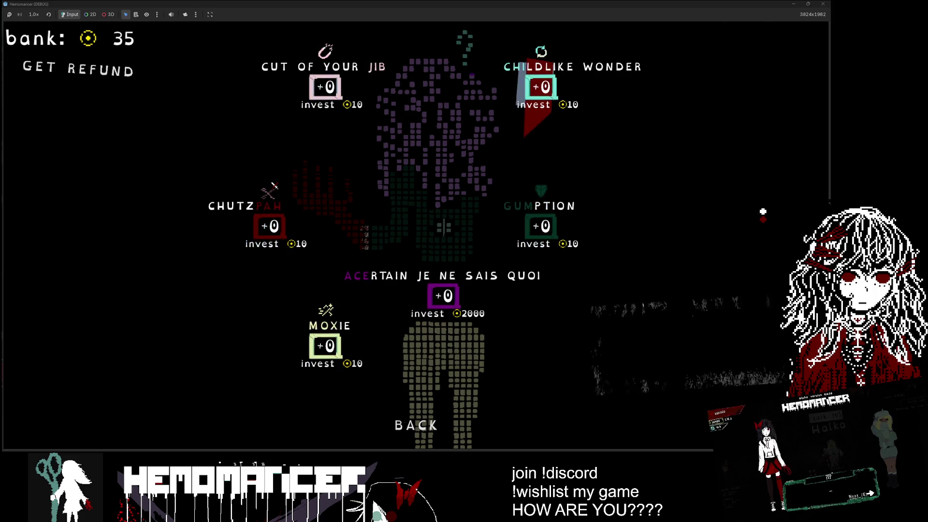
pyautogui.press('s')
pyautogui.press('d')
pyautogui.press('a')
pyautogui.press('s')
pyautogui.press('w')
pyautogui.press('d')
# Read CHILDLIKE WONDER, then exit the Vanity menu via BACK without investing.
pyautogui.press('w')
pyautogui.press('a')
pyautogui.press('s')
pyautogui.press('s')
pyautogui.press('d')
pyautogui.press('d')
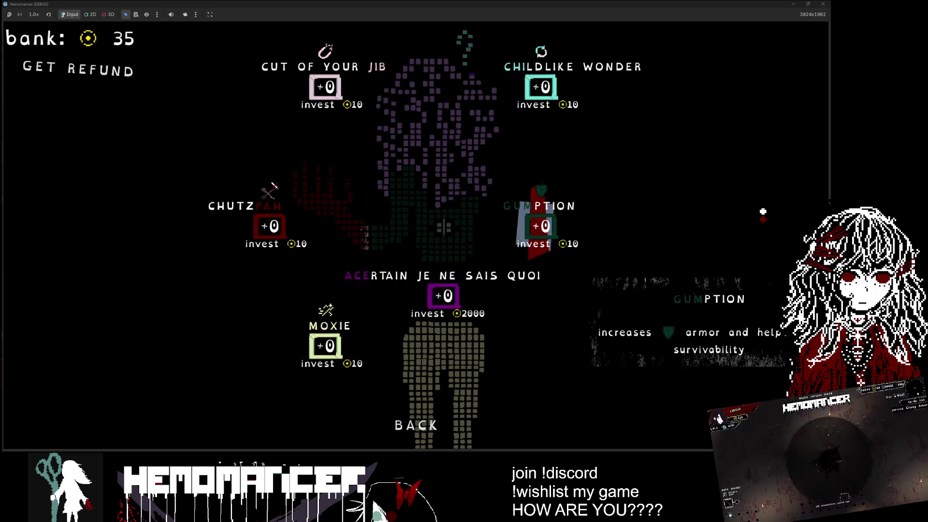
pyautogui.press('w')
pyautogui.press('s')
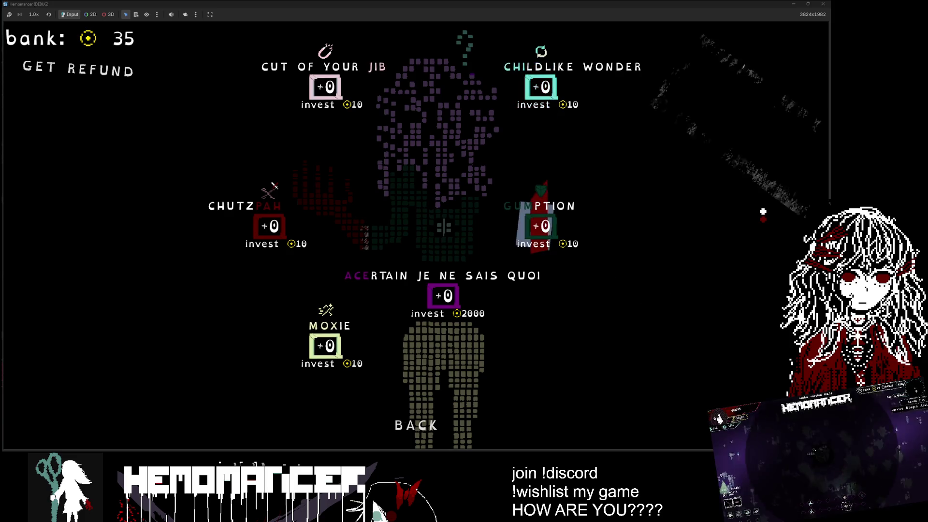
pyautogui.press('s')
pyautogui.press('a')
pyautogui.press('s')
pyautogui.press('space')
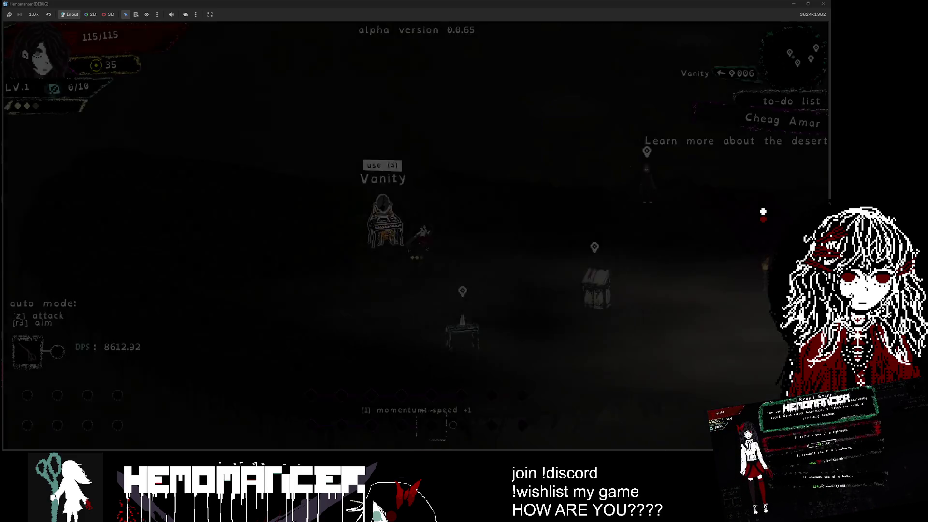
# Talk to the Gruff Stranger, then embark on the Bonko mission from the World Map signpole.
pyautogui.press('d')
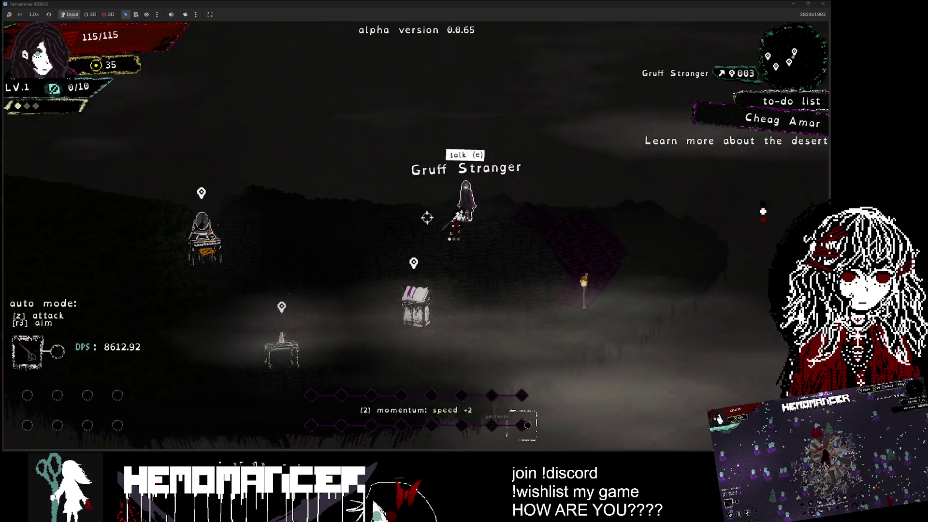
pyautogui.press('c')
pyautogui.press('a')
pyautogui.press('a')
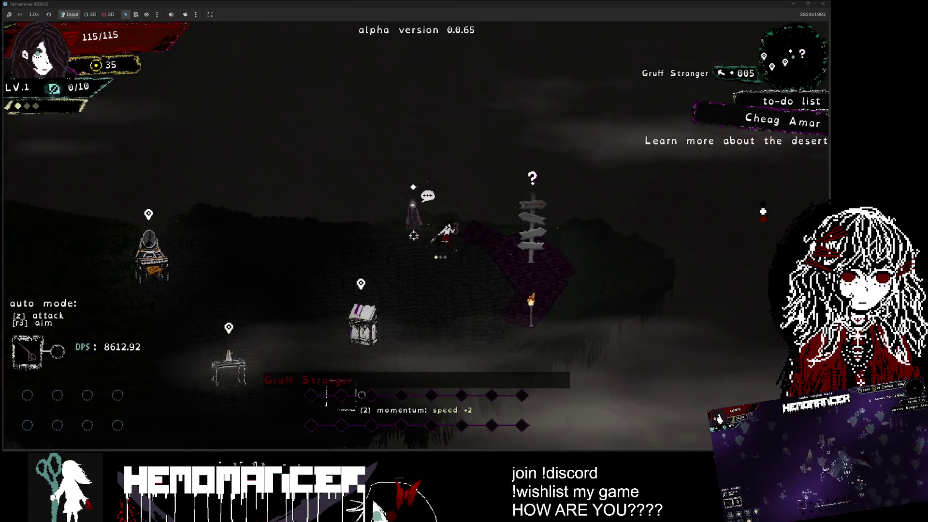
pyautogui.press('c')
pyautogui.press('d')
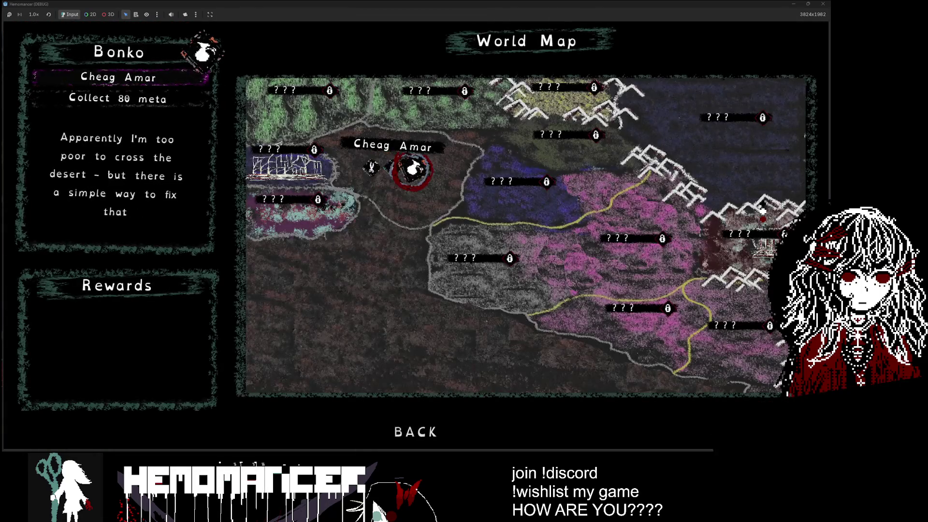
pyautogui.press('space')
pyautogui.press('c')
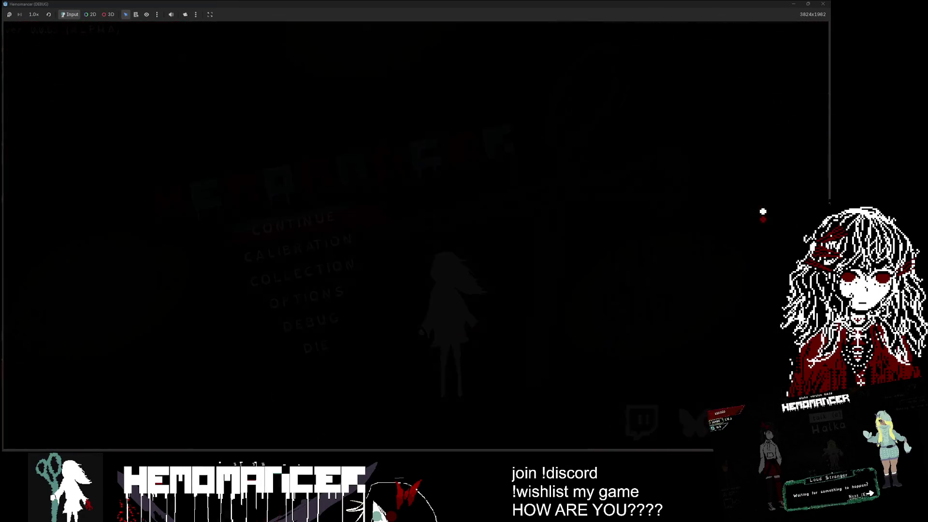
# Browse the main menu options and continue into the loaded mission.
pyautogui.press('s')
pyautogui.press('s')
pyautogui.press('s')
pyautogui.press('w')
pyautogui.press('w')
pyautogui.press('w')
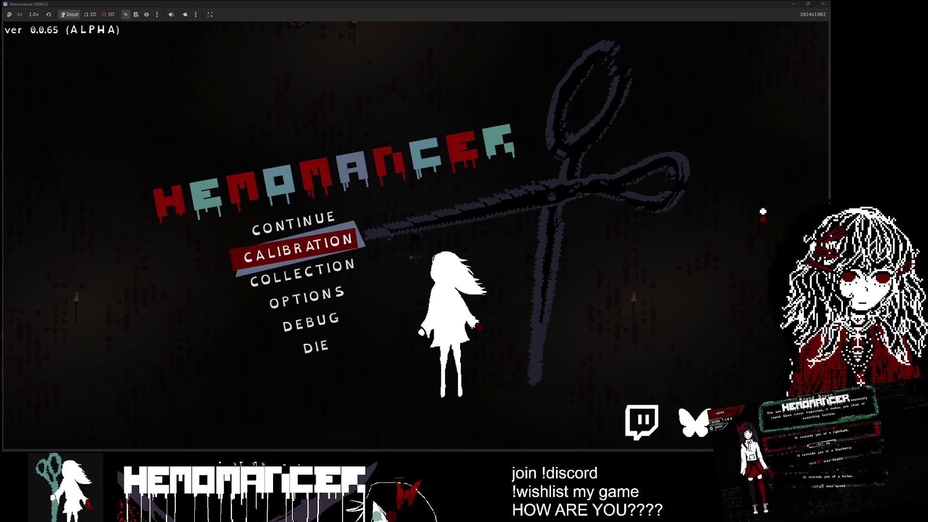
pyautogui.press('Return')
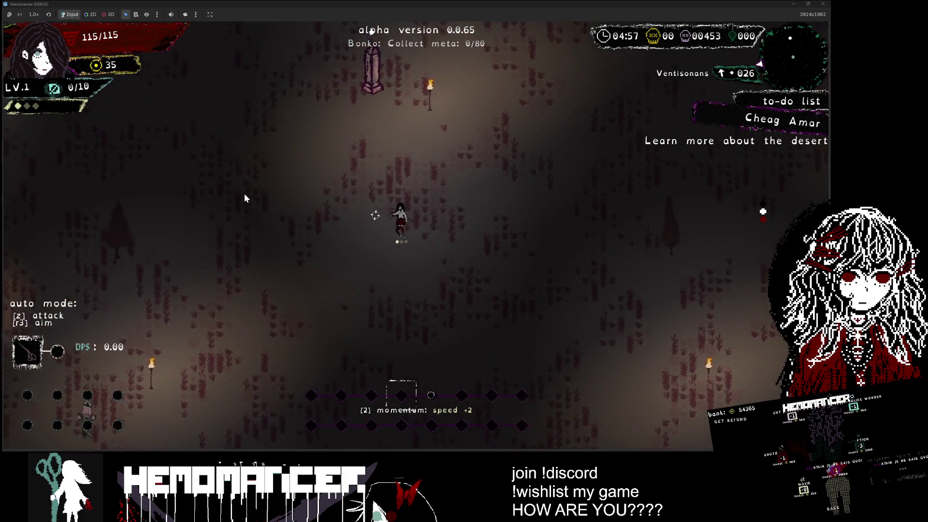
# Pause the Bonko mission and open the debug panel showing M 35, HP 115.0 and TIME 297.
pyautogui.press('Escape')
pyautogui.click(343, 318)
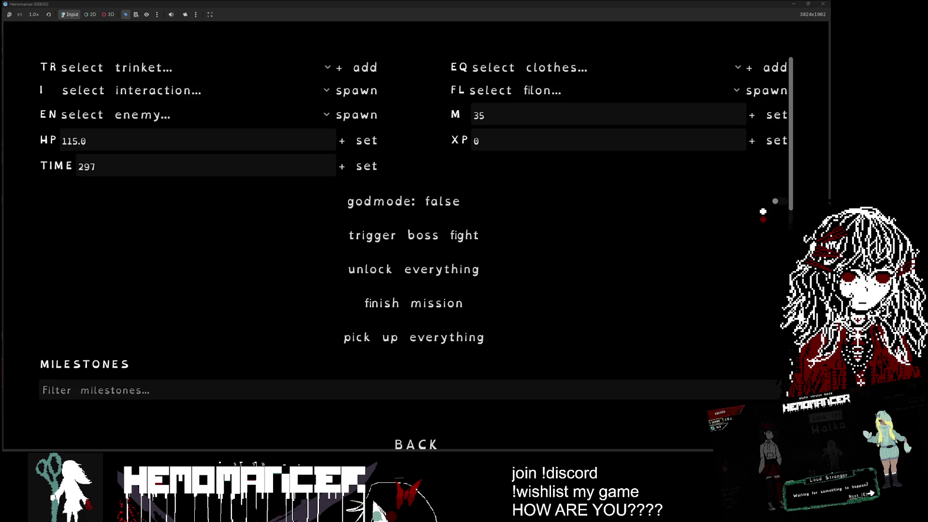
# Finish the Bonko mission instantly from the debug panel and resume play.
pyautogui.click(397, 303)
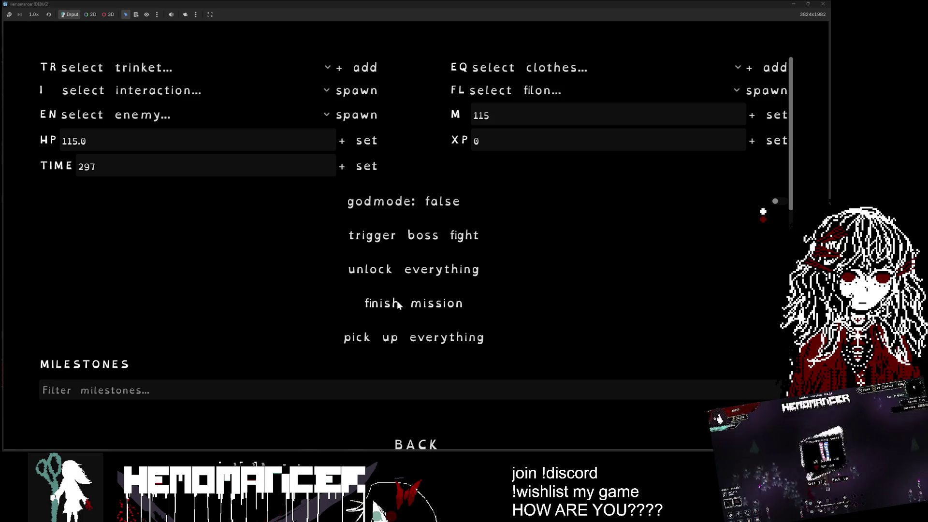
pyautogui.click(400, 441)
pyautogui.press('Escape')
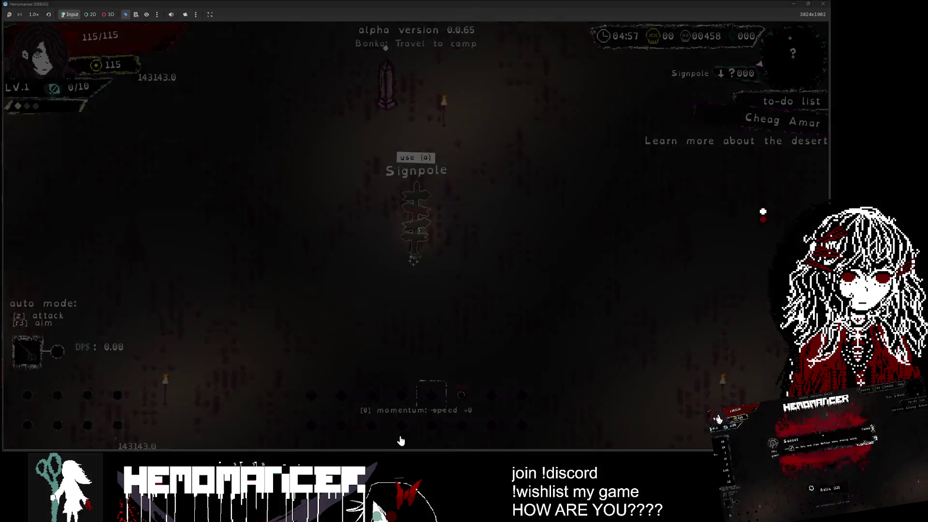
# Talk to the Gruff Stranger in camp, then use the signpost.
pyautogui.press('w')
pyautogui.press('e')
pyautogui.press('a')
pyautogui.press('a')
pyautogui.press('a')
pyautogui.press('d')
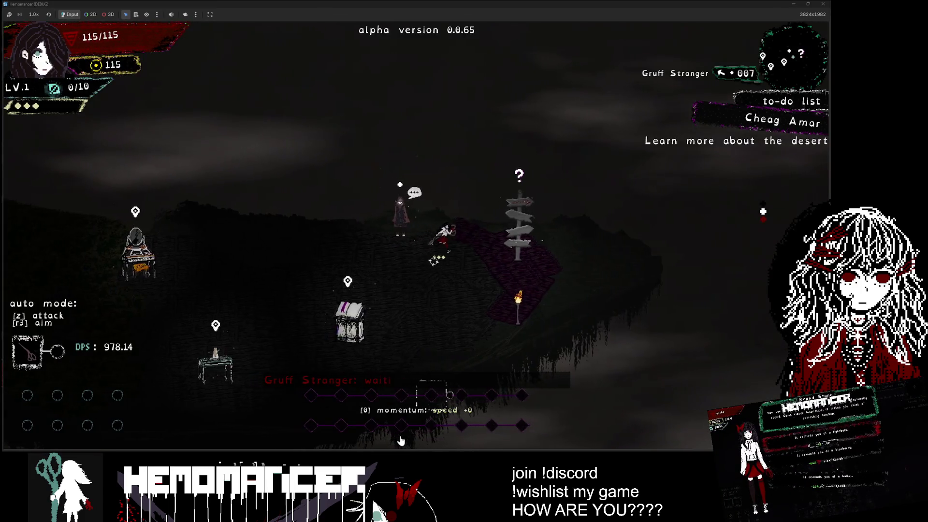
pyautogui.press('e')
pyautogui.press('e')
pyautogui.press('e')
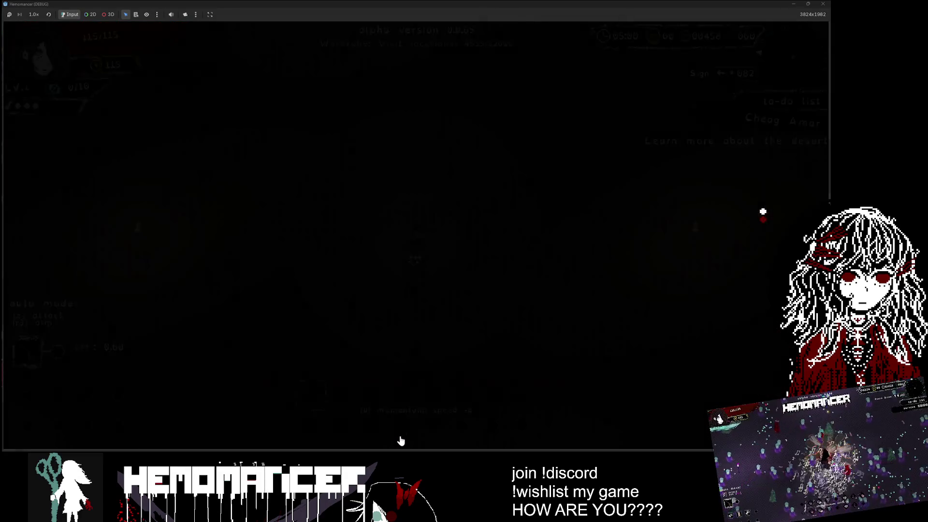
# Reopen and close the debug panel, then continue back into the game.
pyautogui.press('Escape')
pyautogui.click(306, 321)
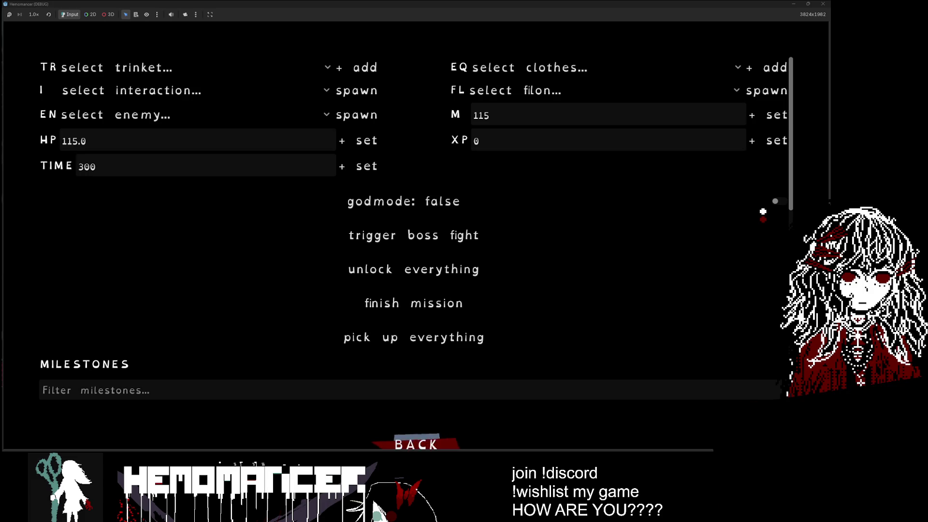
pyautogui.click(416, 444)
pyautogui.click(320, 220)
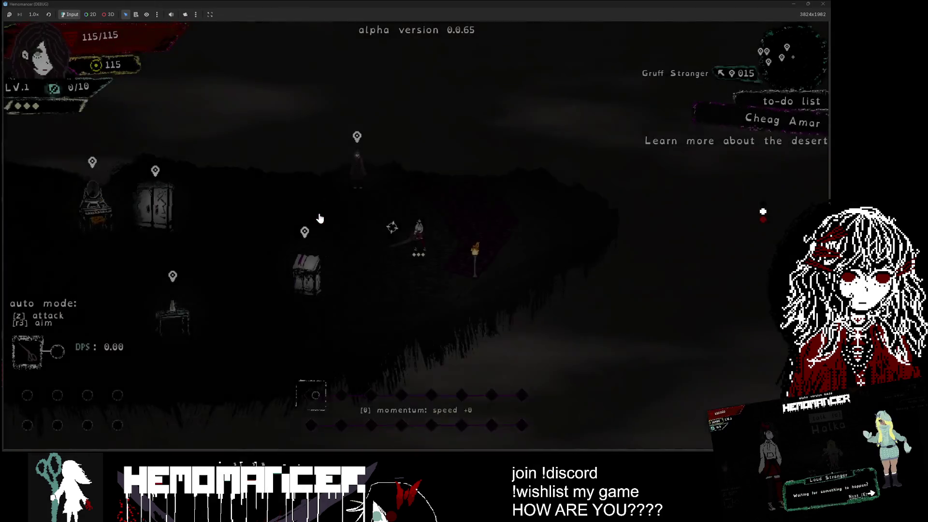
# Go through the Gruff Stranger's sightseeing conversation to its closing line.
pyautogui.press('e')
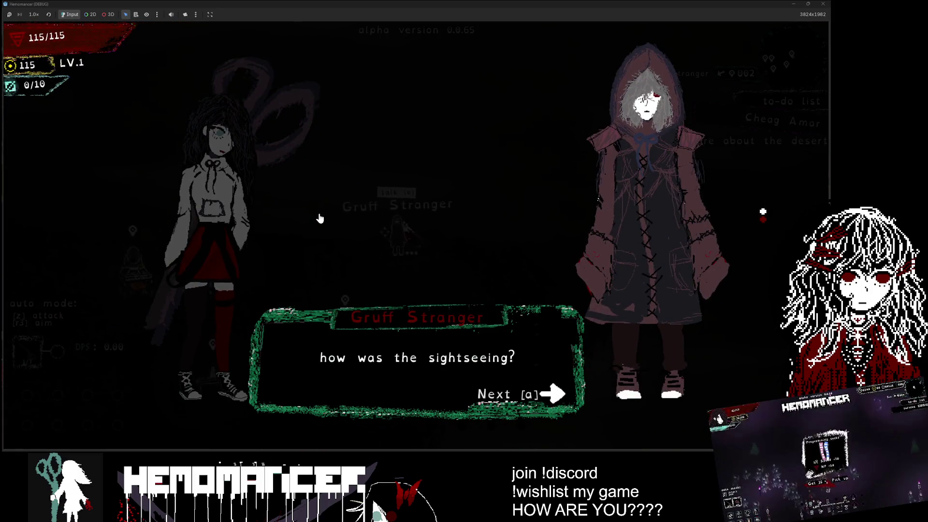
pyautogui.press('a')
pyautogui.press('a')
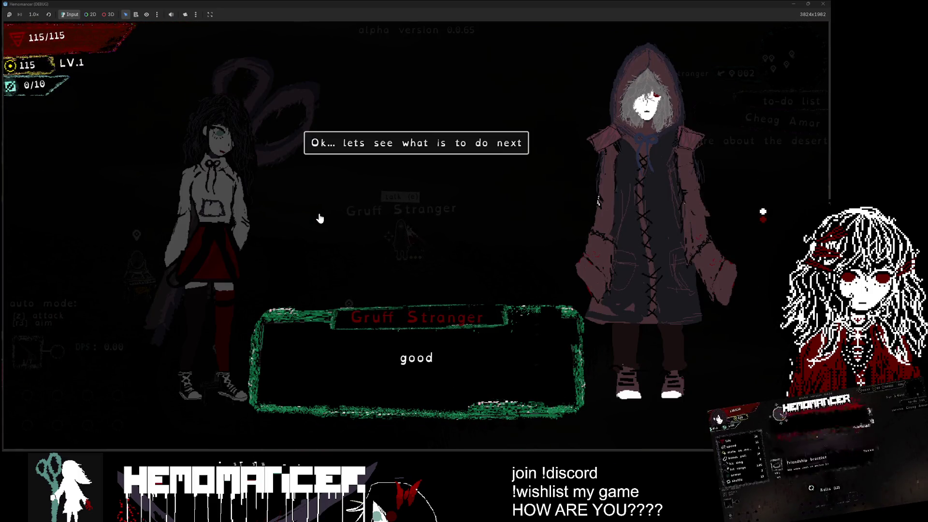
pyautogui.press('e')
pyautogui.press('e')
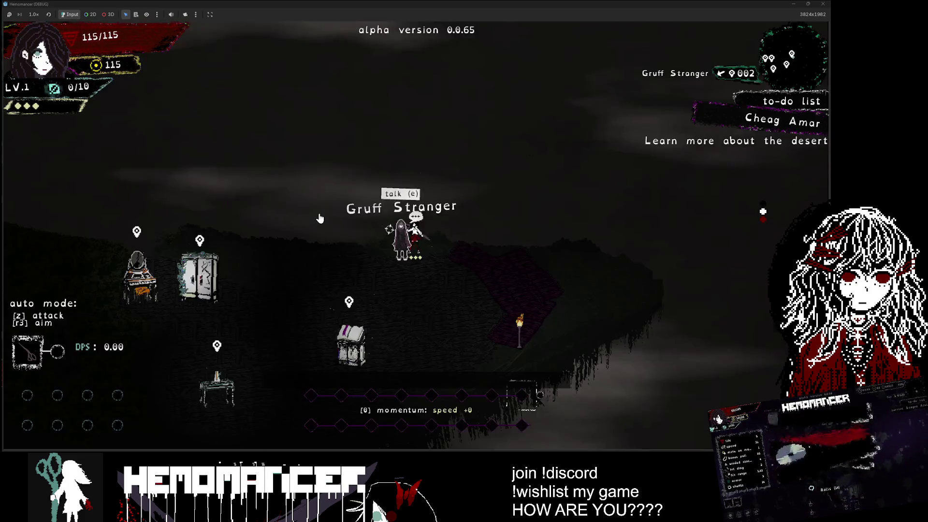
# Finish the next Stranger dialogue to get the 'Learn how to break the chain' task, then use the wardrobe.
pyautogui.press('e')
pyautogui.press('a')
pyautogui.press('a')
pyautogui.press('a')
pyautogui.press('e')
pyautogui.press('a')
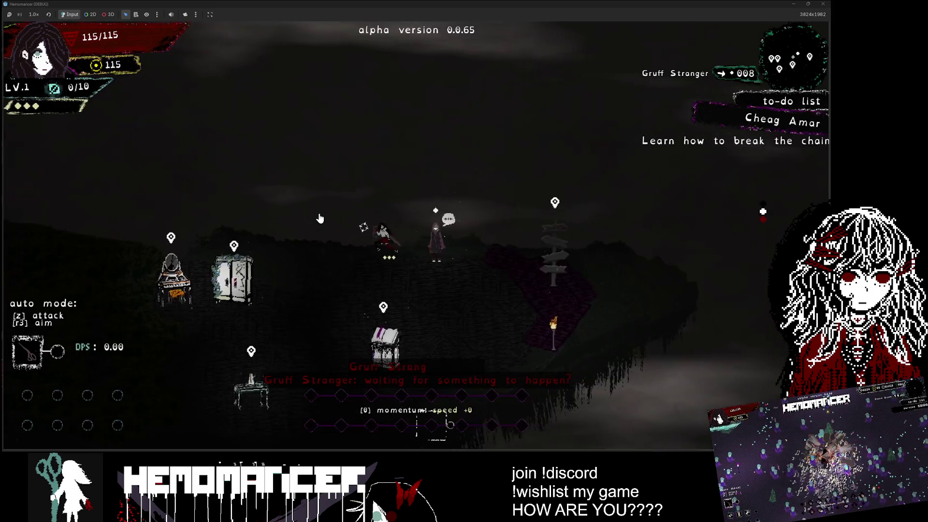
pyautogui.press('a')
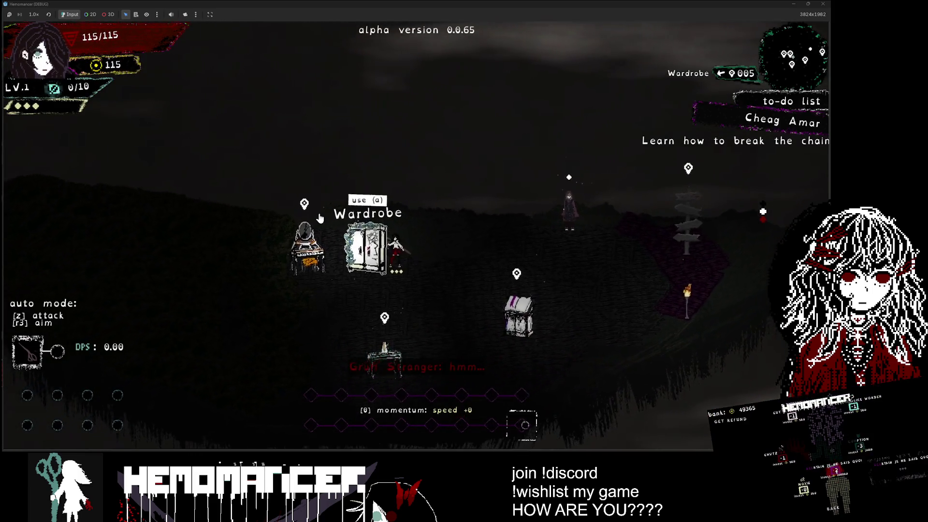
pyautogui.press('e')
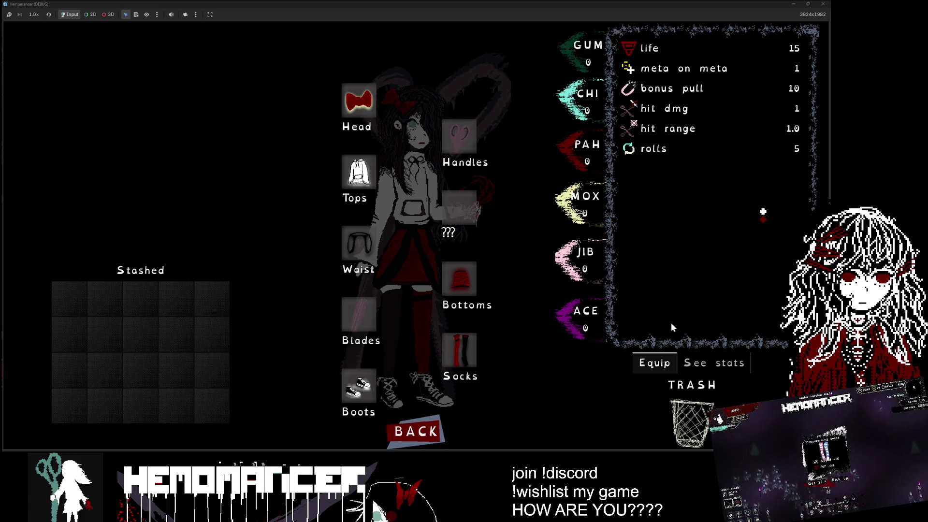
# Expand the wardrobe's See stats tab to list life 15, bonus pull 10 and rolls 5.
pyautogui.click(714, 364)
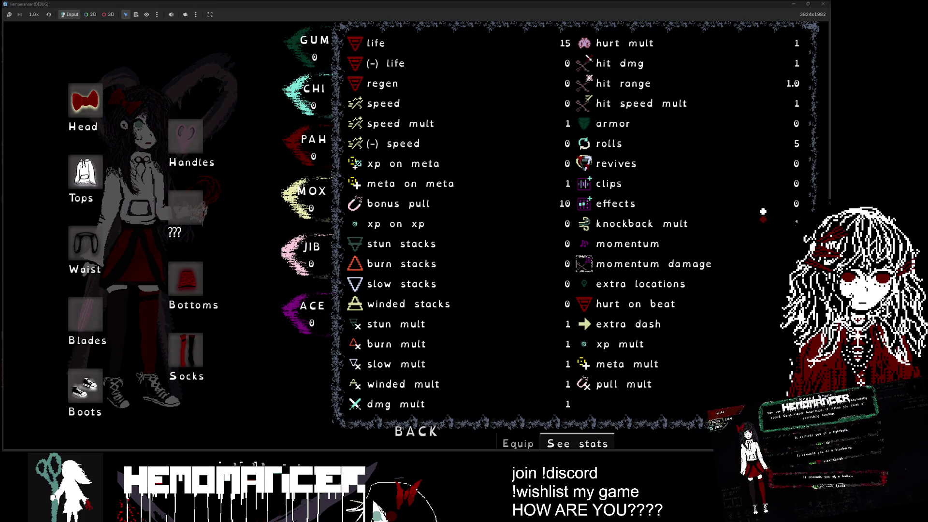
# Toggle the wardrobe between the Equip and full-stats views several times with Tab.
pyautogui.moveTo(381, 267)
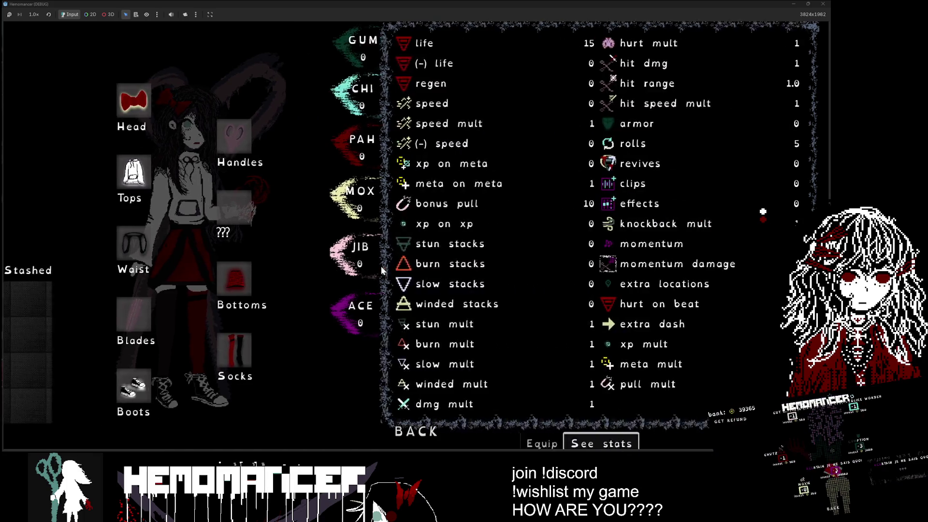
pyautogui.press('Tab')
pyautogui.press('Tab')
pyautogui.press('Tab')
pyautogui.press('Tab')
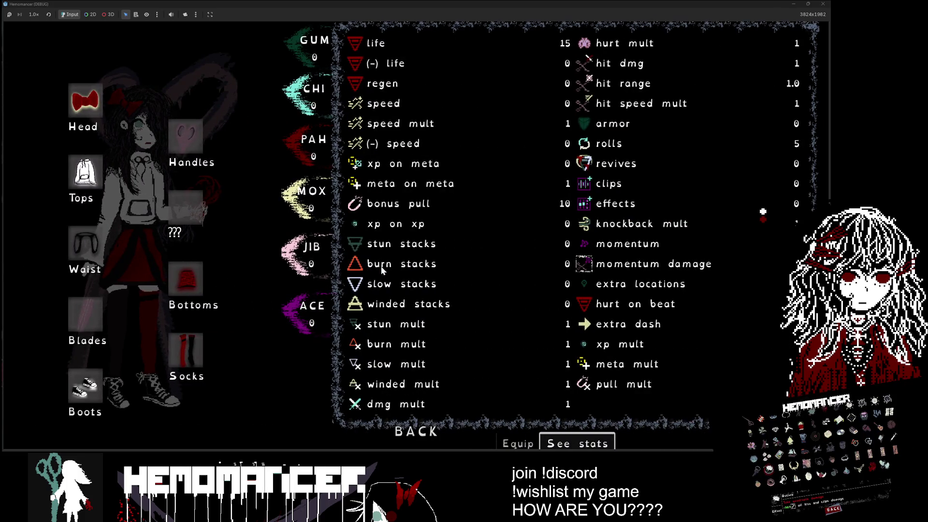
pyautogui.press('Tab')
pyautogui.press('Tab')
pyautogui.press('Tab')
pyautogui.press('Tab')
pyautogui.press('Tab')
pyautogui.press('Tab')
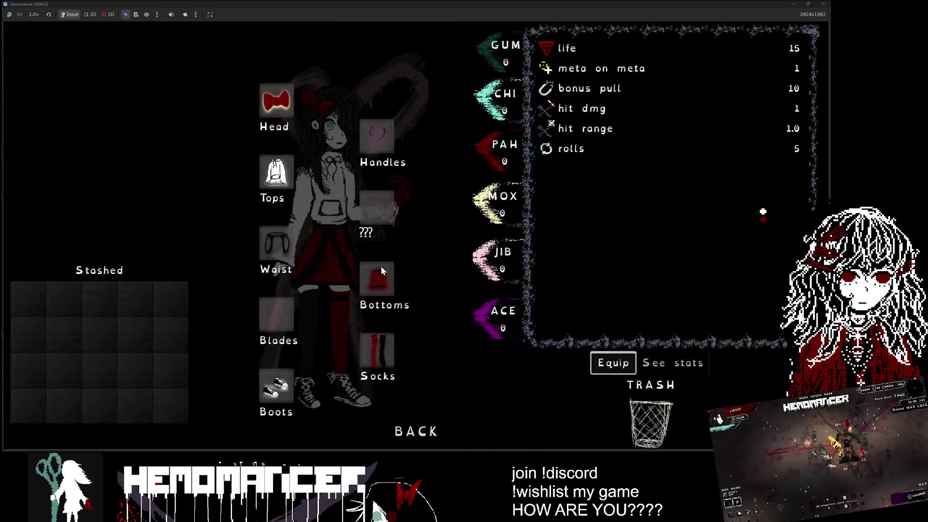
pyautogui.press('Tab')
pyautogui.press('Tab')
pyautogui.press('Tab')
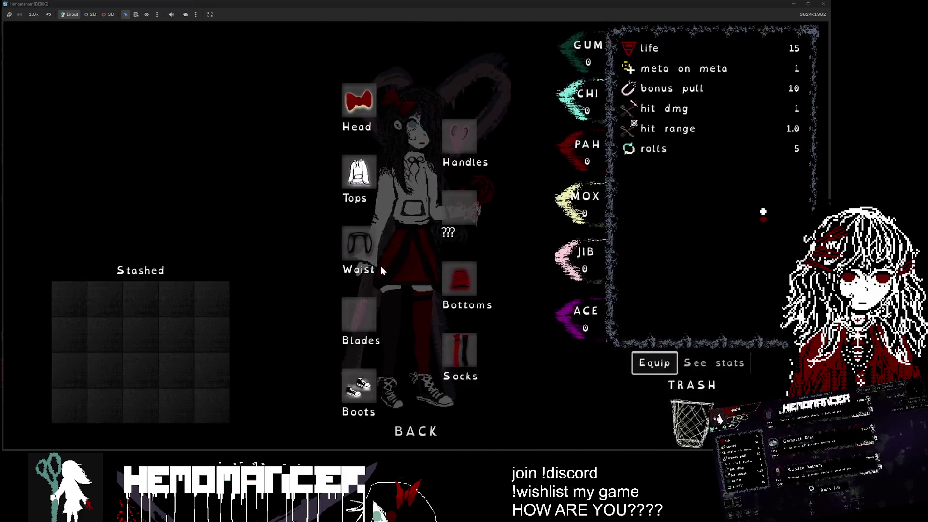
pyautogui.press('Tab')
pyautogui.press('Tab')
pyautogui.press('Tab')
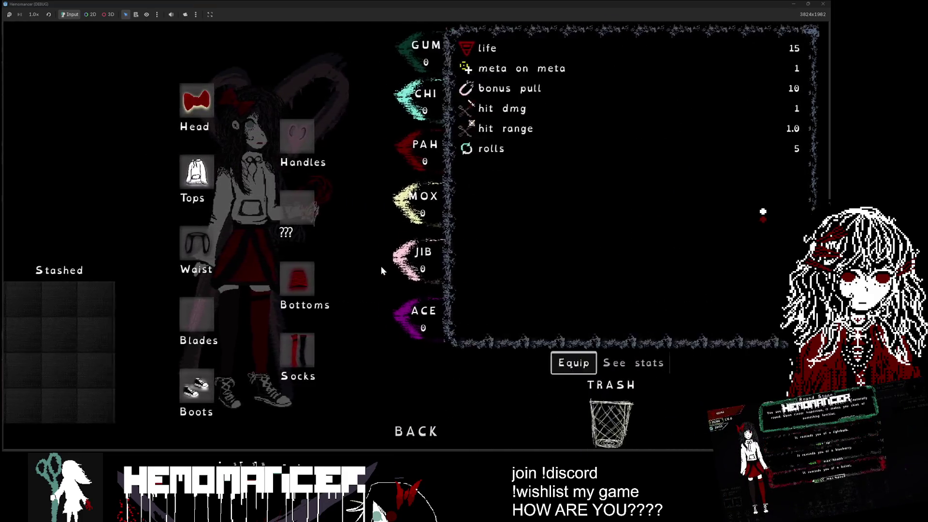
pyautogui.press('Tab')
pyautogui.press('Tab')
pyautogui.press('Tab')
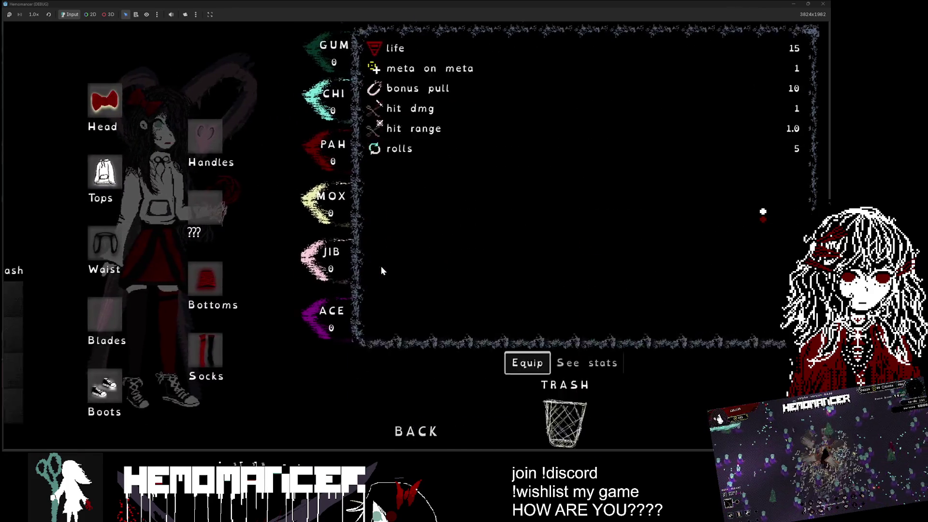
pyautogui.press('Tab')
pyautogui.press('Tab')
pyautogui.press('Tab')
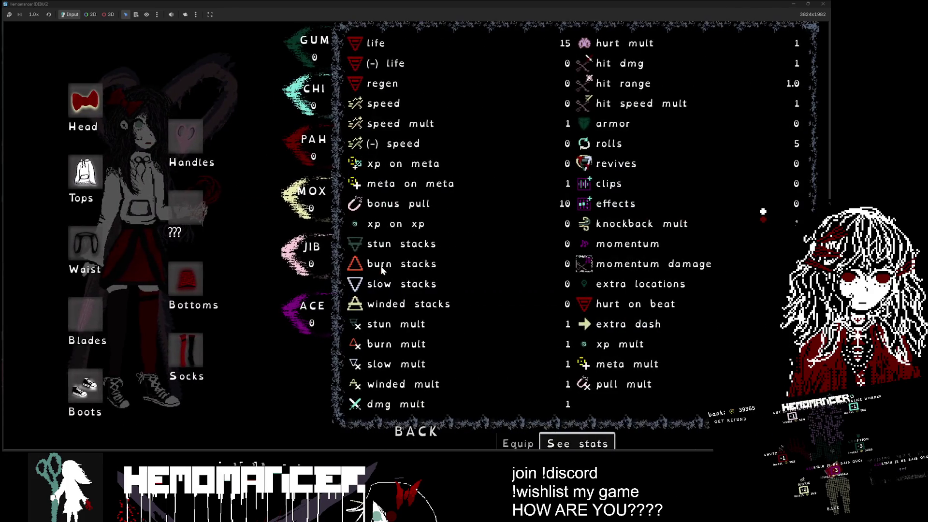
pyautogui.press('Tab')
pyautogui.press('Tab')
pyautogui.press('Tab')
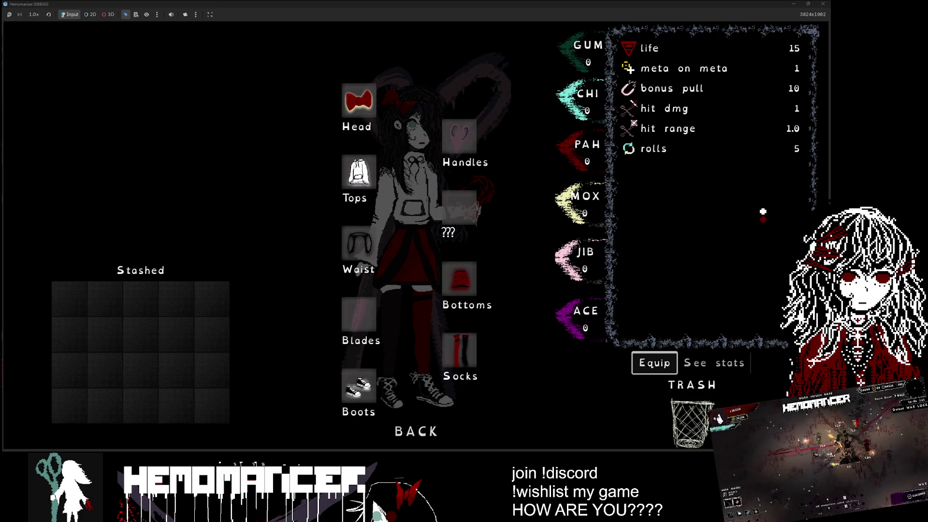
# Leave the wardrobe with BACK to return to camp.
pyautogui.click(428, 436)
# Walk right to the signpost and embark on the Cheag Amar survival mission.
pyautogui.press('d')
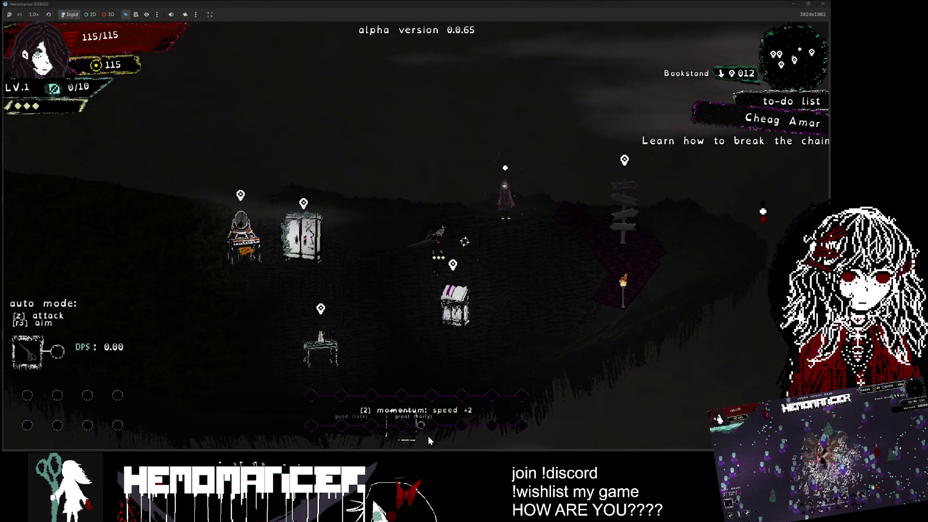
pyautogui.press('d')
pyautogui.press('d')
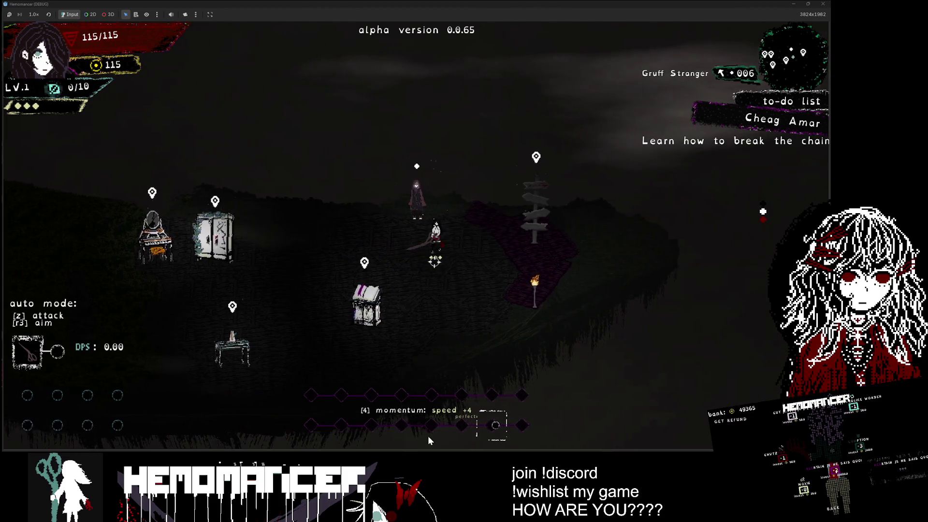
pyautogui.press('d')
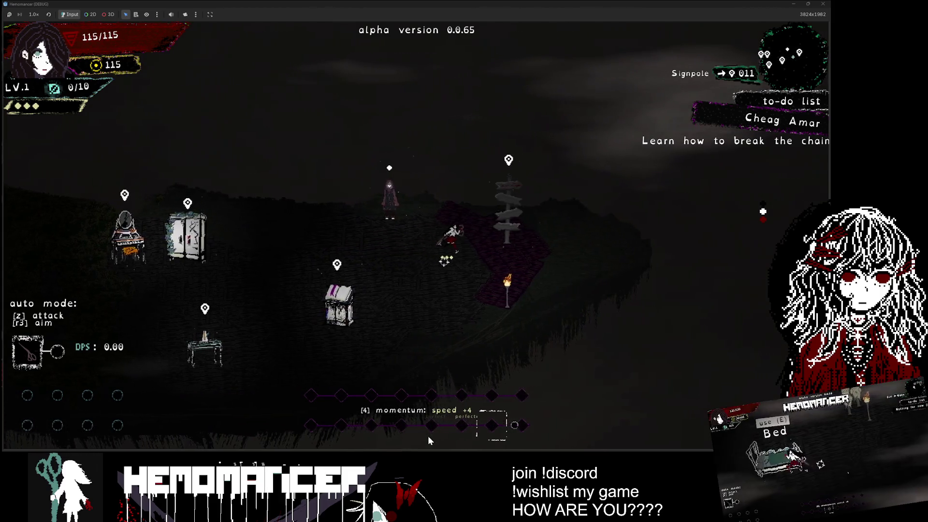
pyautogui.press('e')
pyautogui.press('e')
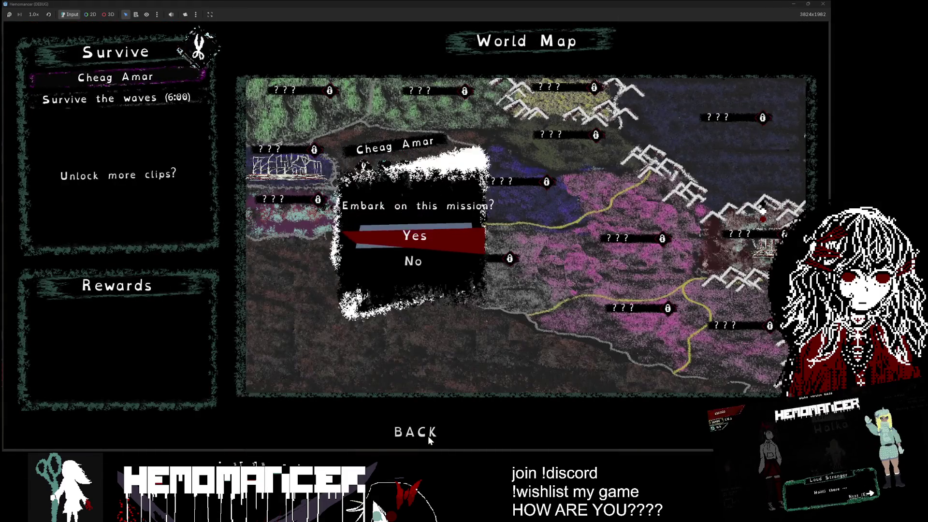
pyautogui.press('e')
# Move around the arena, retreating down-left and down-right from the enemies.
pyautogui.press('w')
pyautogui.press('d')
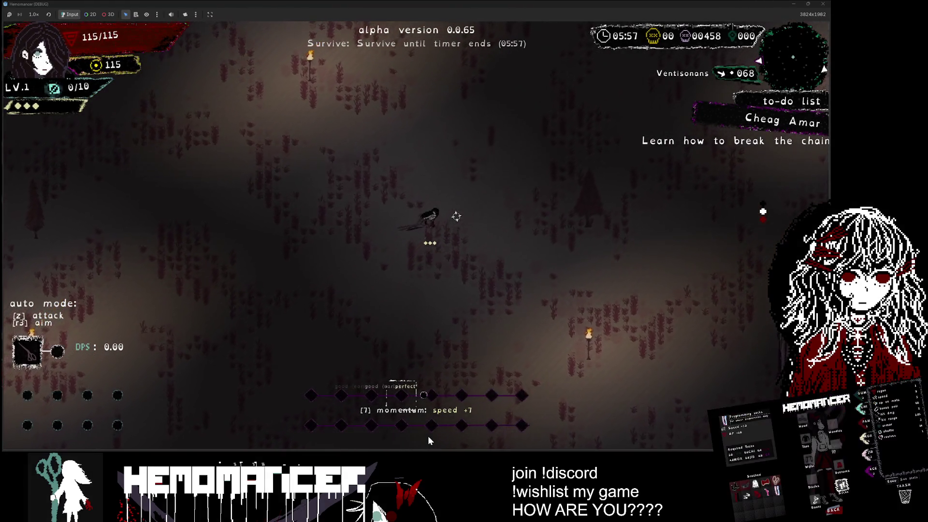
pyautogui.press('w')
pyautogui.press('w')
pyautogui.press('a')
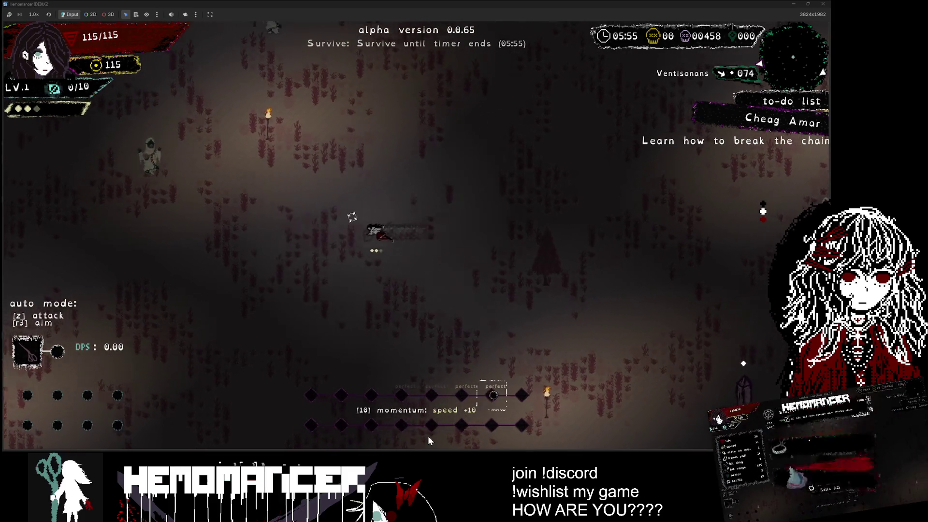
pyautogui.press('a')
pyautogui.press('a')
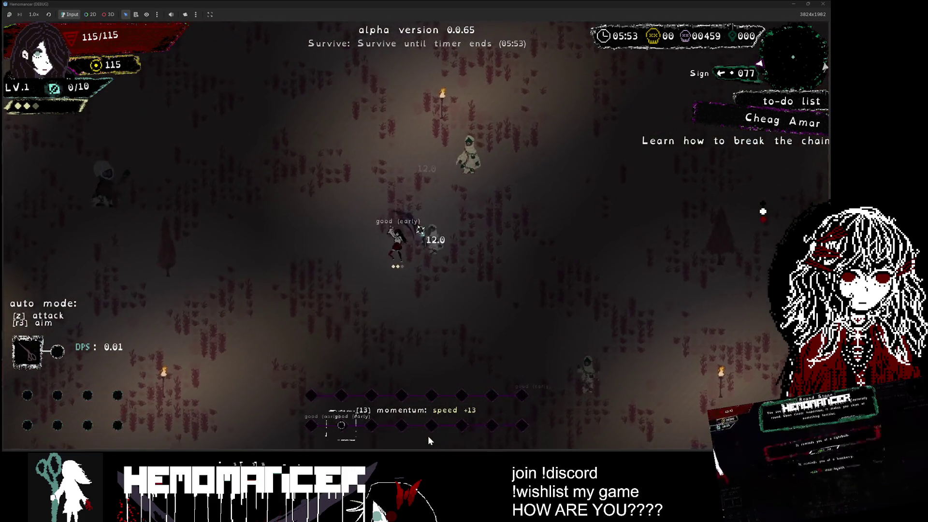
pyautogui.press('a')
pyautogui.press('a')
pyautogui.press('w')
pyautogui.press('d')
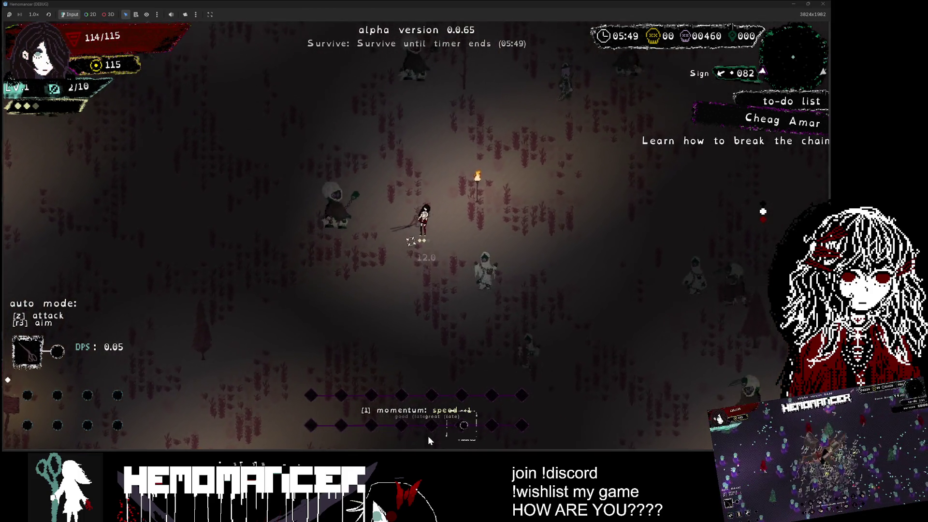
pyautogui.press('s')
pyautogui.press('a')
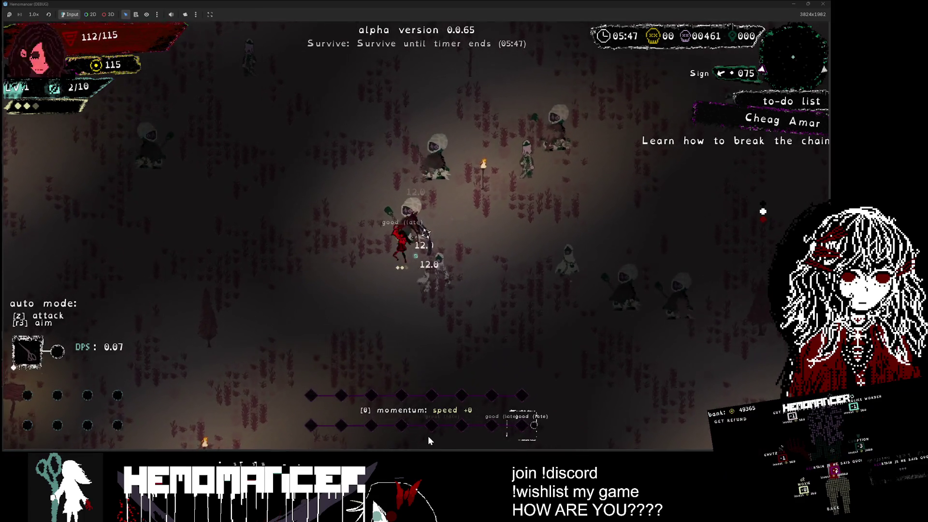
pyautogui.press('s')
pyautogui.press('a')
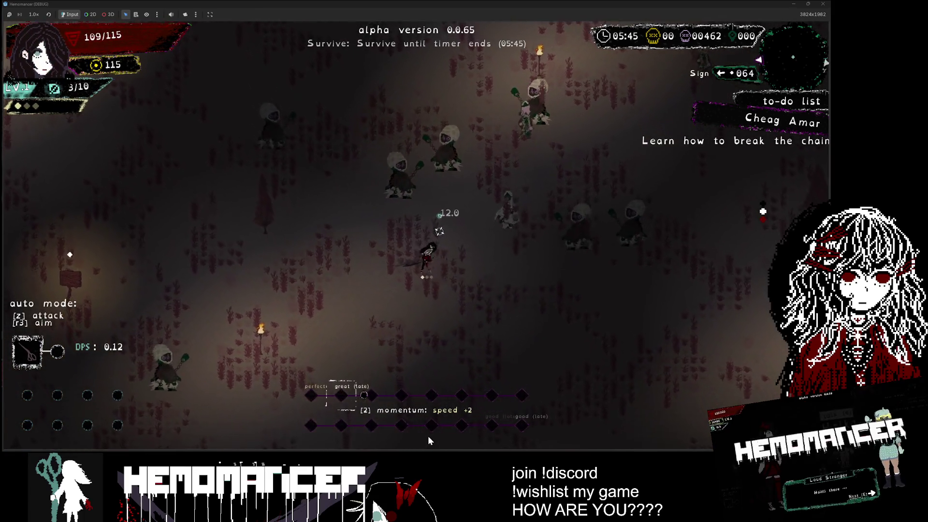
pyautogui.press('s')
pyautogui.press('d')
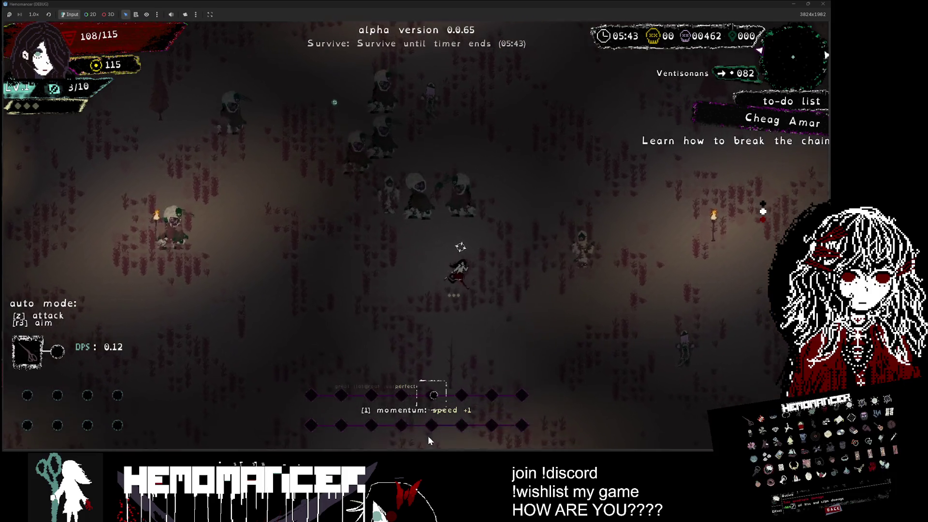
pyautogui.press('s')
pyautogui.press('d')
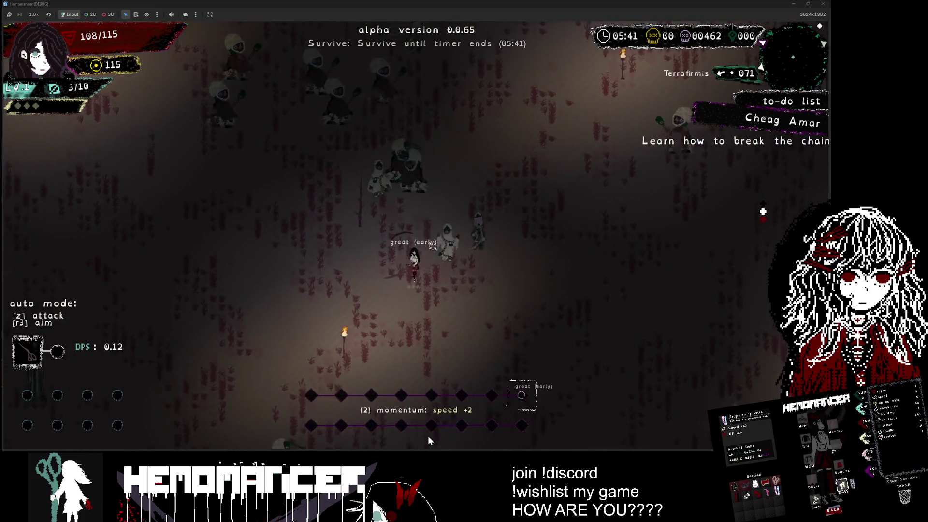
pyautogui.press('s')
pyautogui.press('a')
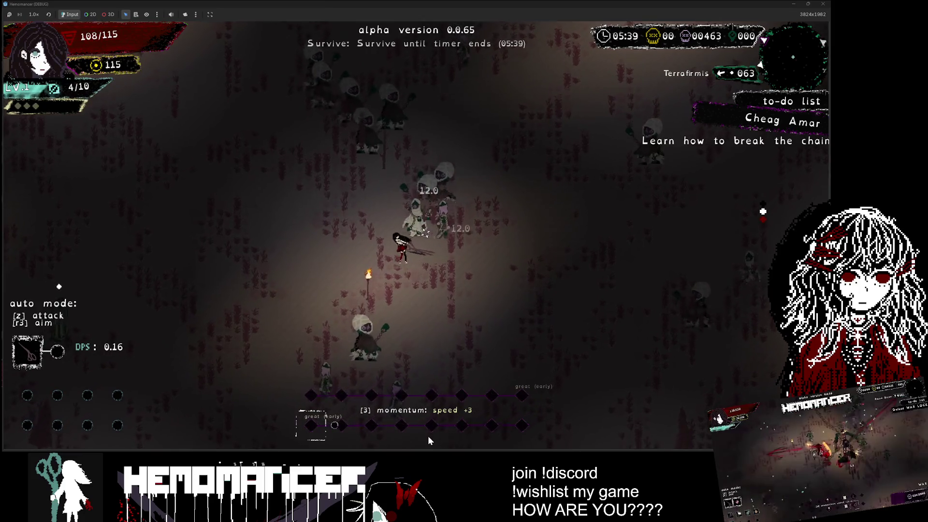
# Walk steadily up-left through the enemies until level 2 offers Sanjeevani or Rolls (5).
pyautogui.press('a')
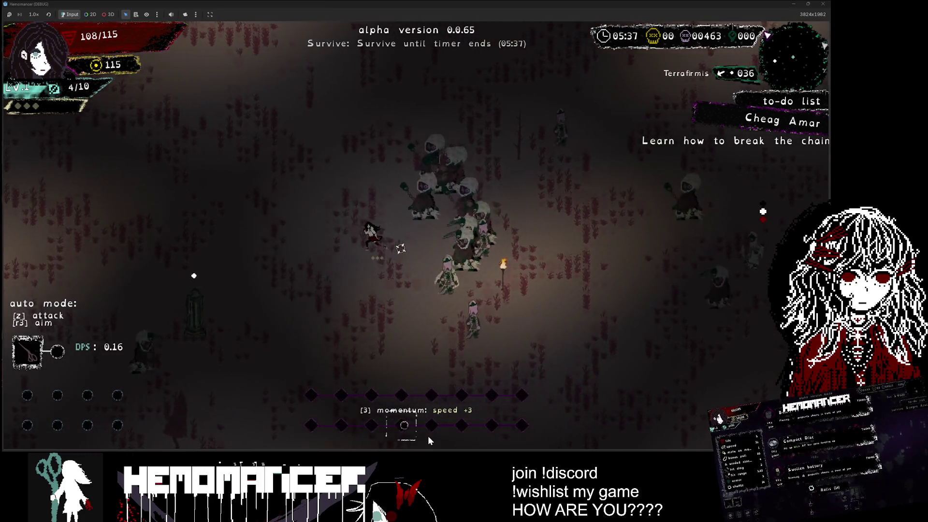
pyautogui.press('w')
pyautogui.press('a')
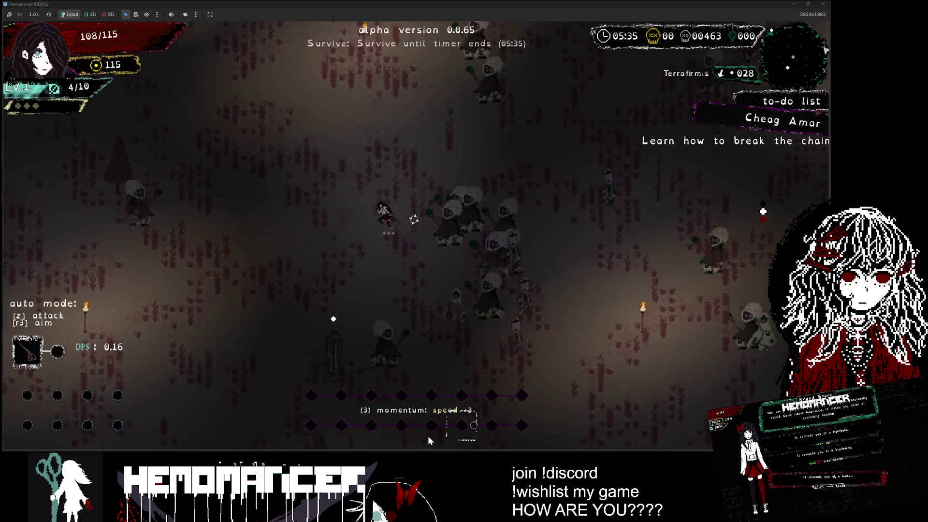
pyautogui.press('w')
pyautogui.press('a')
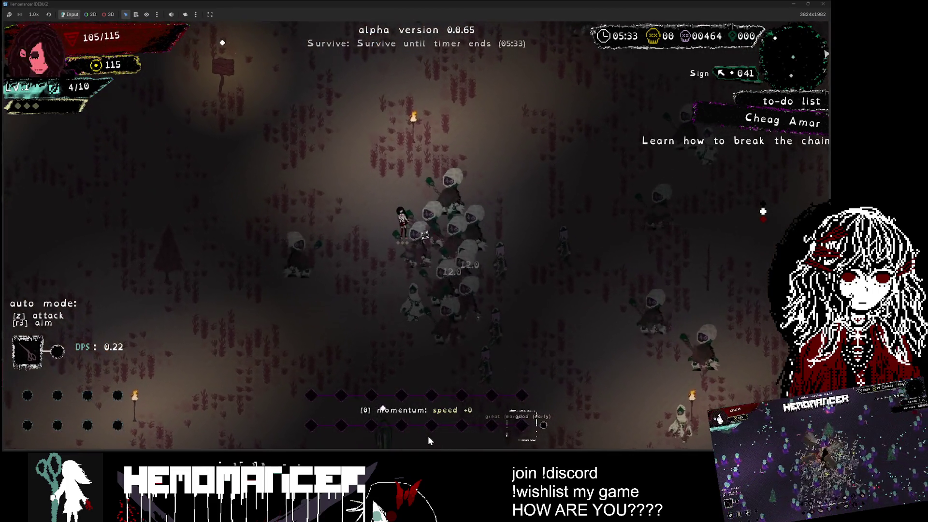
pyautogui.press('w')
pyautogui.press('a')
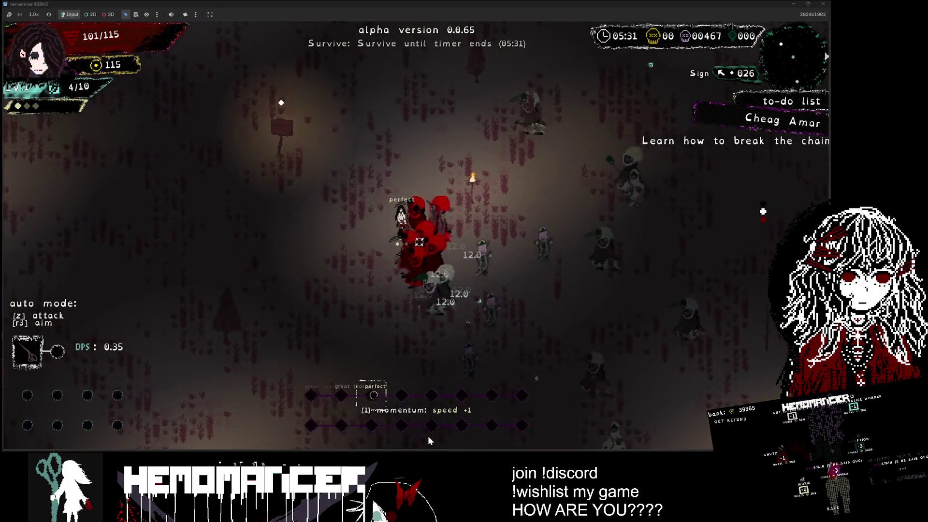
pyautogui.press('w')
pyautogui.press('a')
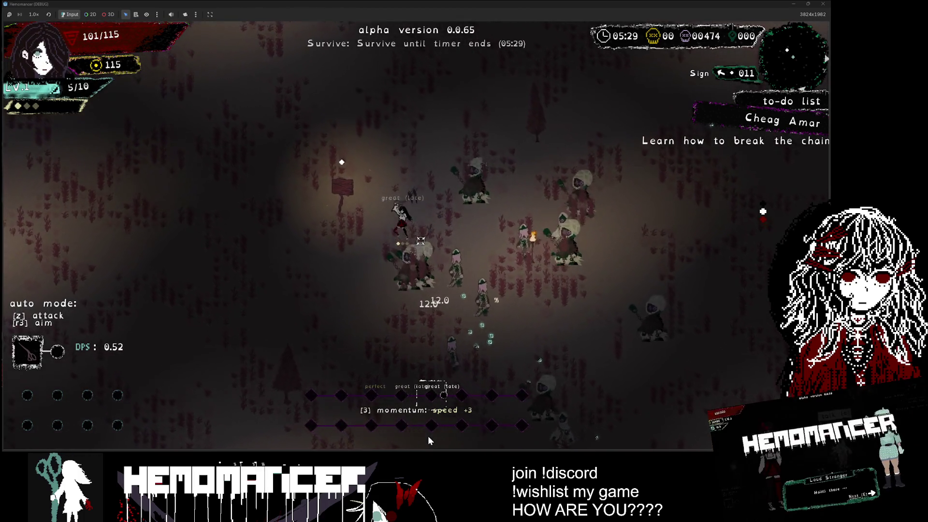
pyautogui.press('w')
pyautogui.press('a')
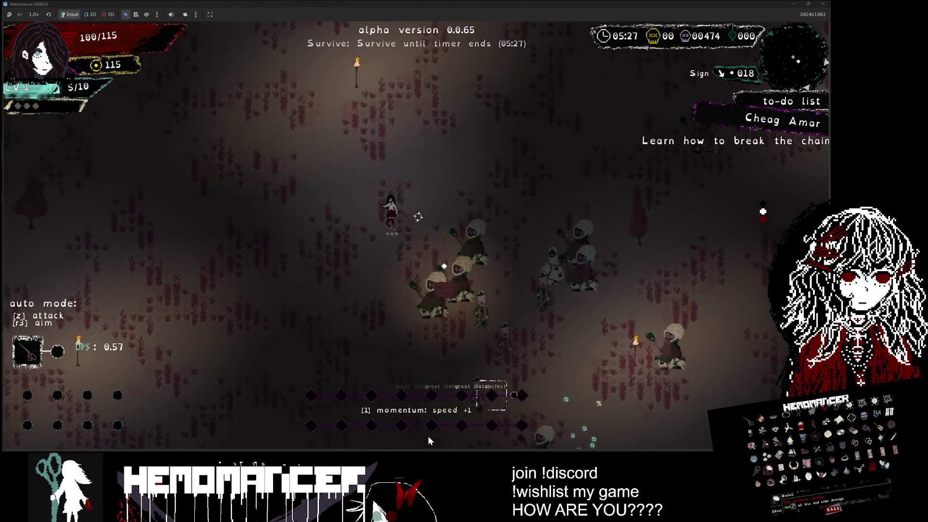
pyautogui.press('w')
pyautogui.press('a')
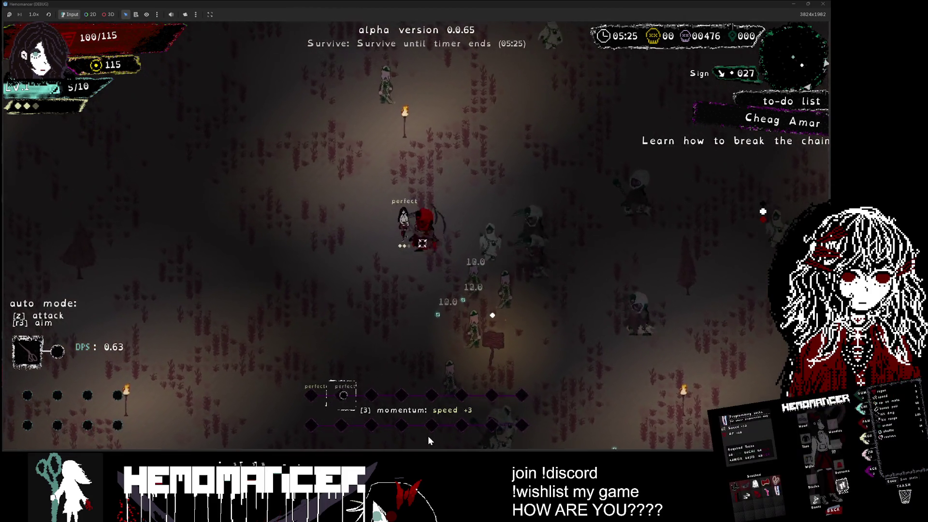
pyautogui.press('w')
pyautogui.press('a')
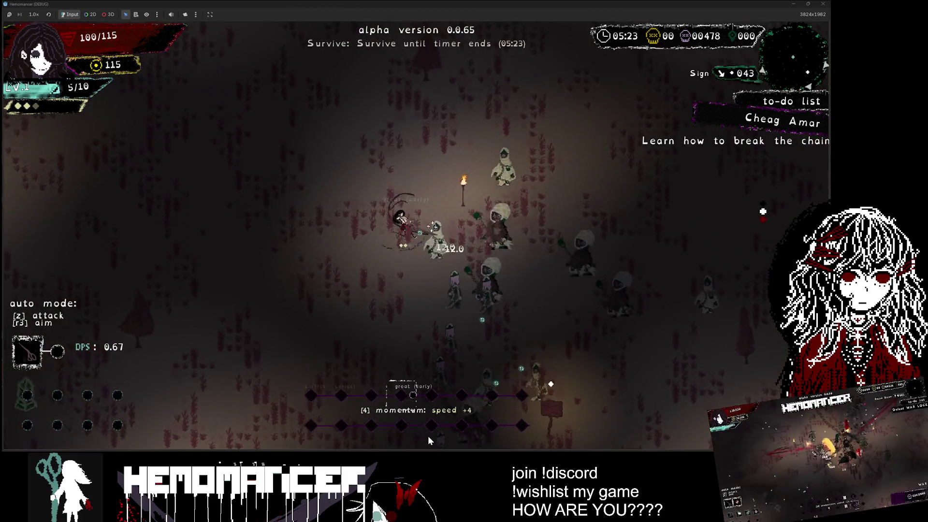
pyautogui.press('w')
pyautogui.press('a')
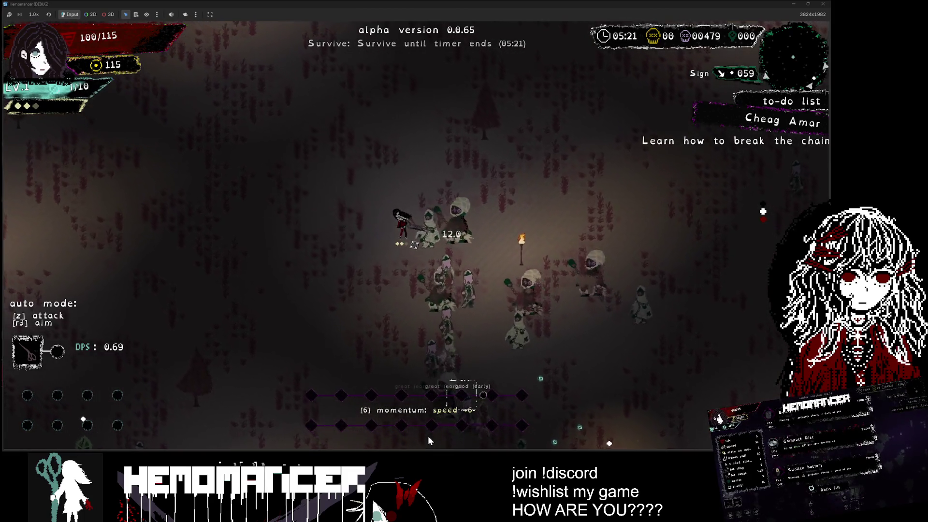
pyautogui.press('w')
pyautogui.press('a')
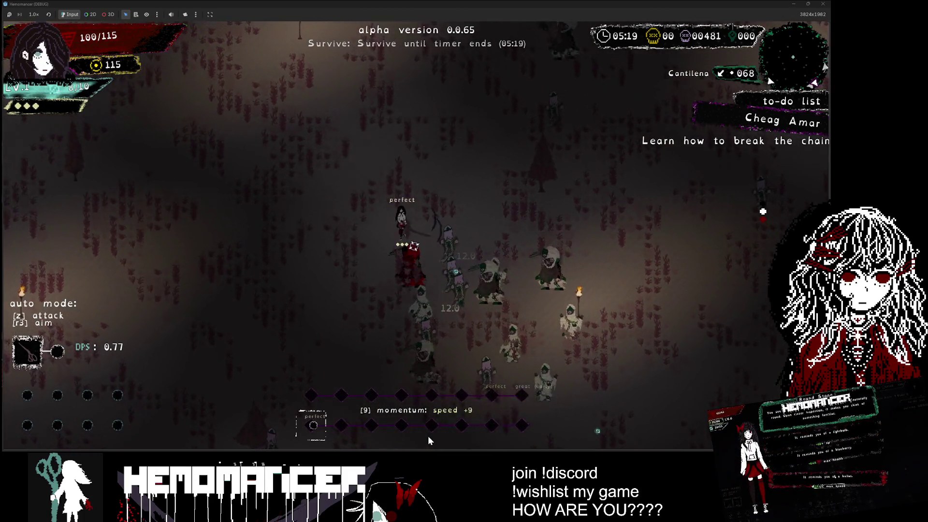
pyautogui.press('w')
pyautogui.press('a')
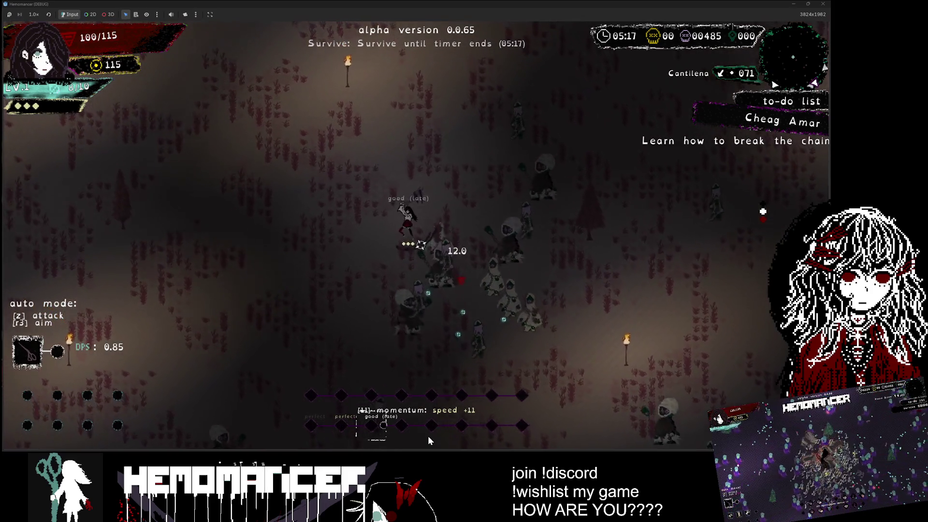
pyautogui.press('w')
pyautogui.press('a')
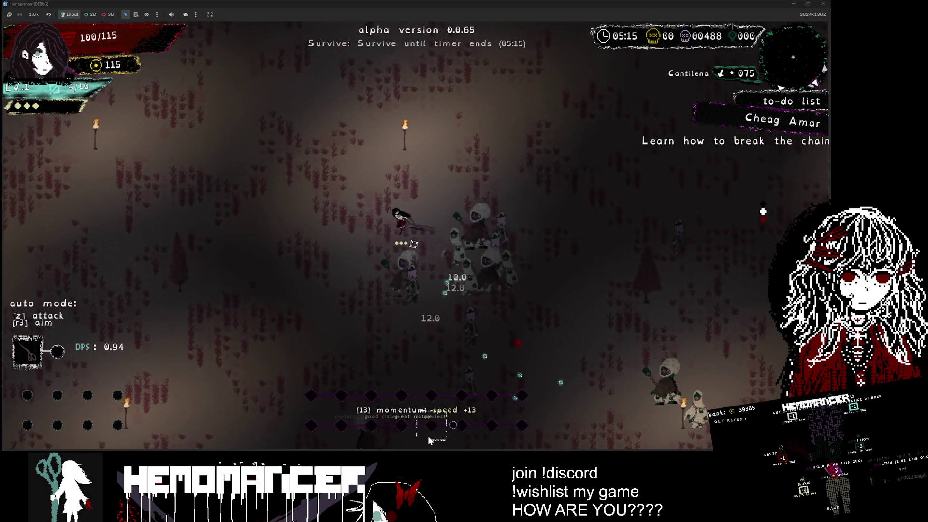
pyautogui.press('w')
pyautogui.press('a')
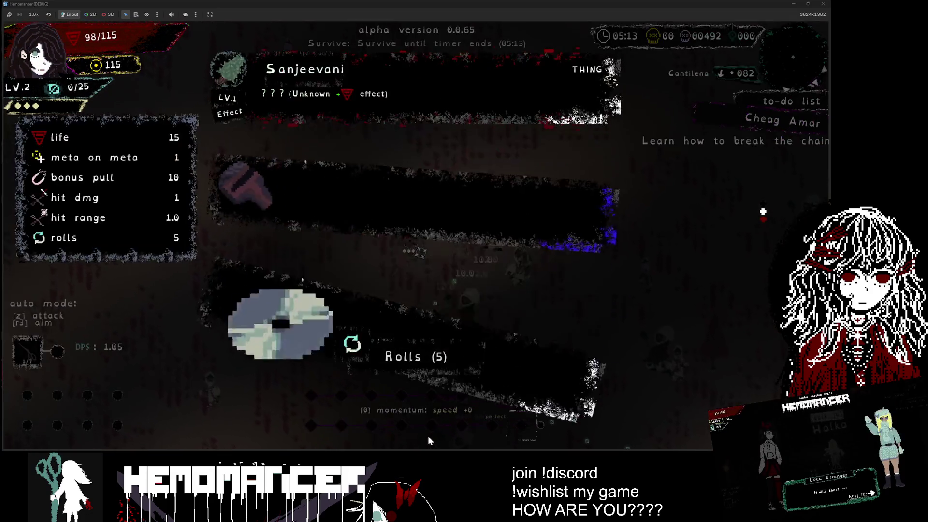
# Take the Compact Disc level-up item and keep walking up-left through the horde.
pyautogui.press('Return')
pyautogui.press('w')
pyautogui.press('a')
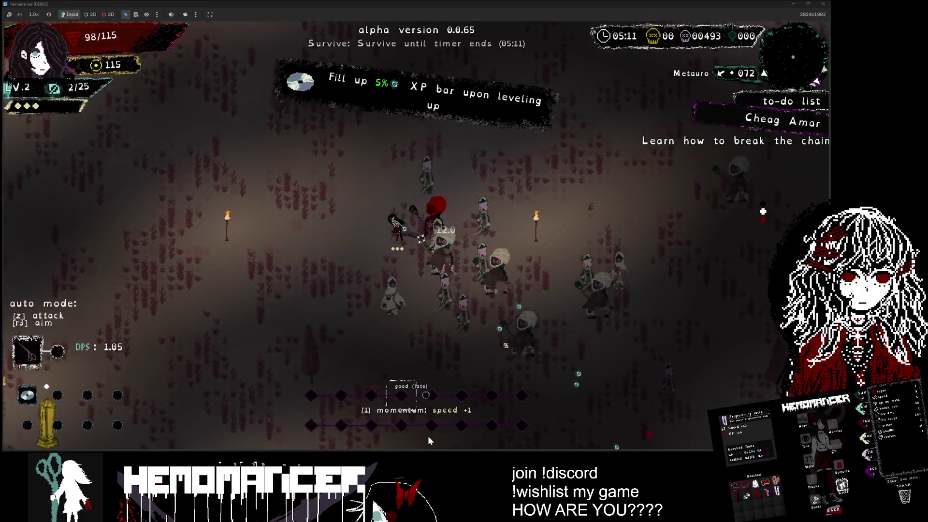
pyautogui.press('w')
pyautogui.press('a')
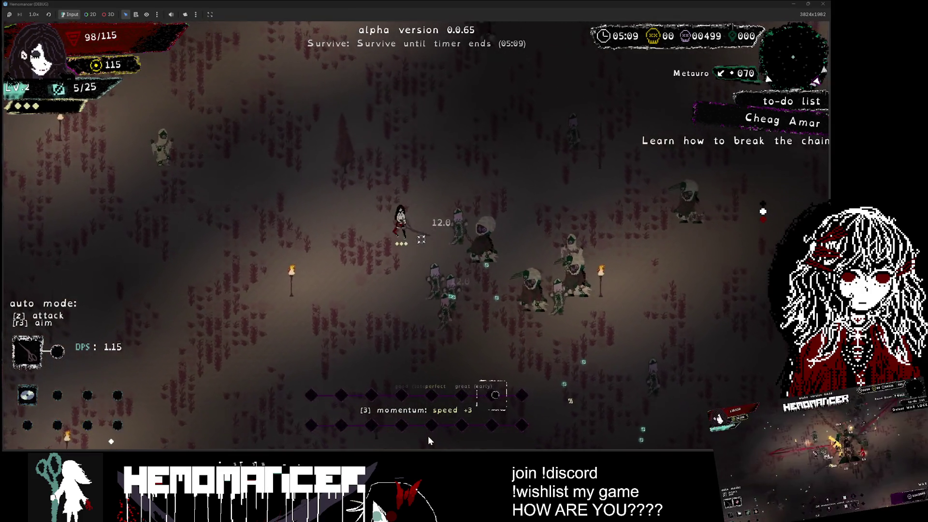
pyautogui.press('w')
pyautogui.press('a')
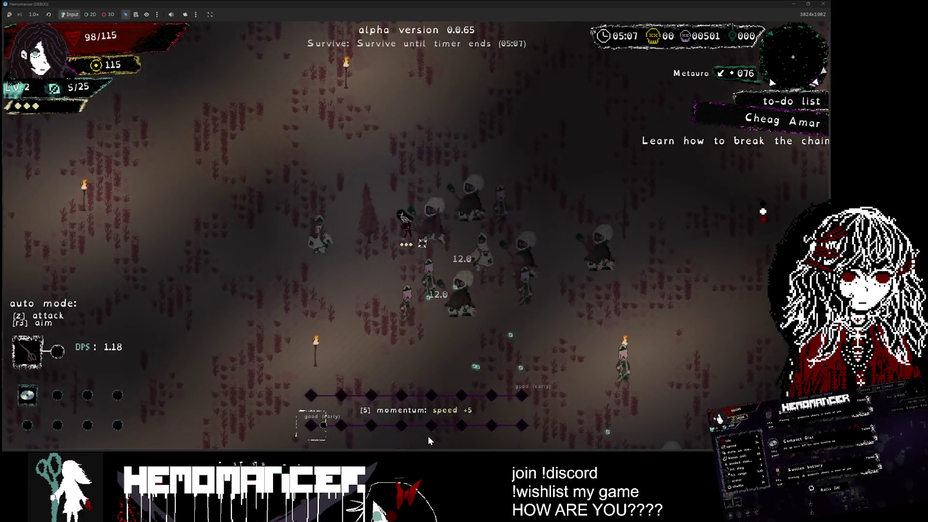
pyautogui.press('w')
pyautogui.press('a')
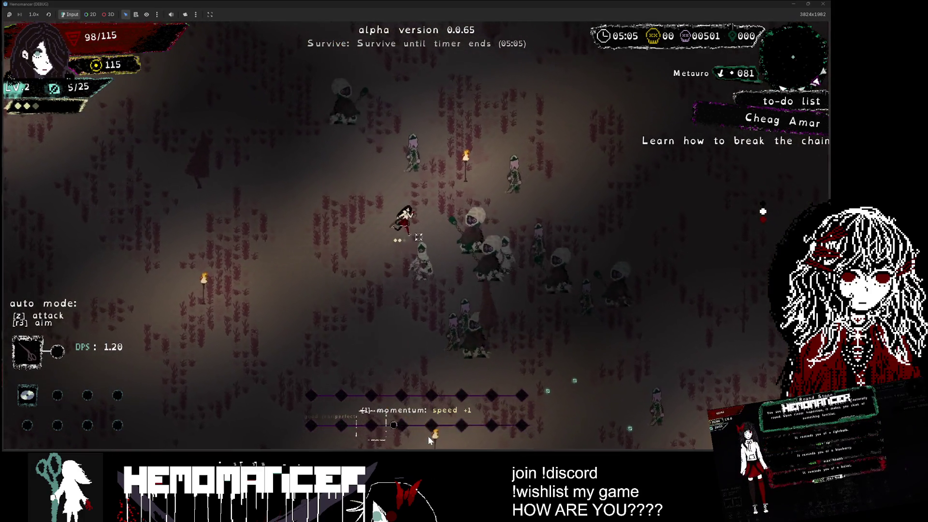
pyautogui.press('w')
pyautogui.press('a')
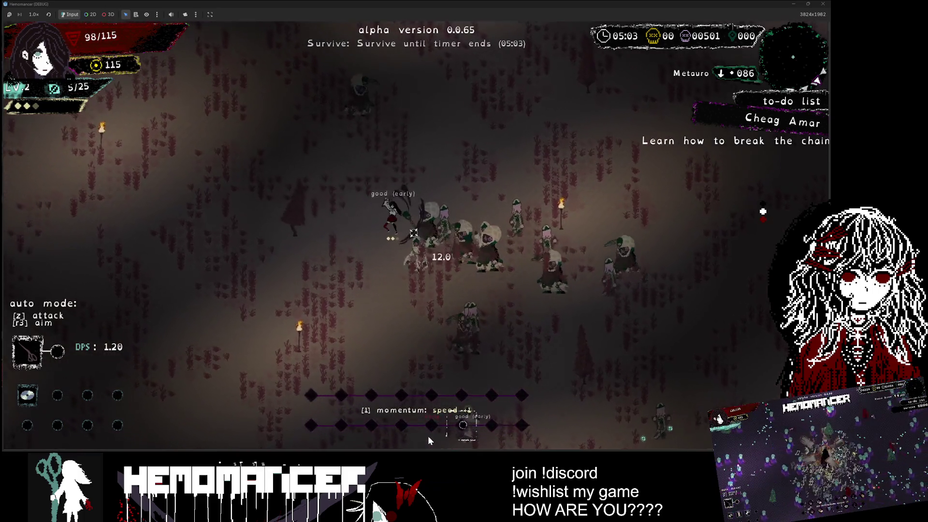
pyautogui.press('w')
pyautogui.press('a')
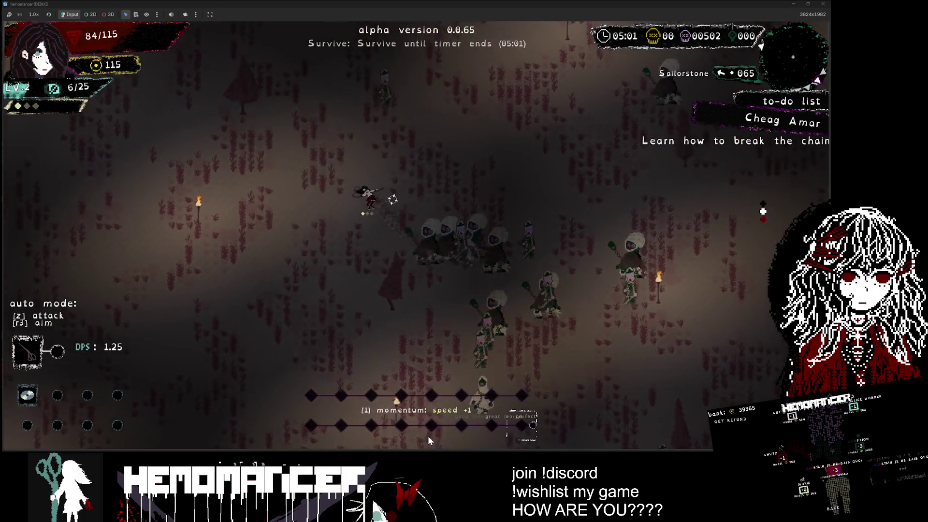
pyautogui.press('w')
pyautogui.press('a')
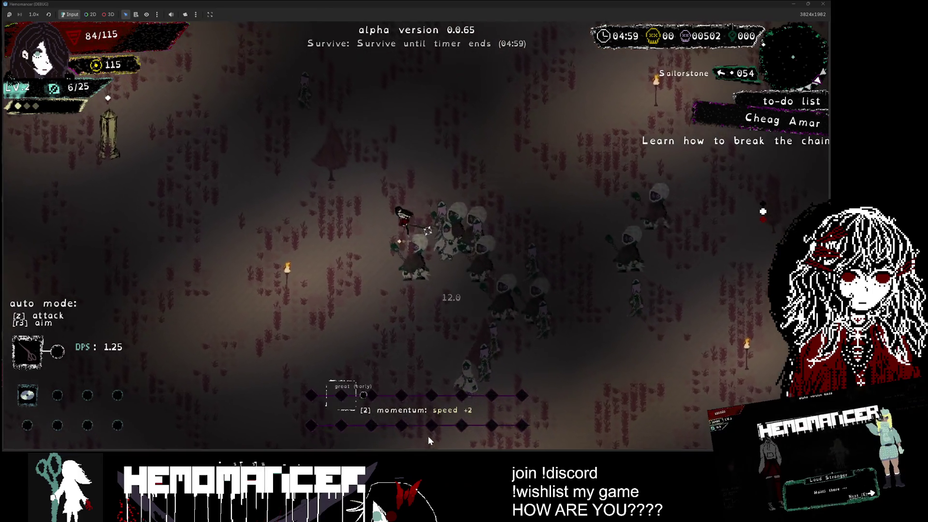
pyautogui.press('w')
pyautogui.press('a')
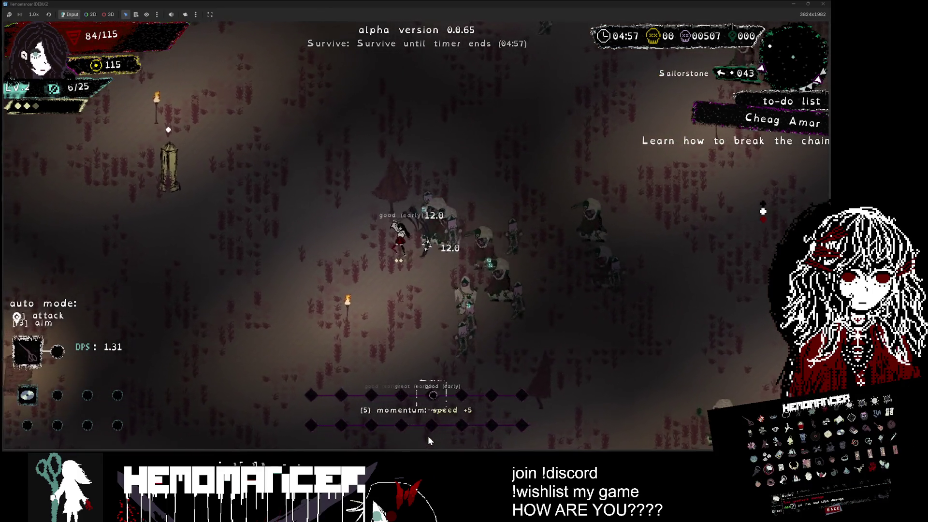
pyautogui.press('w')
pyautogui.press('a')
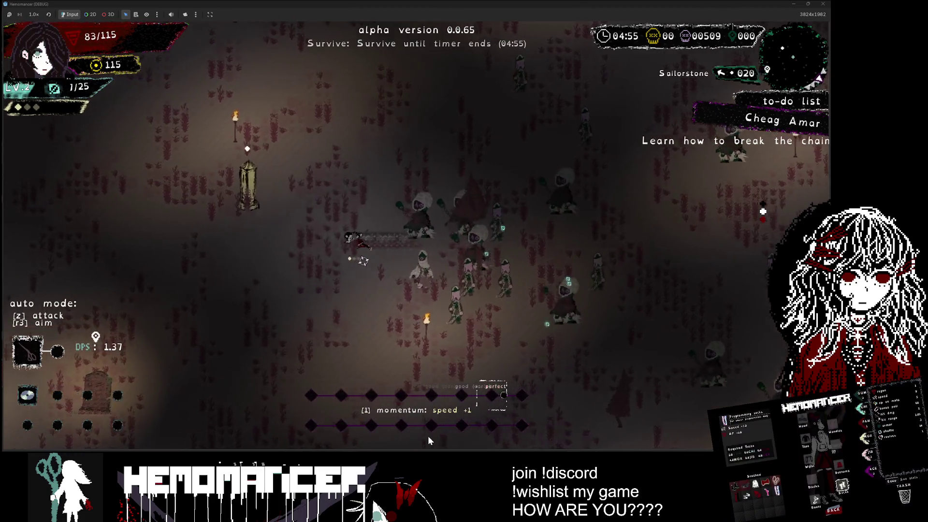
# Keep dodging around the gravestone and field until the timer reads 04:20 with health 31/115.
pyautogui.press('a')
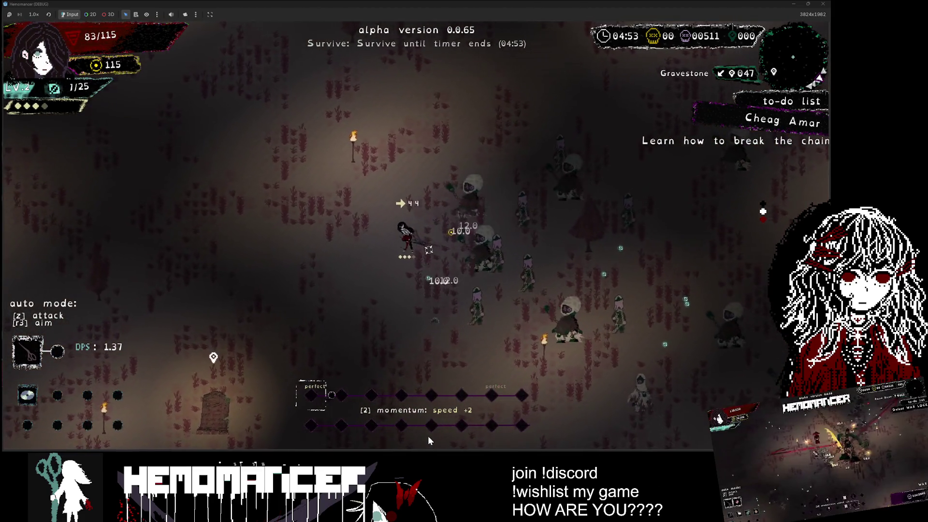
pyautogui.press('a')
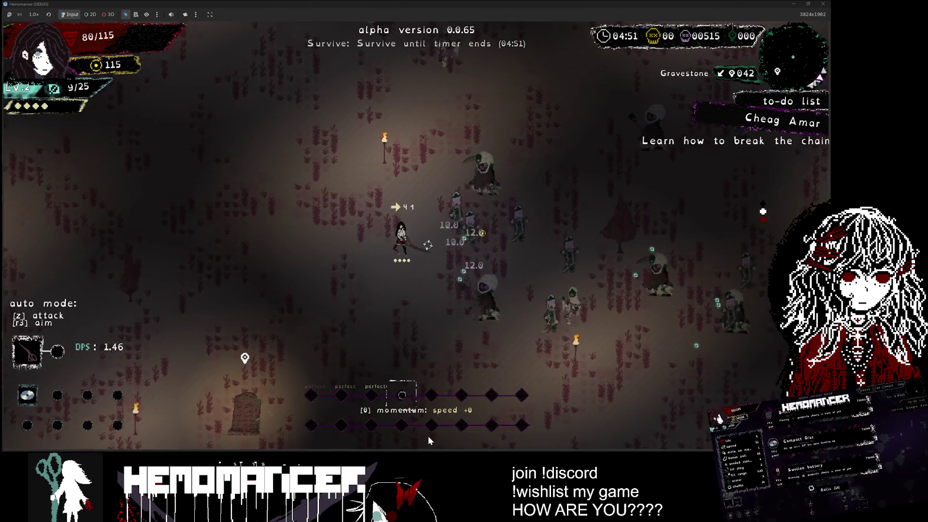
pyautogui.press('a')
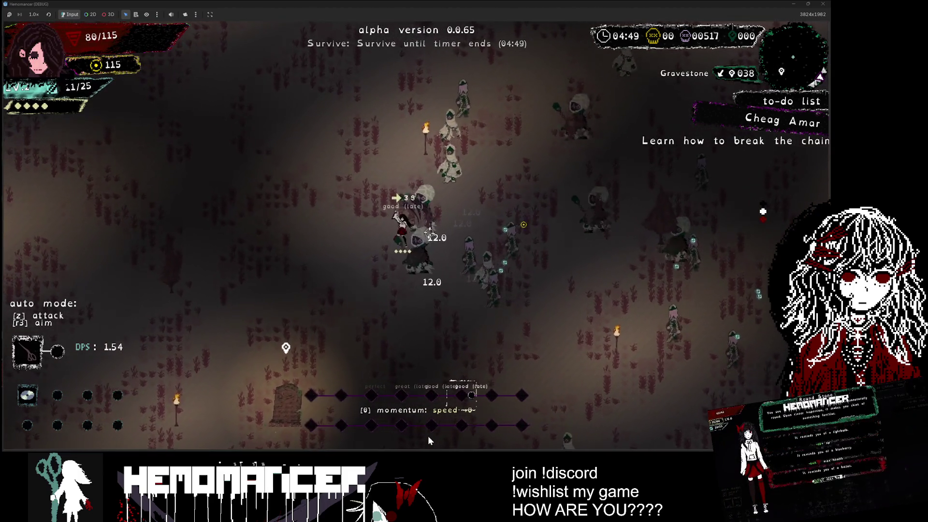
pyautogui.press('a')
pyautogui.press('w')
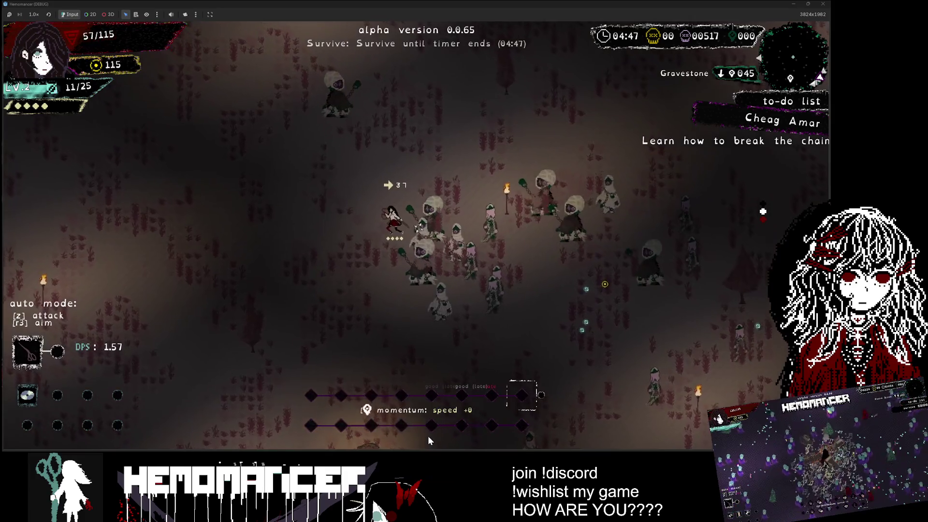
pyautogui.press('a')
pyautogui.press('w')
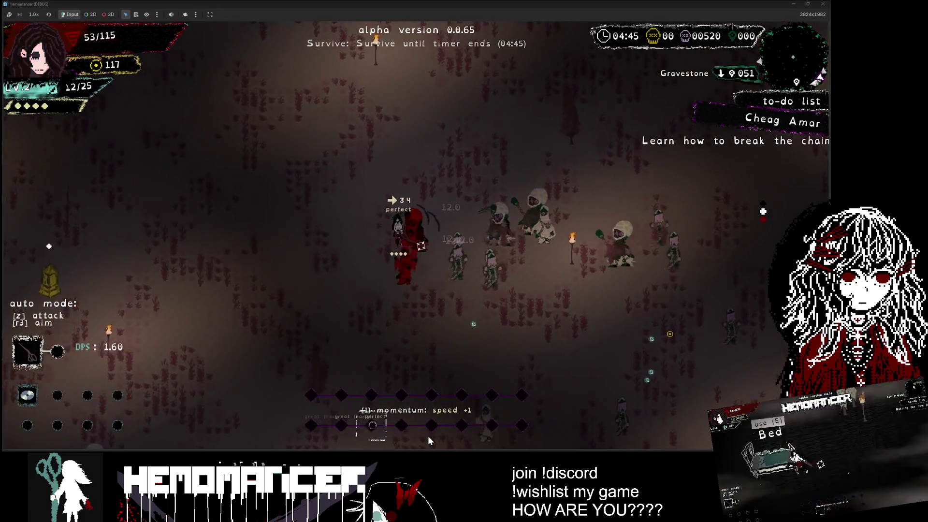
pyautogui.press('a')
pyautogui.press('w')
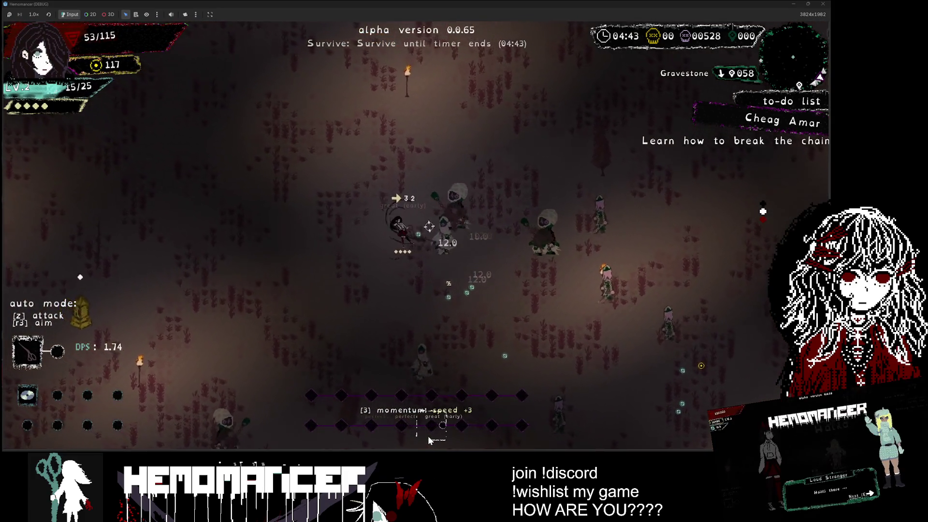
pyautogui.press('a')
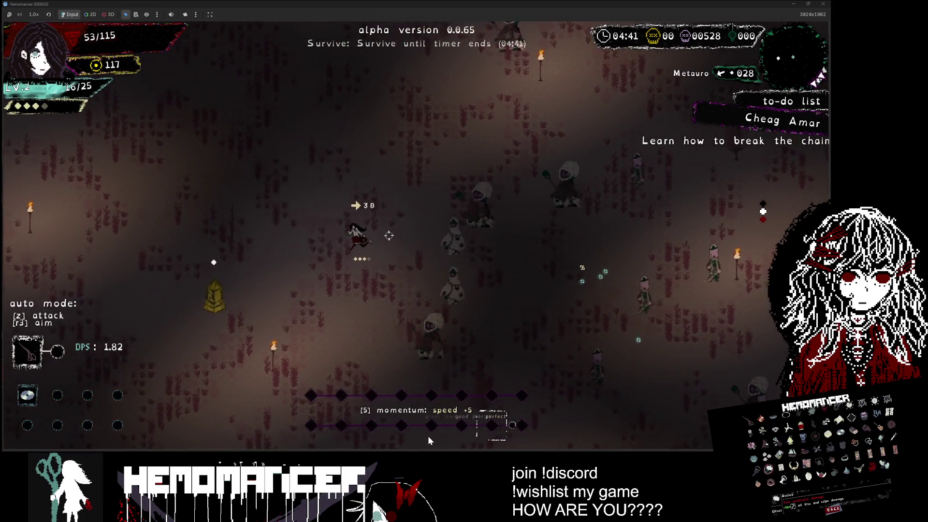
pyautogui.press('a')
pyautogui.press('s')
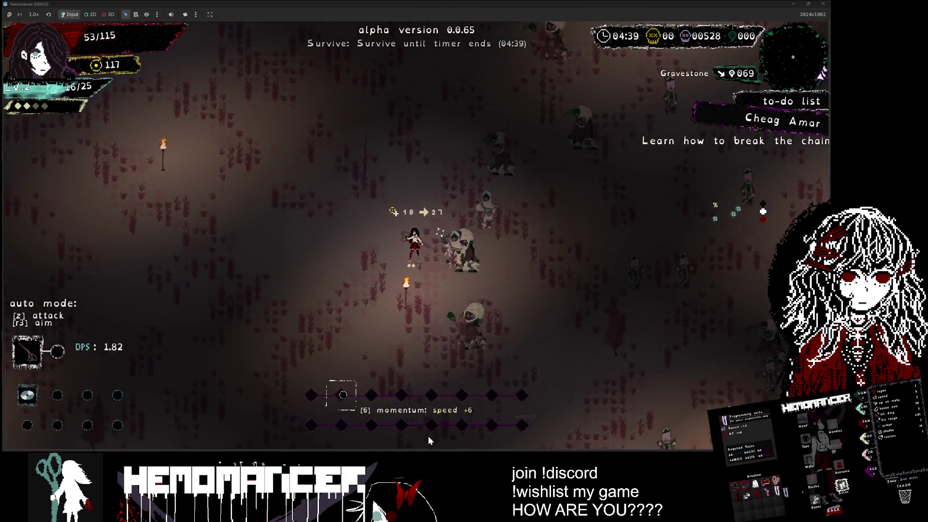
pyautogui.press('w')
pyautogui.press('a')
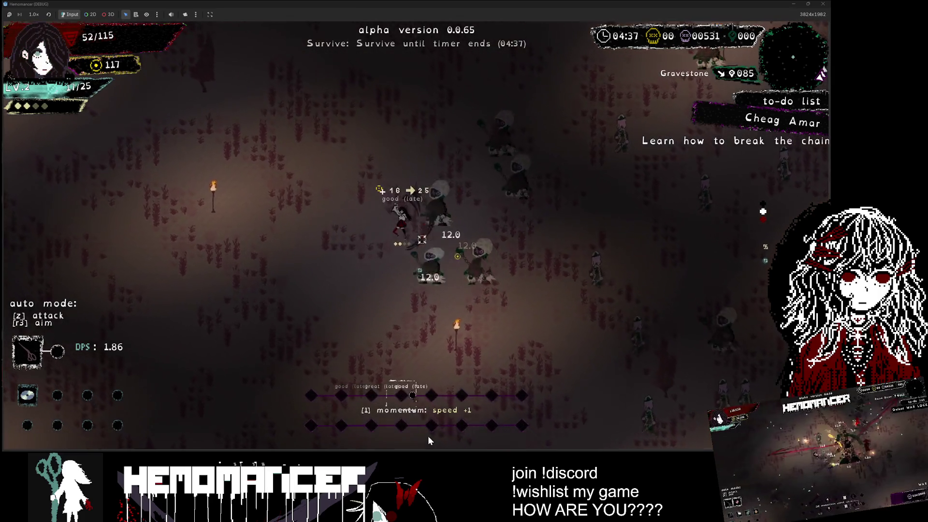
pyautogui.press('w')
pyautogui.press('a')
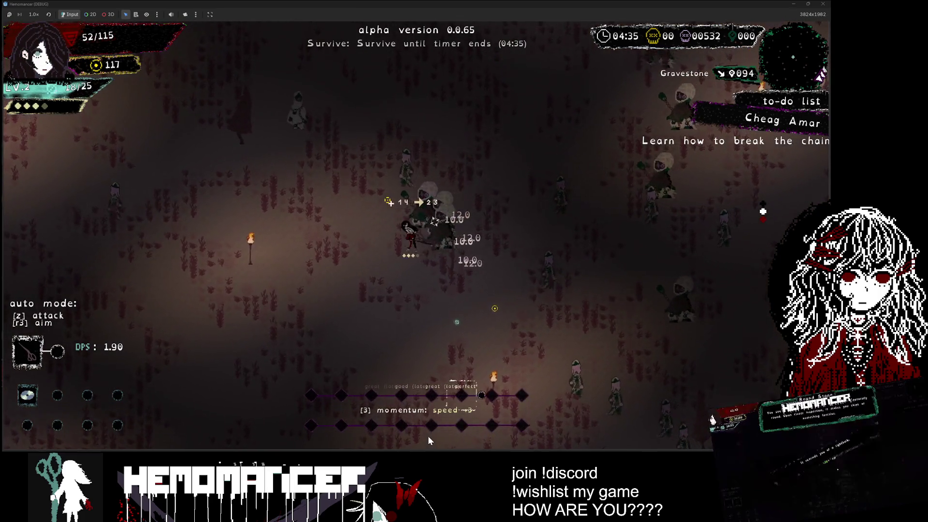
pyautogui.press('w')
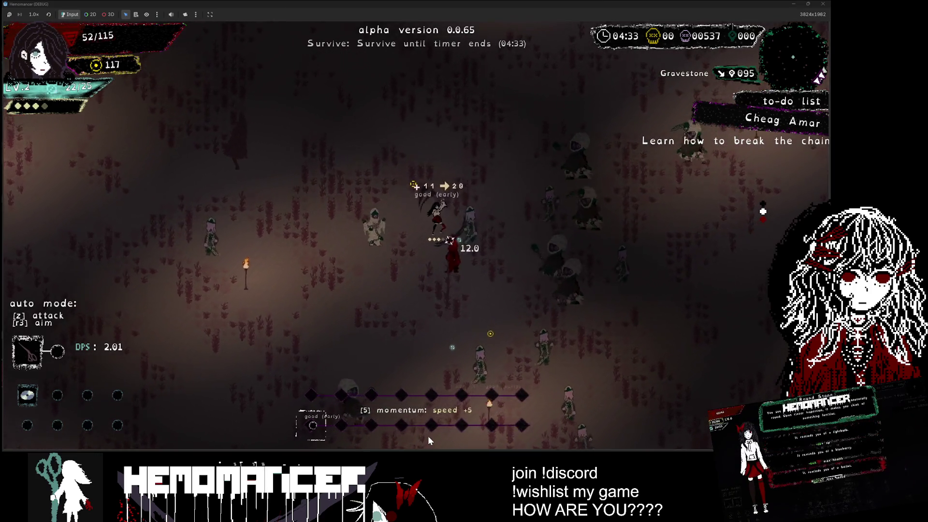
pyautogui.press('w')
pyautogui.press('d')
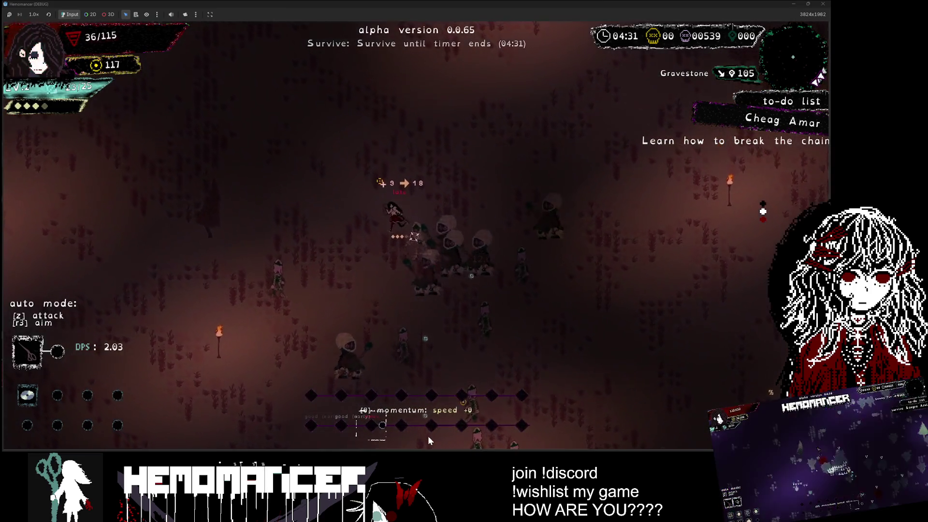
pyautogui.press('w')
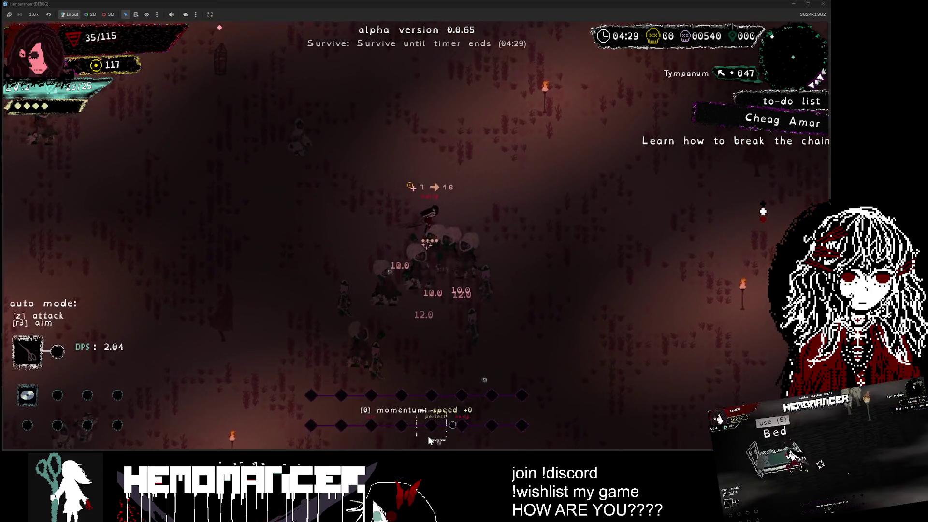
pyautogui.press('w')
pyautogui.press('d')
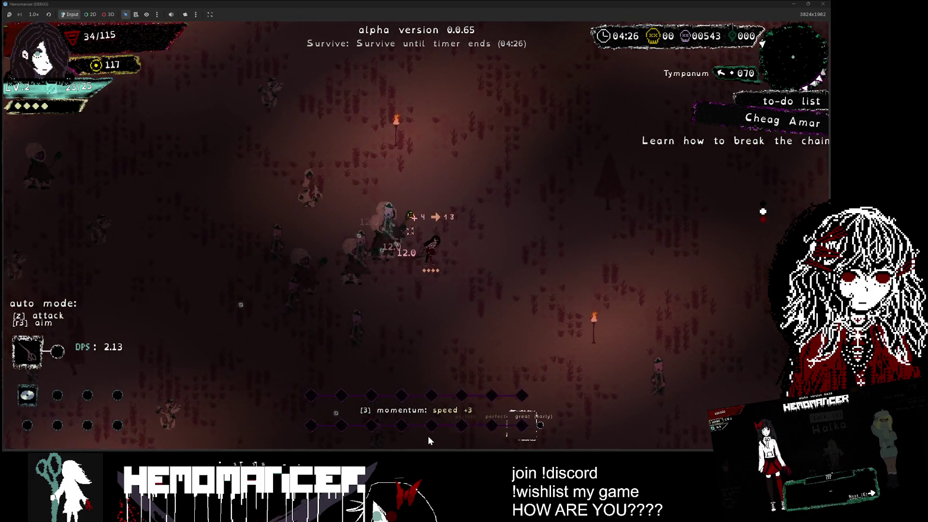
pyautogui.press('s')
pyautogui.press('d')
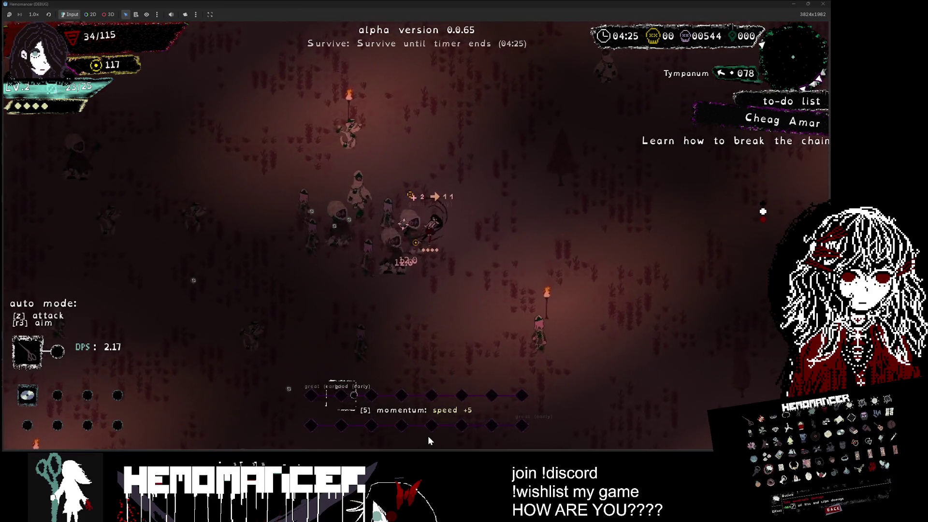
pyautogui.press('d')
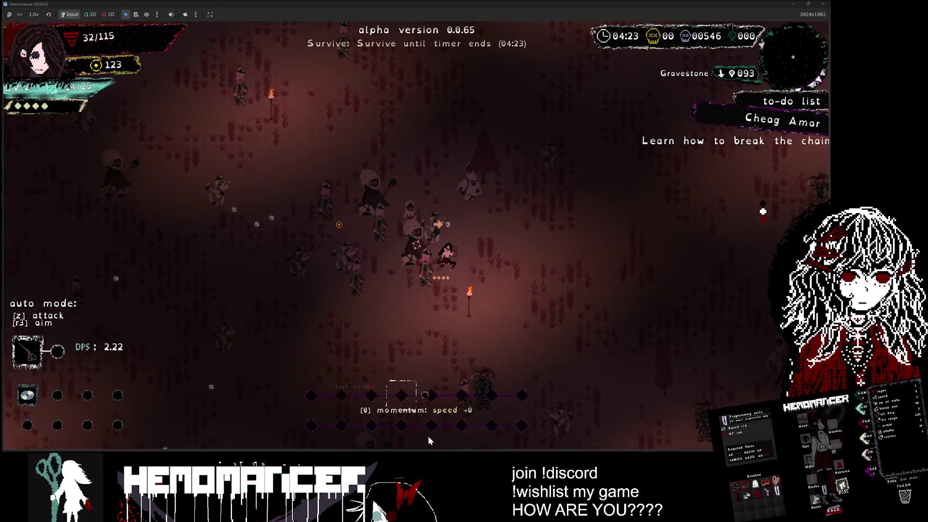
# Dodge up-right toward Tympanum and Cantilena to reach level 3, then take Ice cream.
pyautogui.press('w')
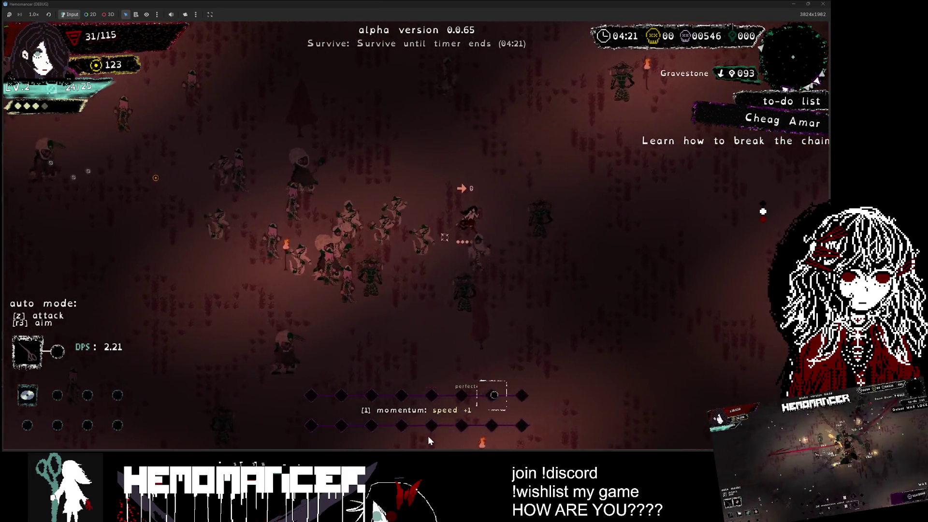
pyautogui.press('s')
pyautogui.press('a')
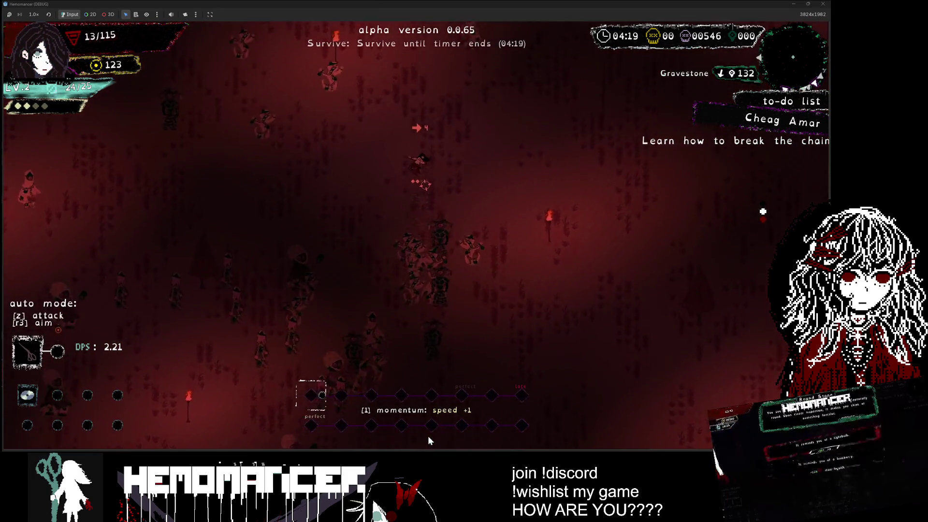
pyautogui.press('w')
pyautogui.press('d')
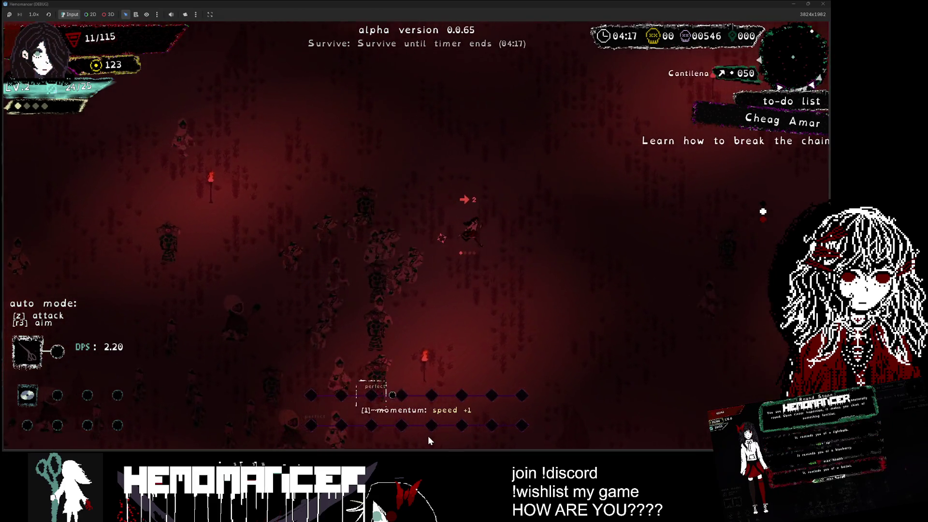
pyautogui.press('w')
pyautogui.press('d')
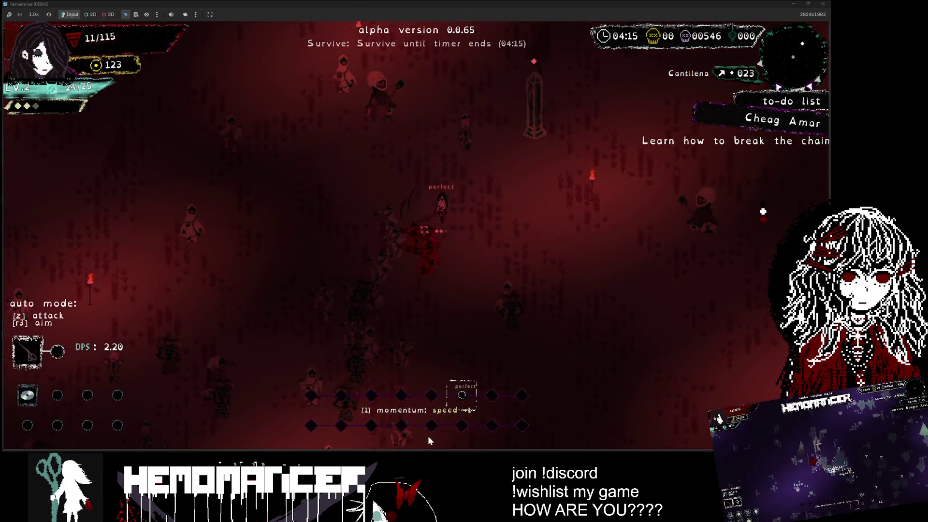
pyautogui.press('w')
pyautogui.press('d')
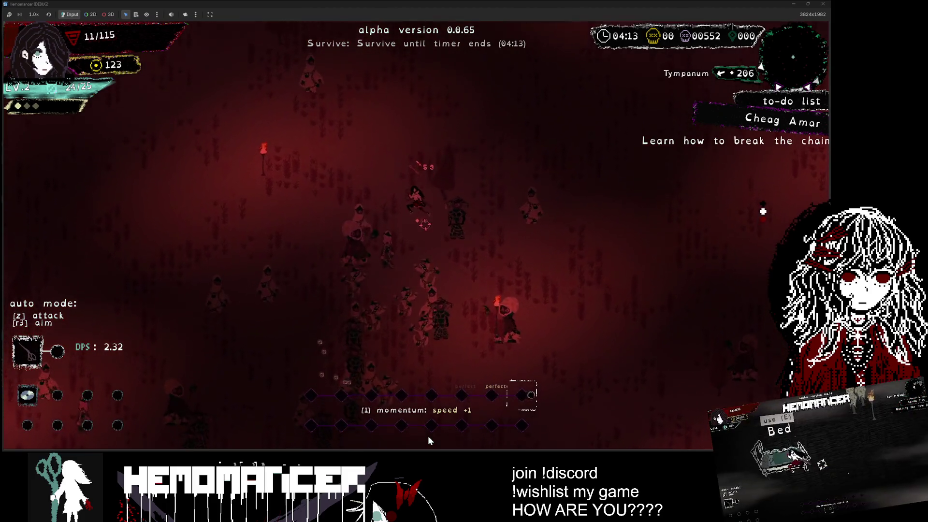
pyautogui.press('w')
pyautogui.press('d')
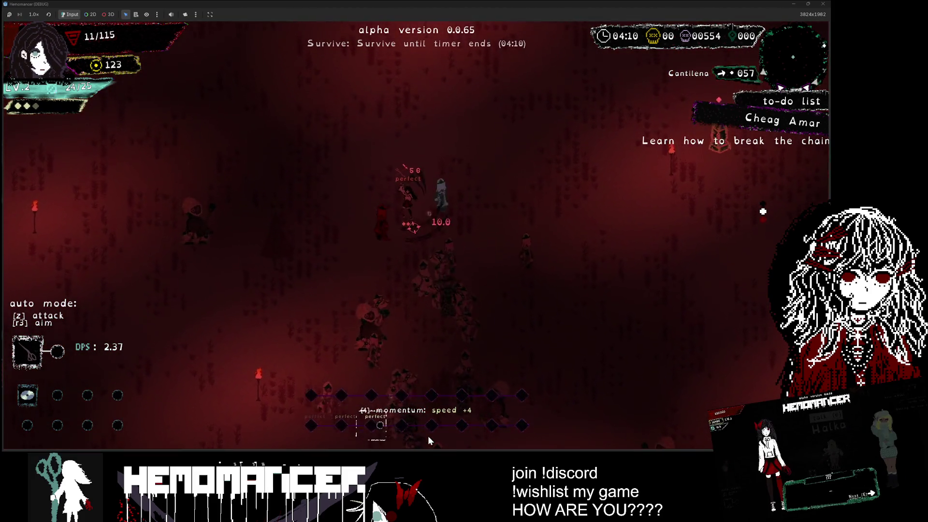
pyautogui.press('Return')
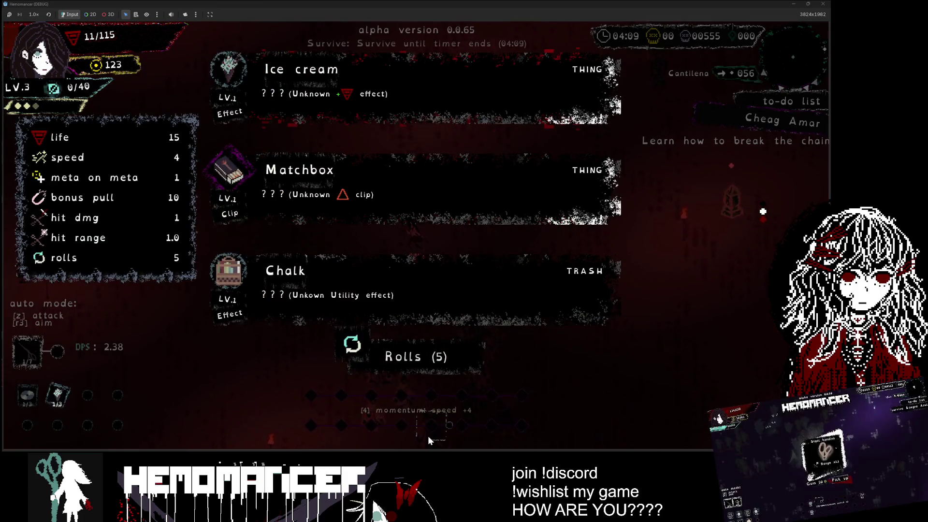
# Keep moving up-left through the enemies while attacking, away from the horde.
pyautogui.press('w')
pyautogui.press('a')
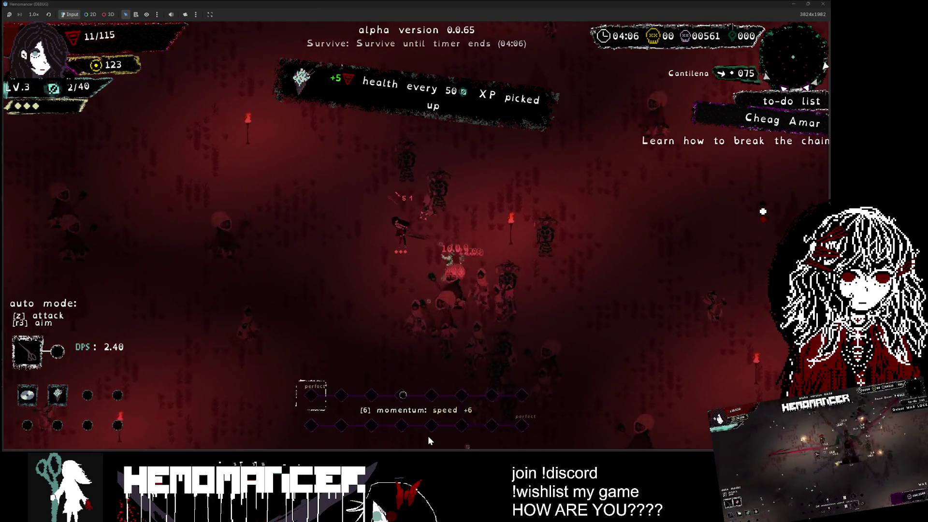
pyautogui.press('d')
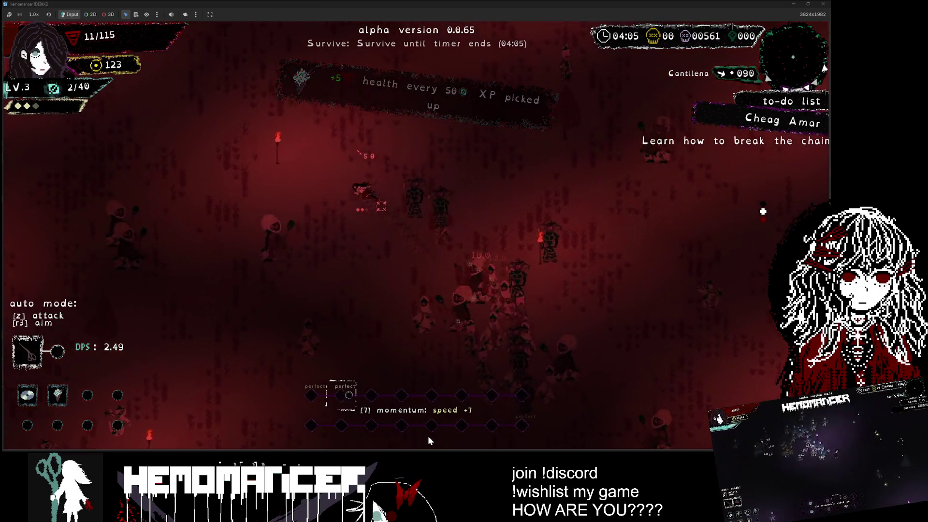
pyautogui.press('w')
pyautogui.press('a')
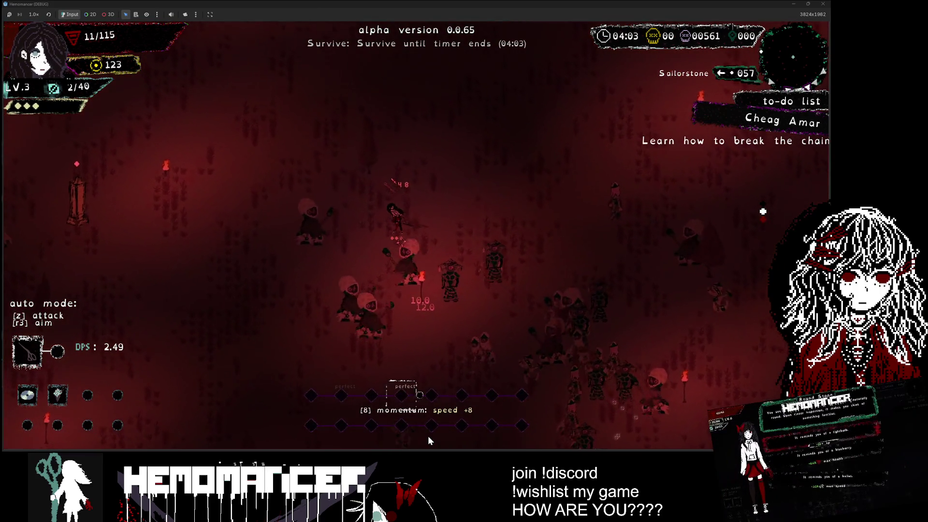
pyautogui.press('w')
pyautogui.press('a')
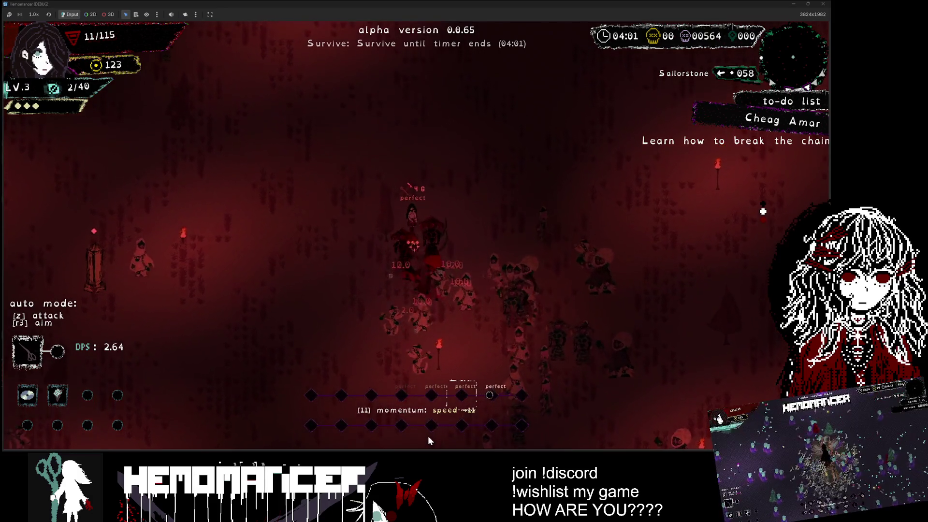
# Head up-left toward the Brazier until the run ends, then continue back to camp.
pyautogui.press('w')
pyautogui.press('a')
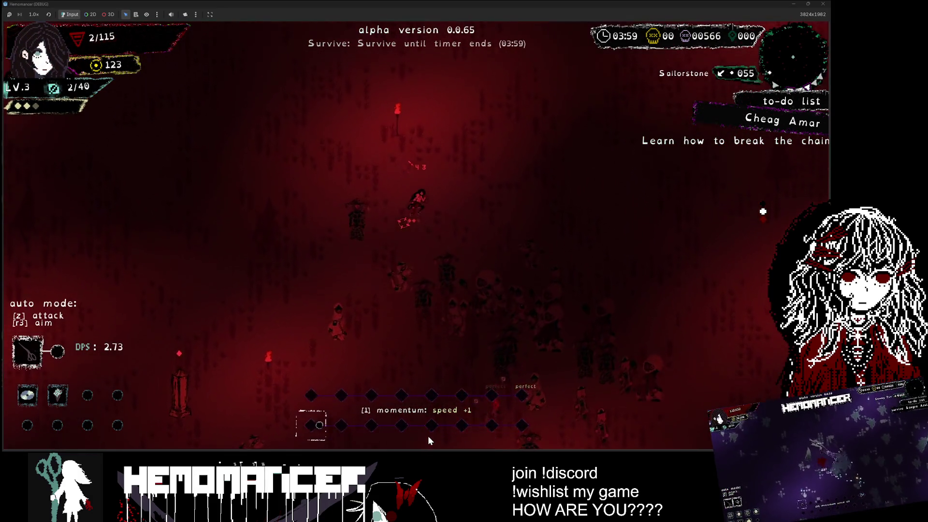
pyautogui.press('w')
pyautogui.press('a')
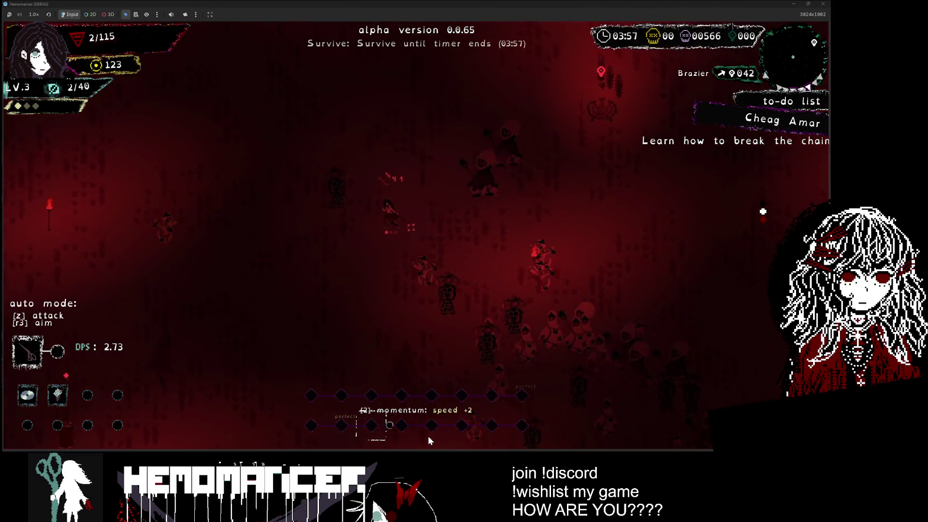
pyautogui.press('w')
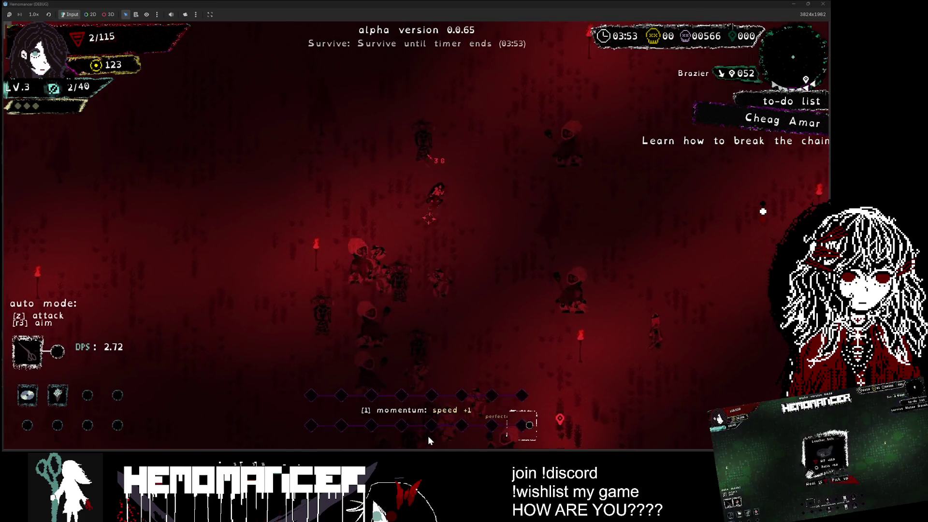
pyautogui.press('Return')
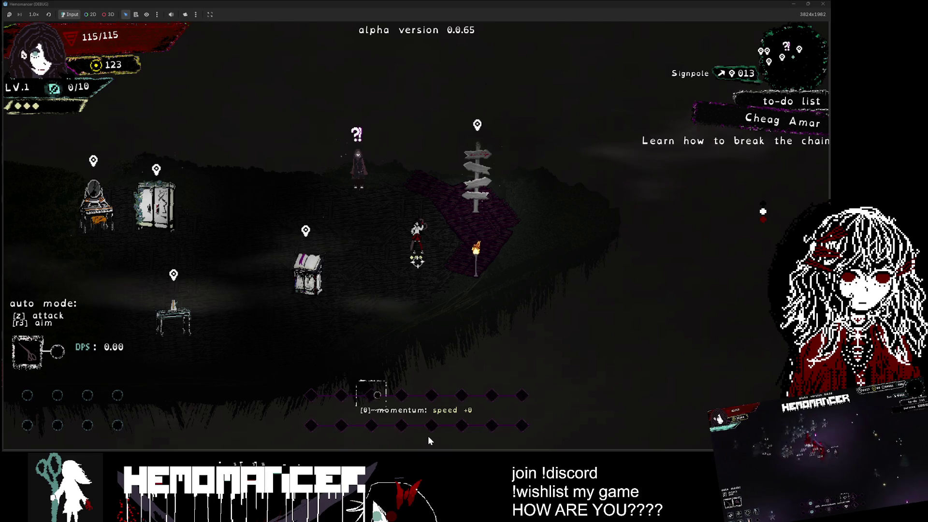
# Walk around the camp past the Gruff Stranger and Bookstand toward the Wardrobe.
pyautogui.press('a')
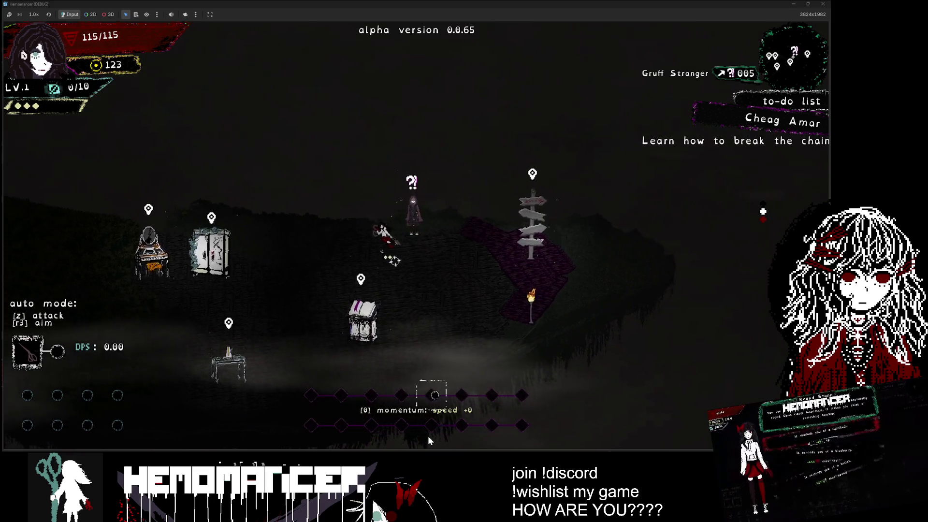
pyautogui.hotkey('s', 'd')
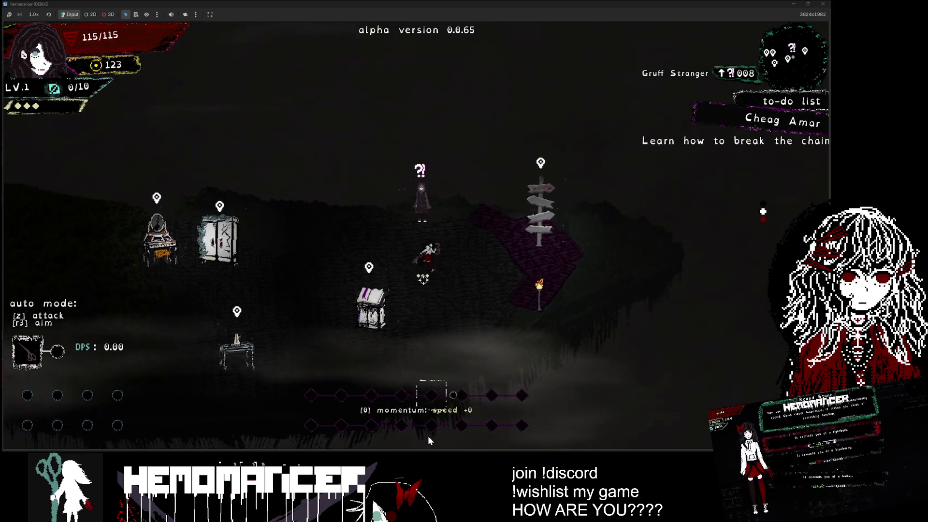
pyautogui.hotkey('s', 'd')
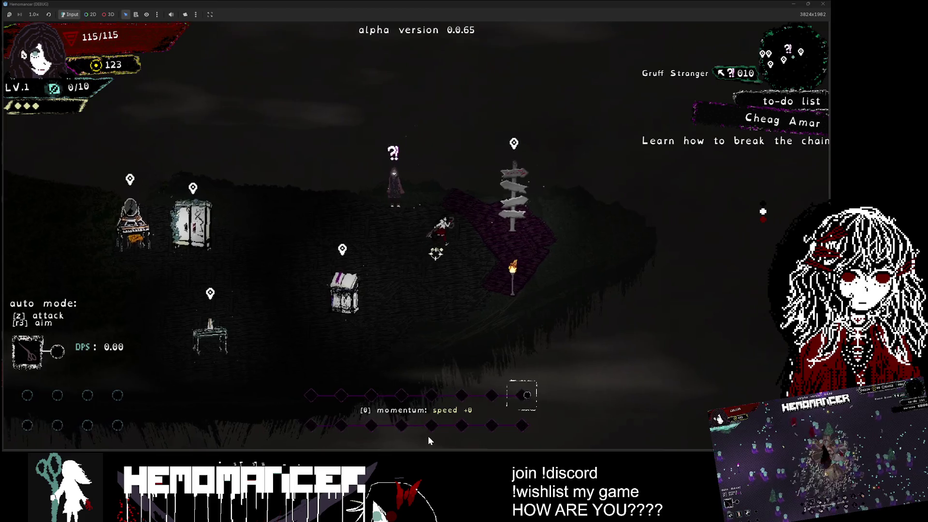
pyautogui.press('a')
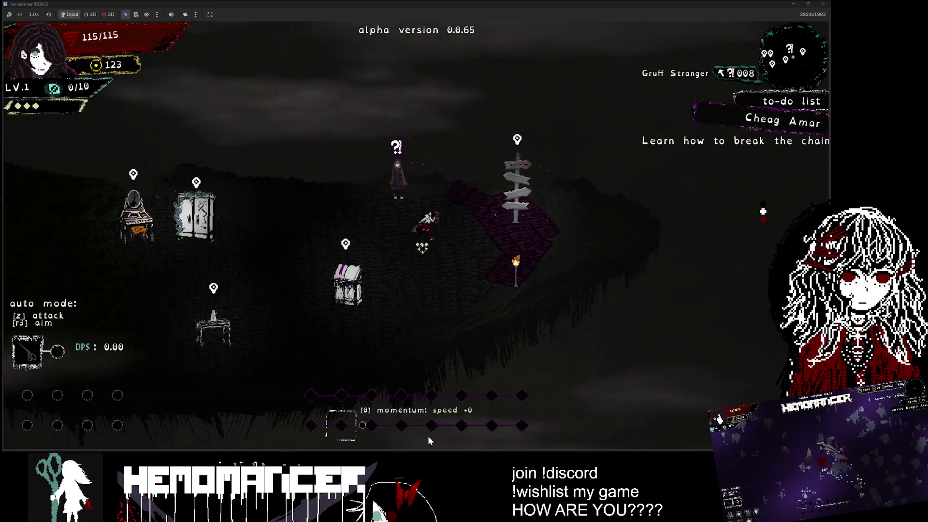
pyautogui.hotkey('w', 'd')
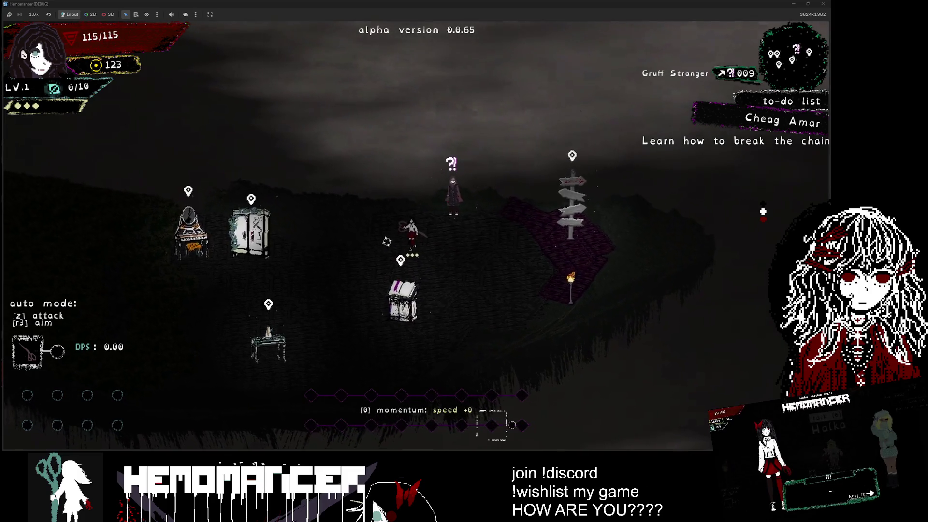
pyautogui.press('a')
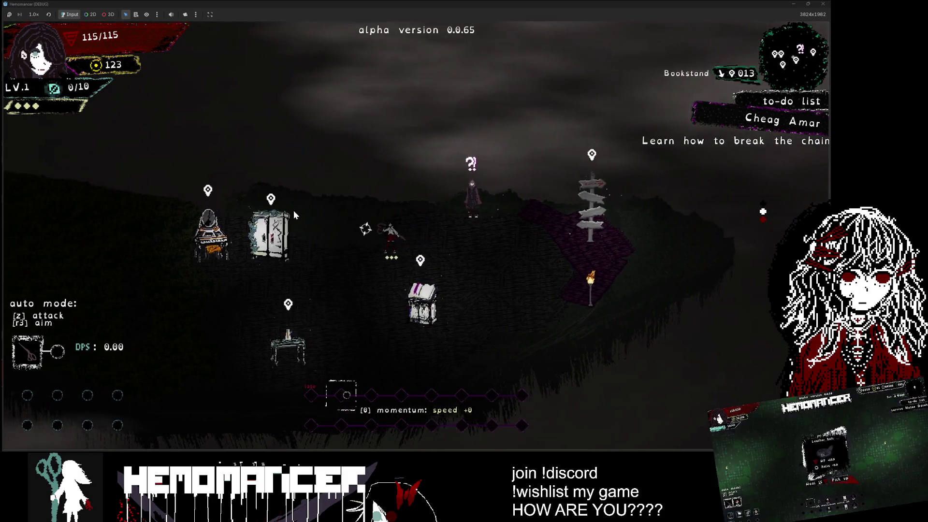
# Browse the Vanity's investment options, including Moxie, and close the menu.
pyautogui.press('a')
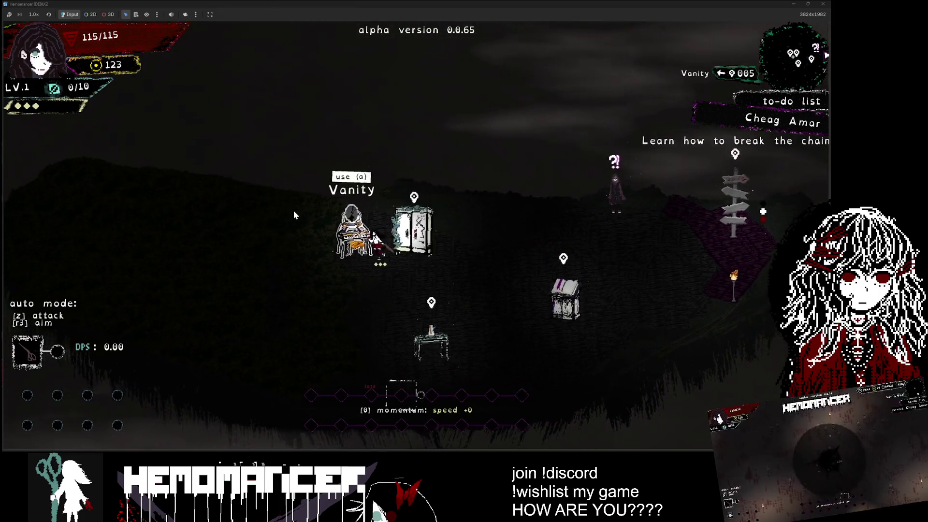
pyautogui.press('e')
pyautogui.press('Down')
pyautogui.press('Escape')
# Walk right toward the Signpole, then back via the Bookstand and Wardrobe to the Vanity.
pyautogui.press('d')
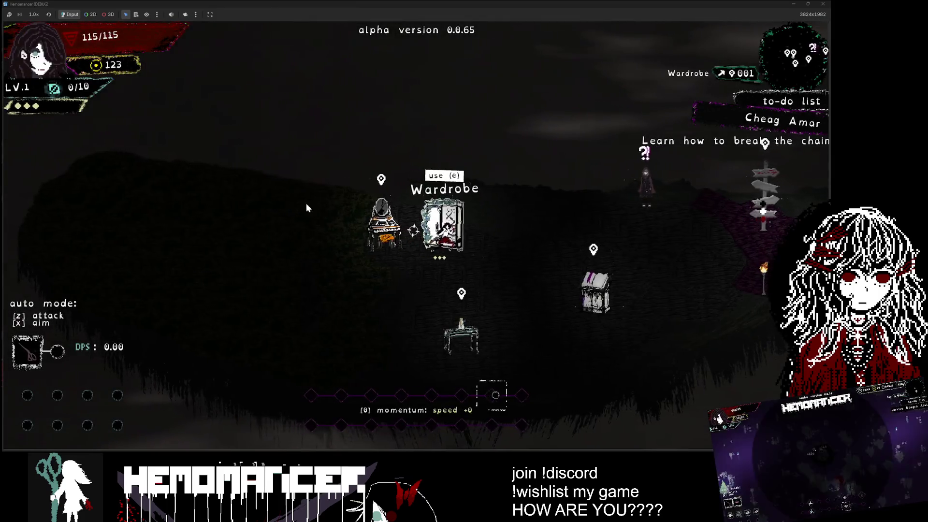
pyautogui.press('d')
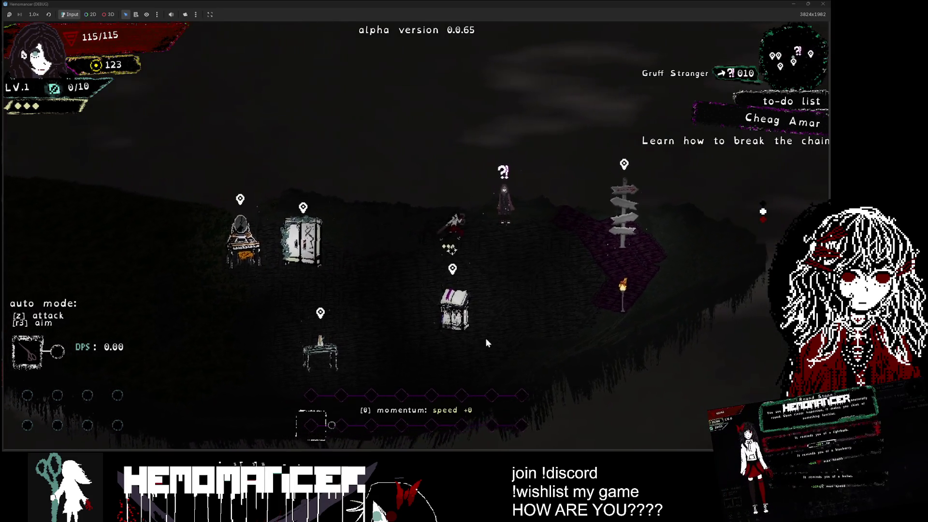
pyautogui.press('d')
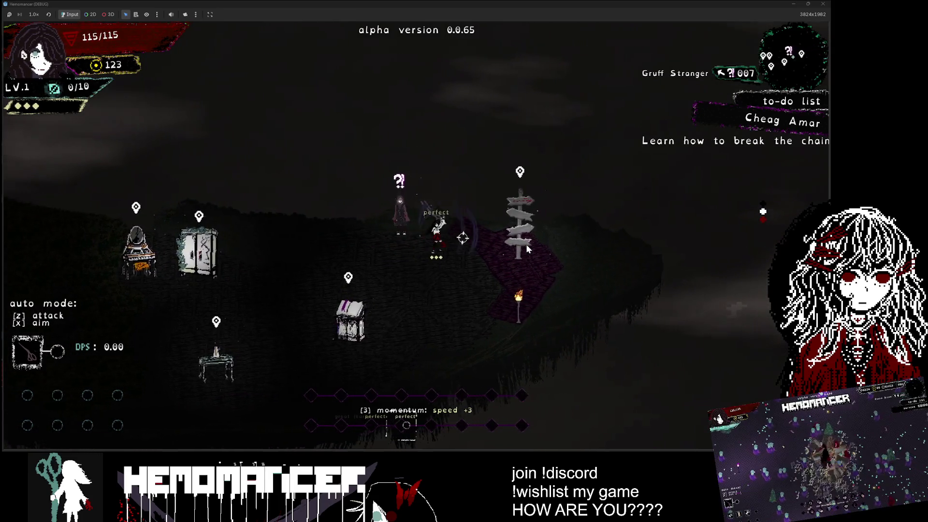
pyautogui.press('a')
pyautogui.press('s')
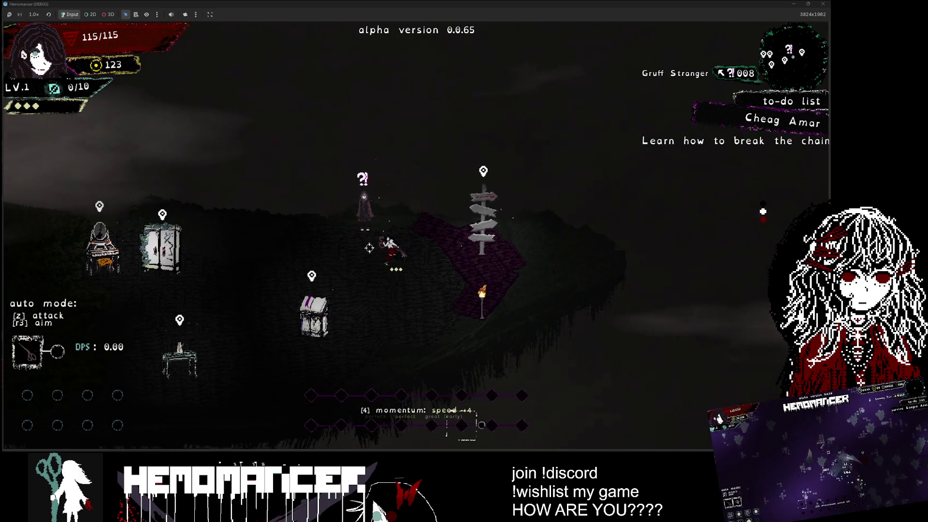
pyautogui.press('a')
pyautogui.press('w')
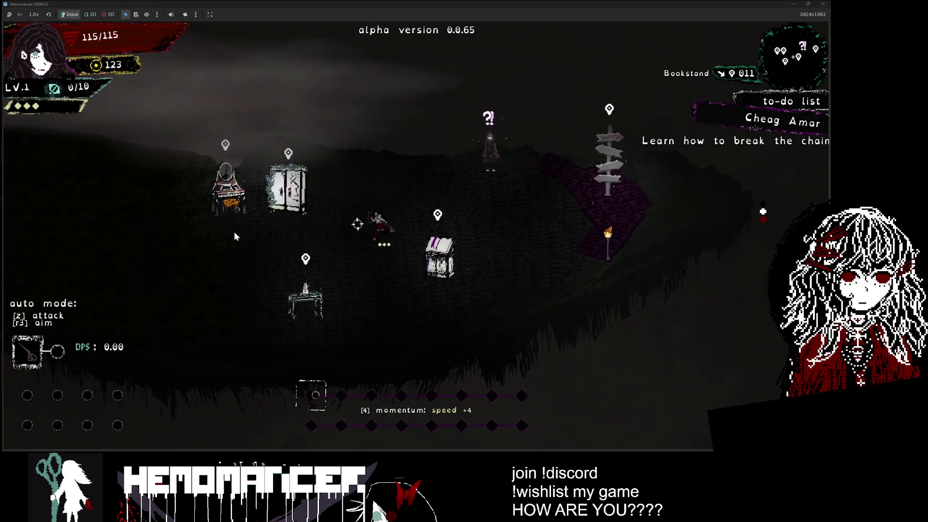
pyautogui.press('a')
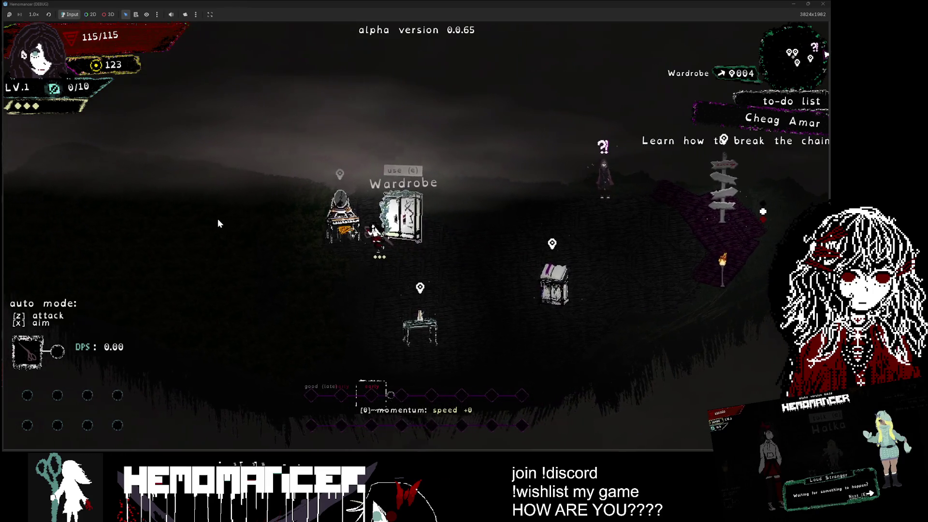
# Walk right past the Wardrobe and Bookstand to stand beside the Signpole.
pyautogui.press('d')
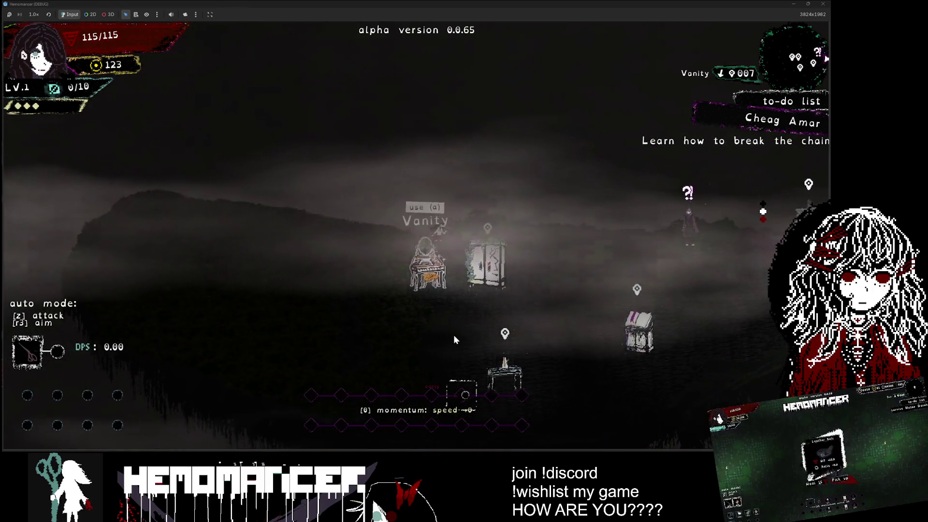
pyautogui.press('d')
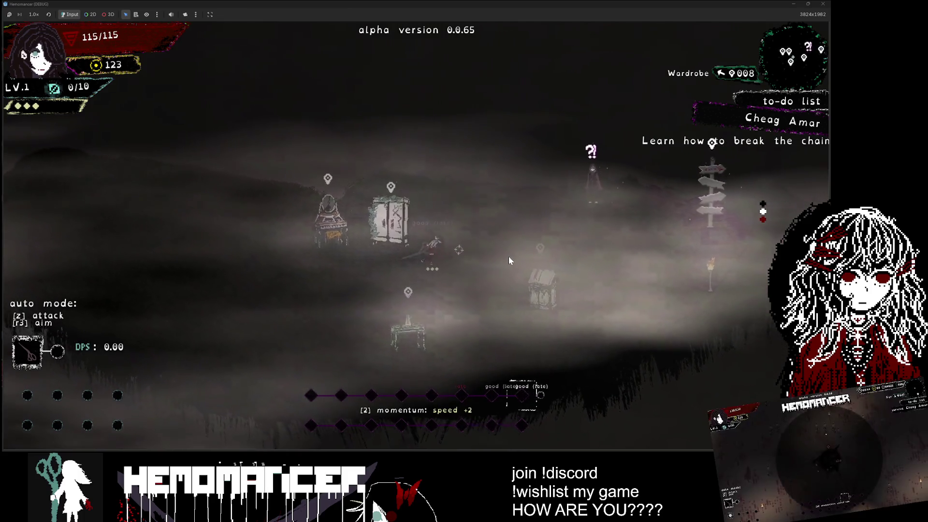
pyautogui.press('d')
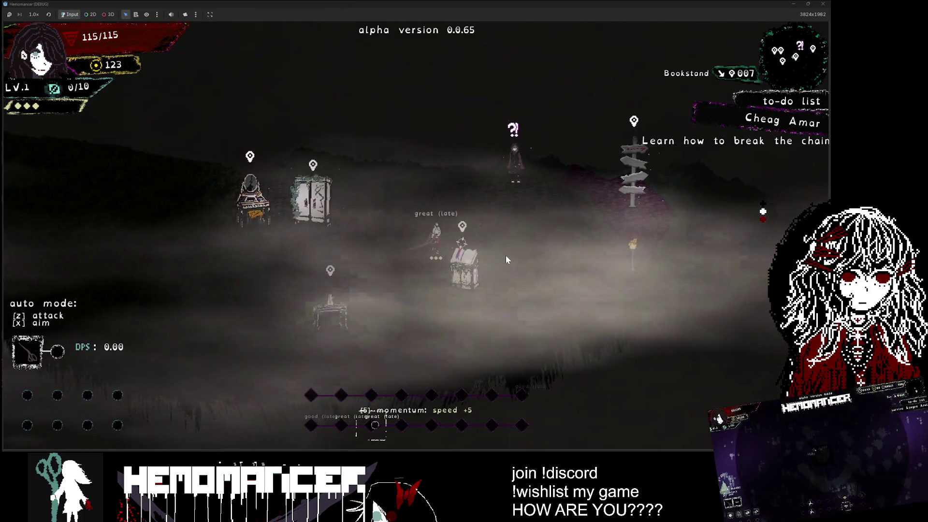
pyautogui.press('d')
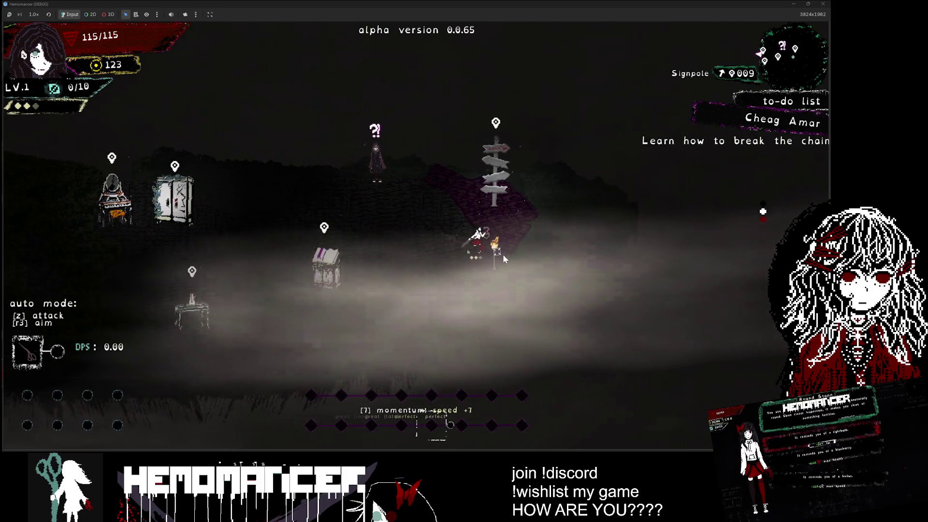
pyautogui.press('w')
pyautogui.press('a')
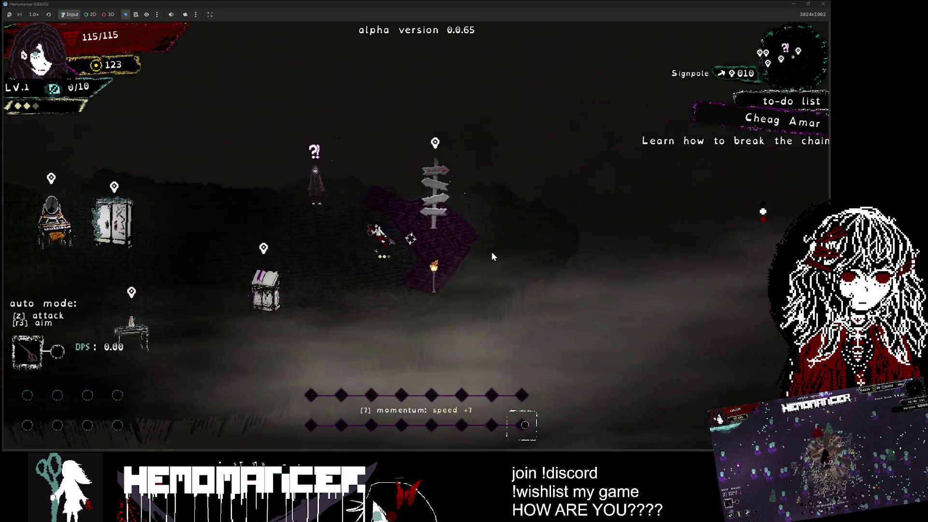
pyautogui.press('d')
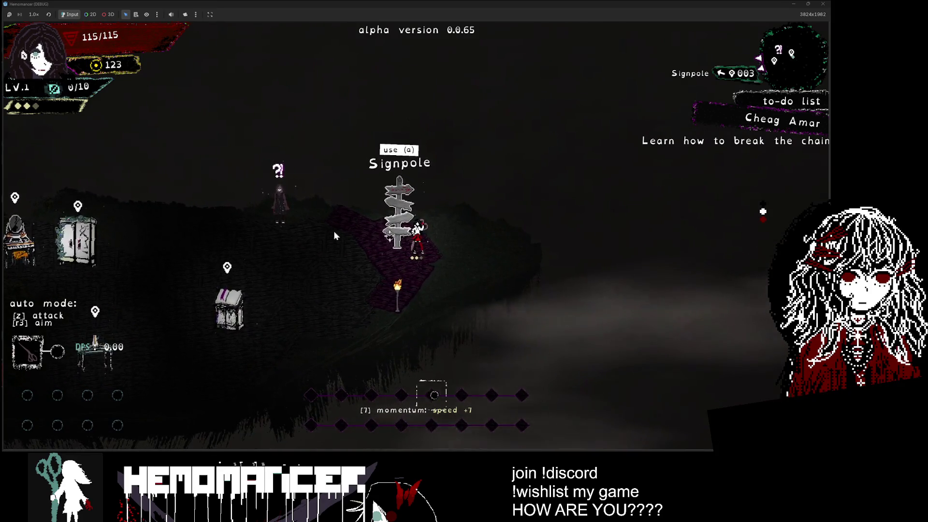
# Open the World Map and cycle through the Cheag Amar missions: Explore 2, Study, Practice run.
pyautogui.press('a')
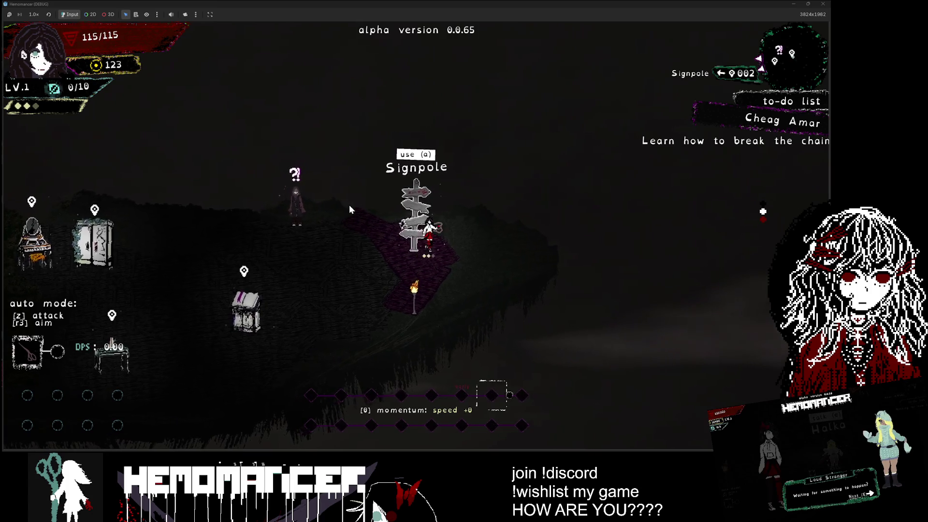
pyautogui.press('a')
pyautogui.press('d')
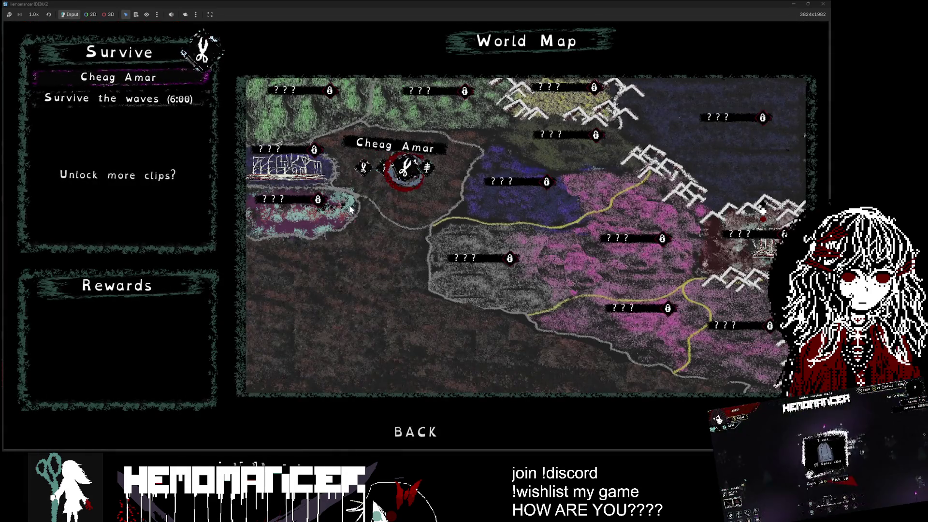
pyautogui.press('a')
pyautogui.press('a')
pyautogui.press('d')
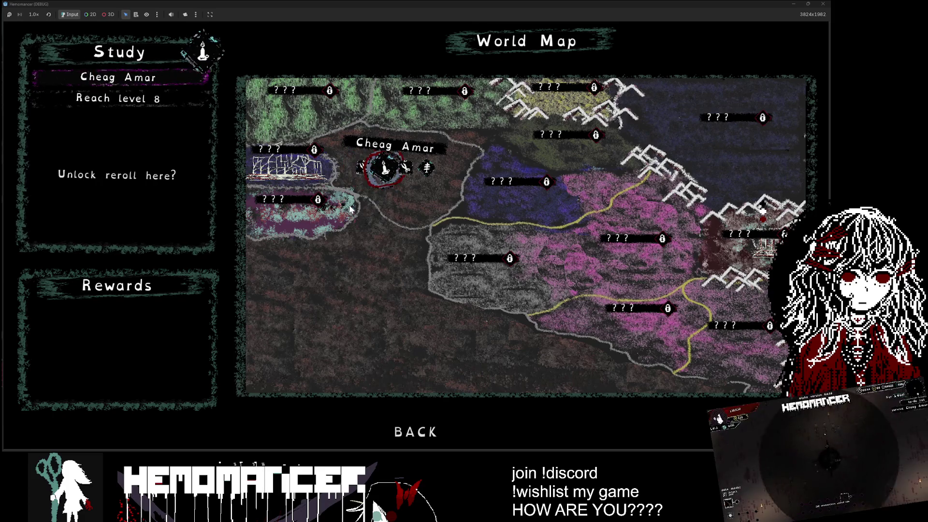
pyautogui.press('d')
pyautogui.press('d')
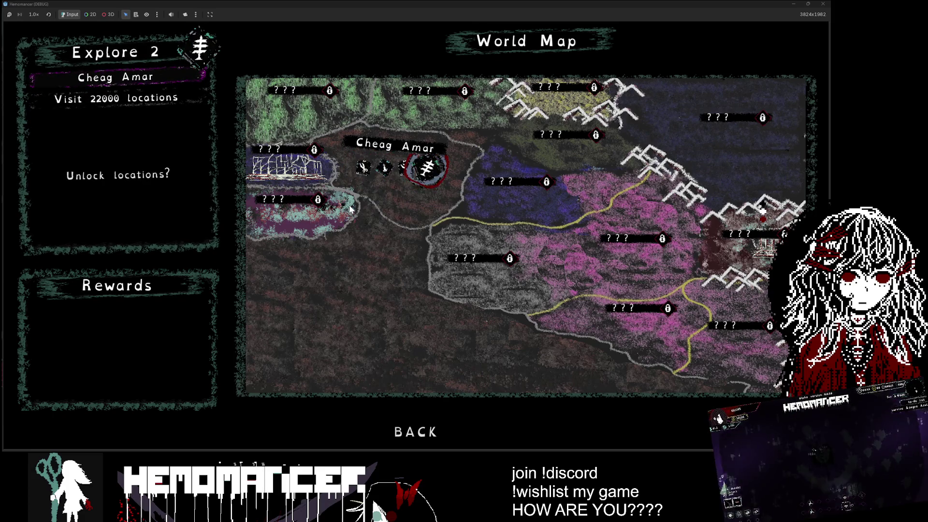
pyautogui.press('d')
pyautogui.press('d')
pyautogui.press('d')
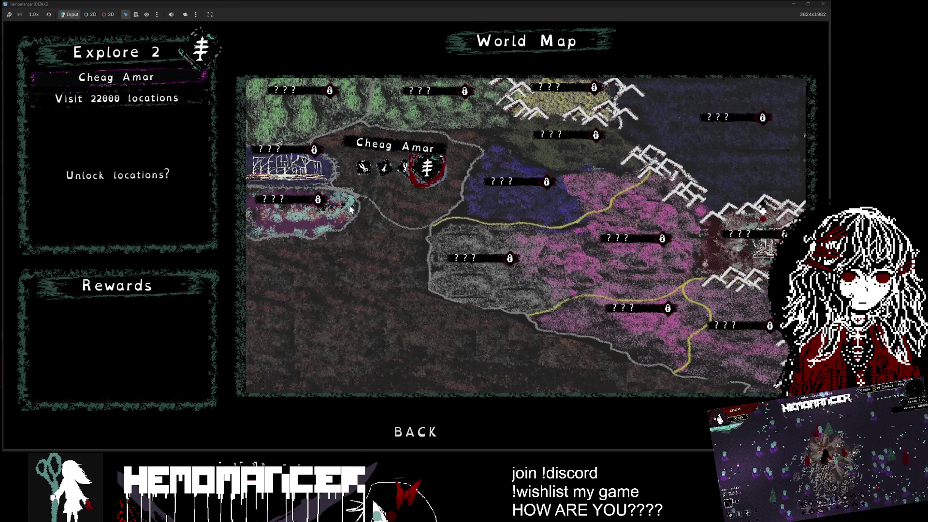
pyautogui.press('a')
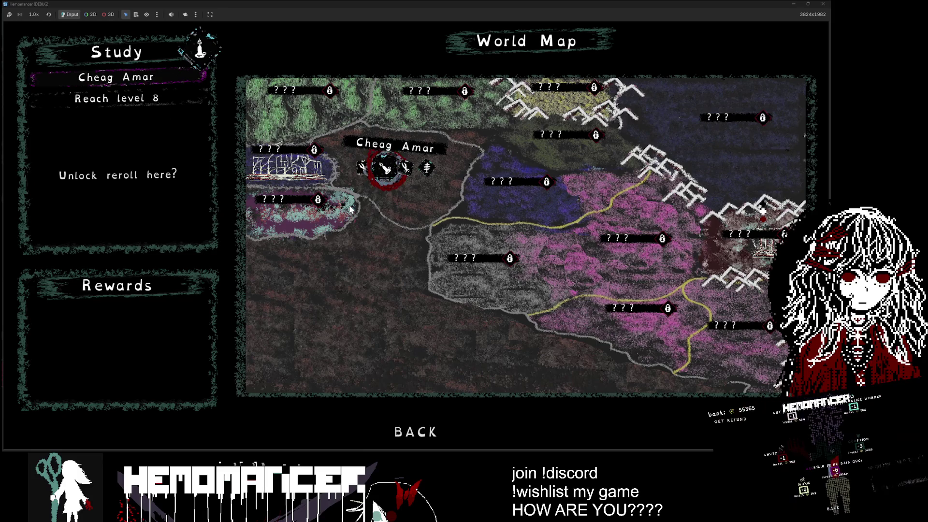
pyautogui.press('a')
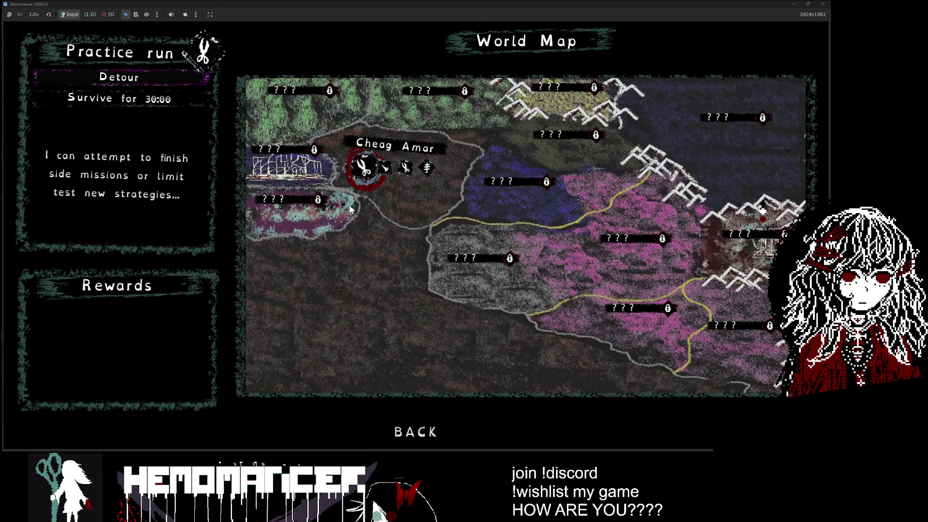
# Step from Explore 2 back to the Survive mission and start it.
pyautogui.click(438, 170)
pyautogui.press('a')
pyautogui.press('a')
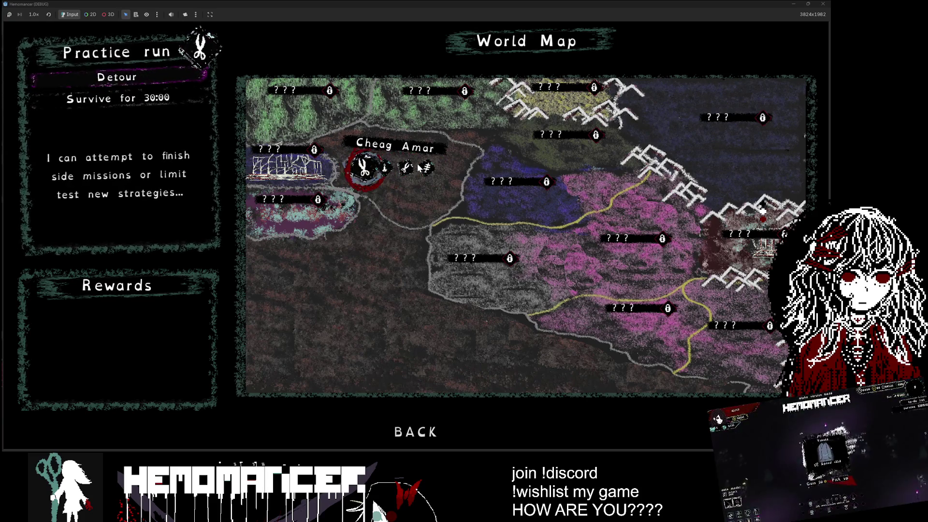
pyautogui.press('s')
pyautogui.press('w')
pyautogui.press('d')
pyautogui.press('d')
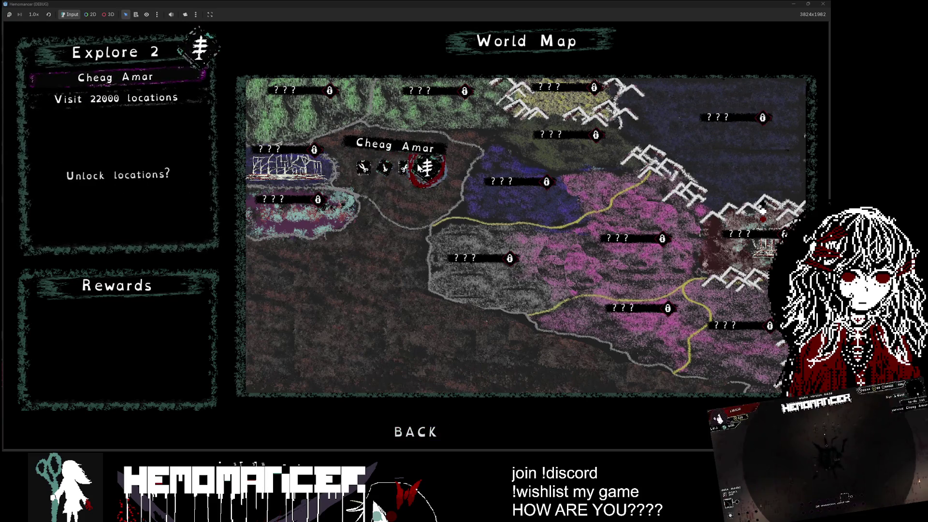
pyautogui.press('a')
pyautogui.press('a')
pyautogui.press('Return')
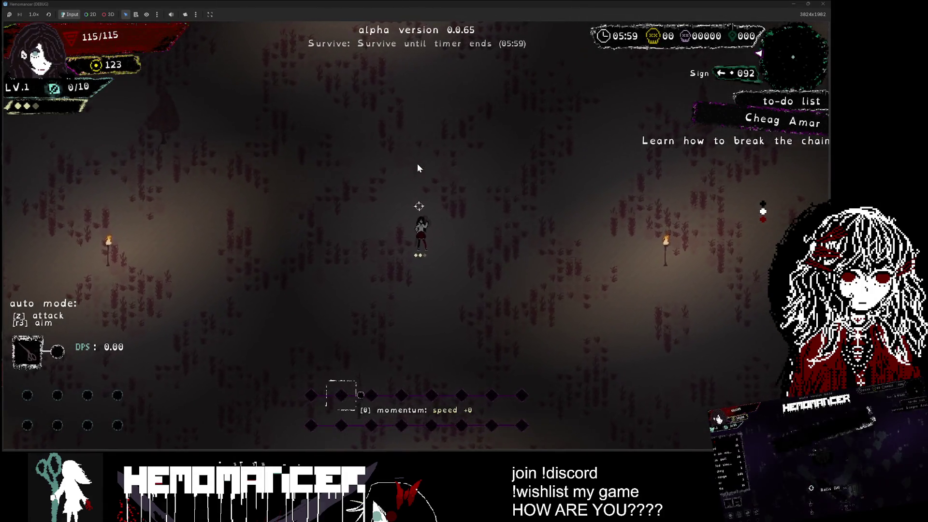
# Pause the game, open the DEBUG panel, then close it and resume.
pyautogui.press('Escape')
pyautogui.press('Return')
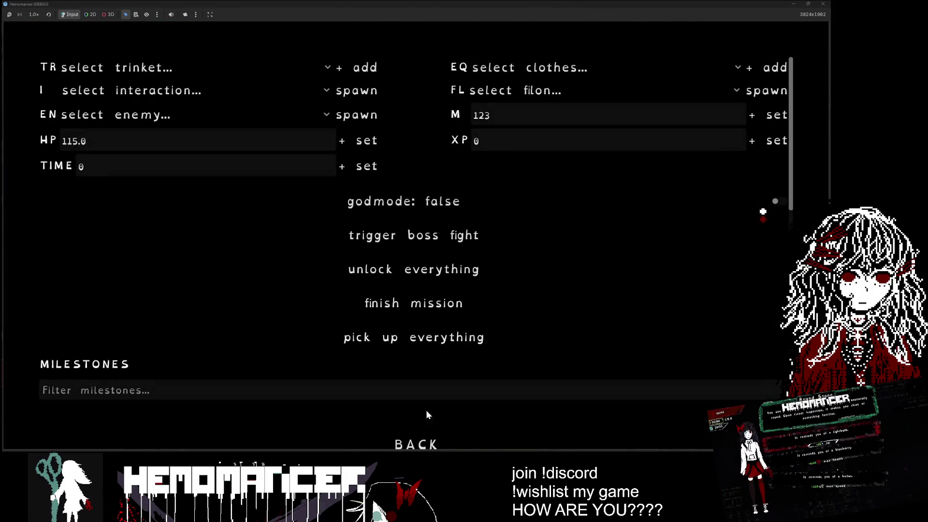
pyautogui.press('Escape')
pyautogui.press('Escape')
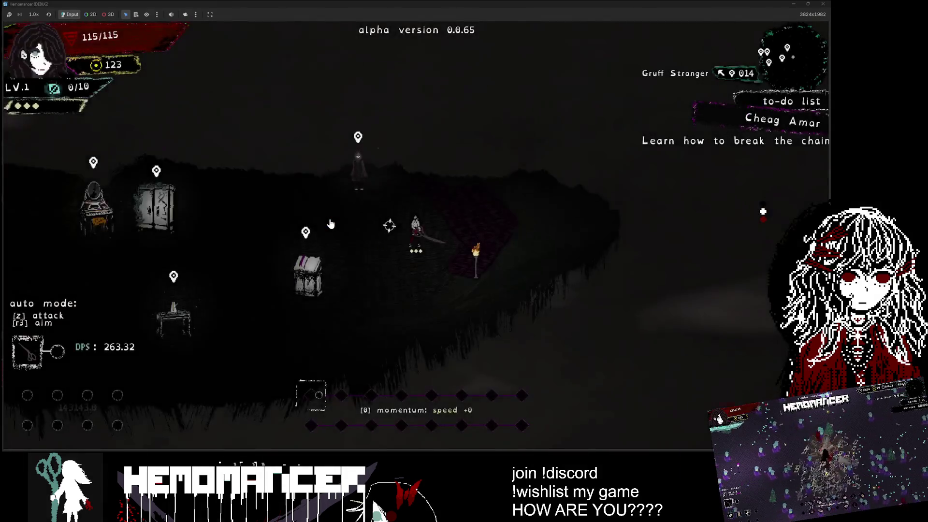
# Talk to the Gruff Stranger and advance the favor conversation to 'i will be watching'.
pyautogui.press('w')
pyautogui.press('e')
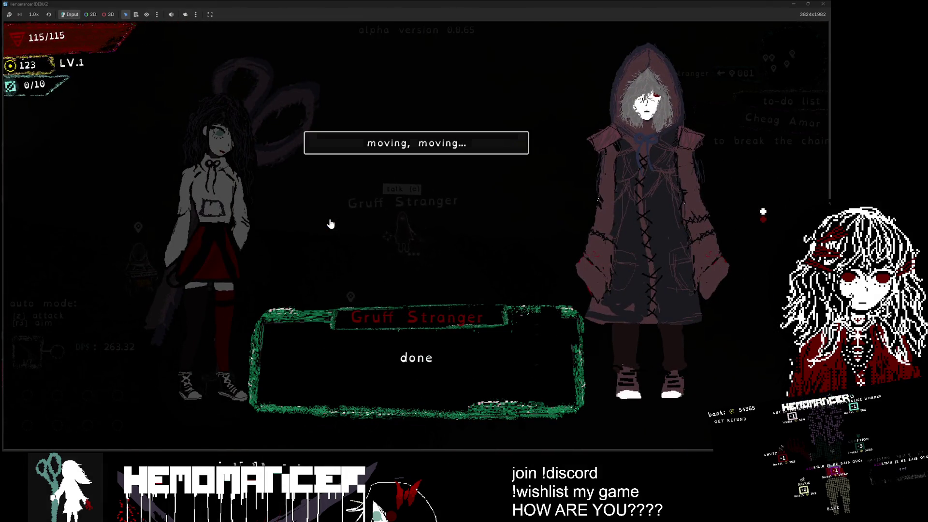
pyautogui.press('e')
pyautogui.press('d')
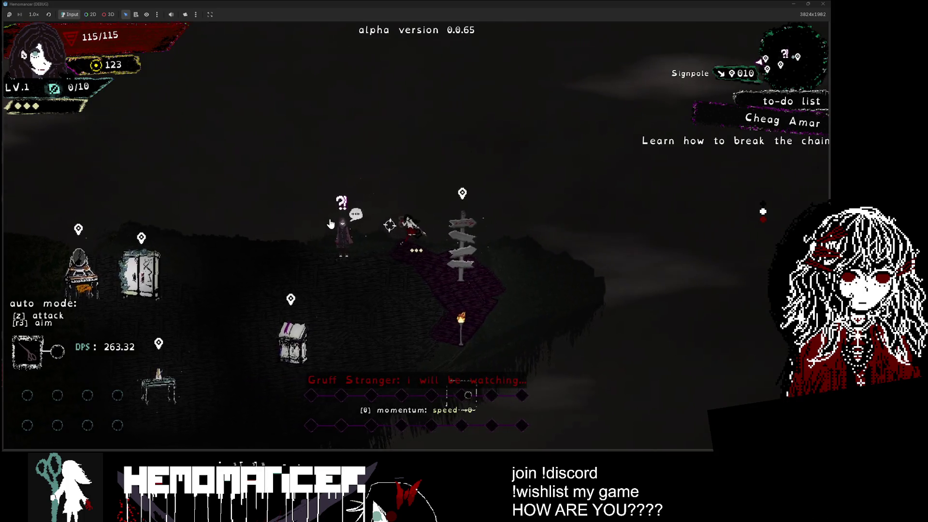
pyautogui.press('a')
pyautogui.press('e')
pyautogui.press('a')
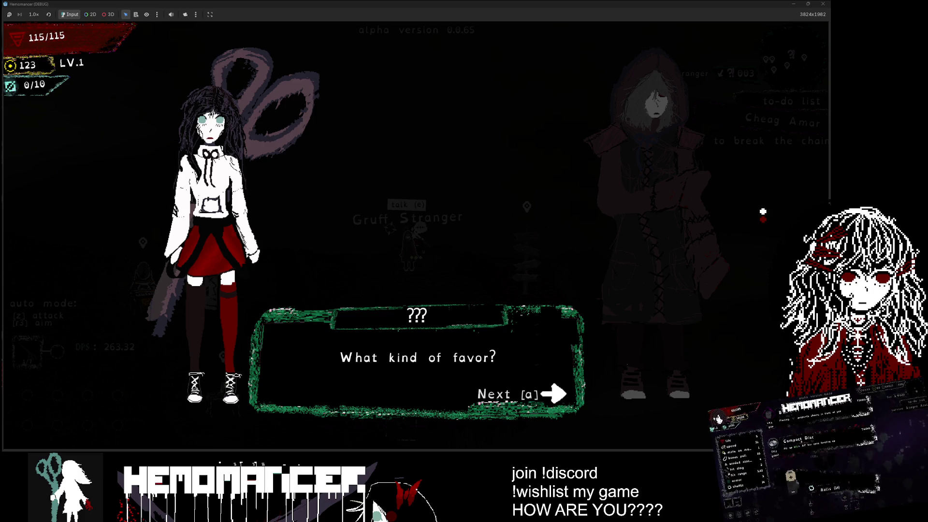
pyautogui.press('e')
pyautogui.press('e')
pyautogui.press('e')
pyautogui.press('e')
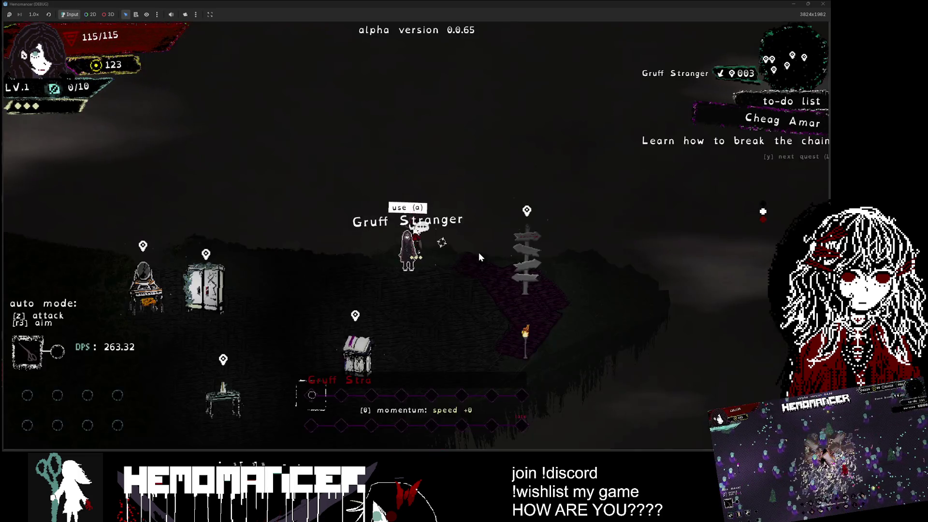
# Use the Signpole to open the World Map and cycle through the Cheag Amar missions.
pyautogui.press('d')
pyautogui.press('w')
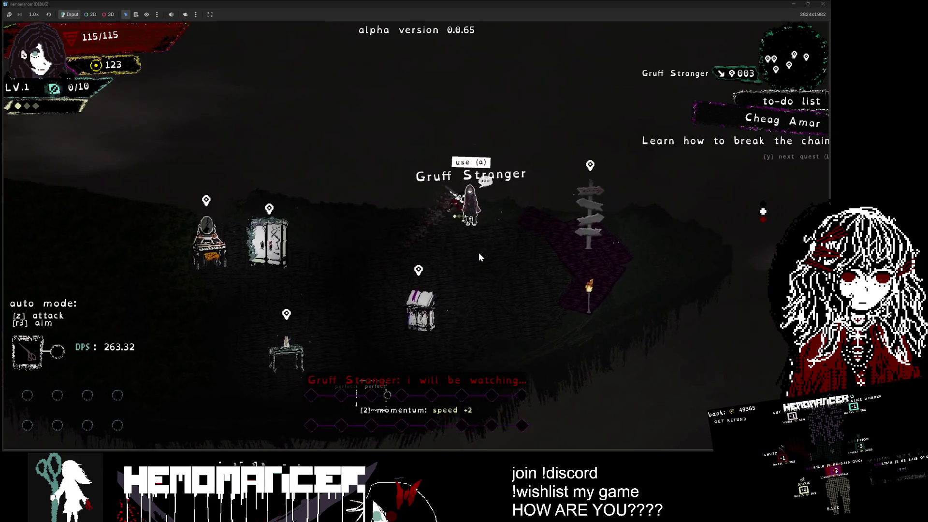
pyautogui.press('e')
pyautogui.press('a')
pyautogui.press('d')
pyautogui.press('s')
pyautogui.press('w')
pyautogui.press('a')
# Move past Study and Practice run to Explore 2 and confirm embarking on it.
pyautogui.press('a')
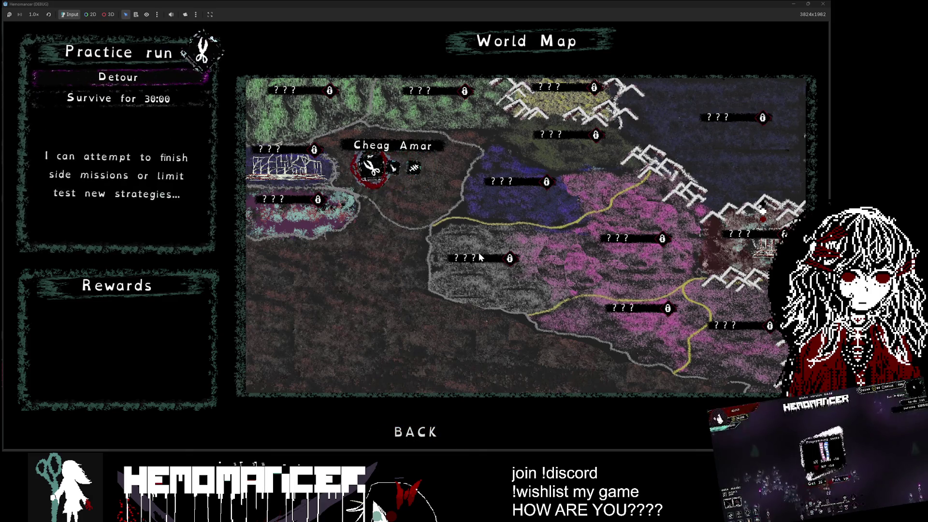
pyautogui.press('d')
pyautogui.press('a')
pyautogui.press('d')
pyautogui.press('d')
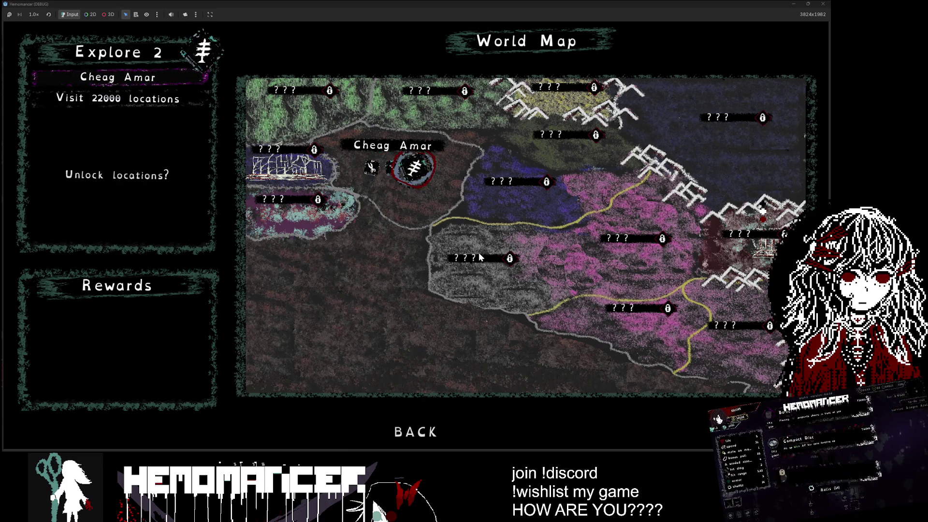
pyautogui.press('a')
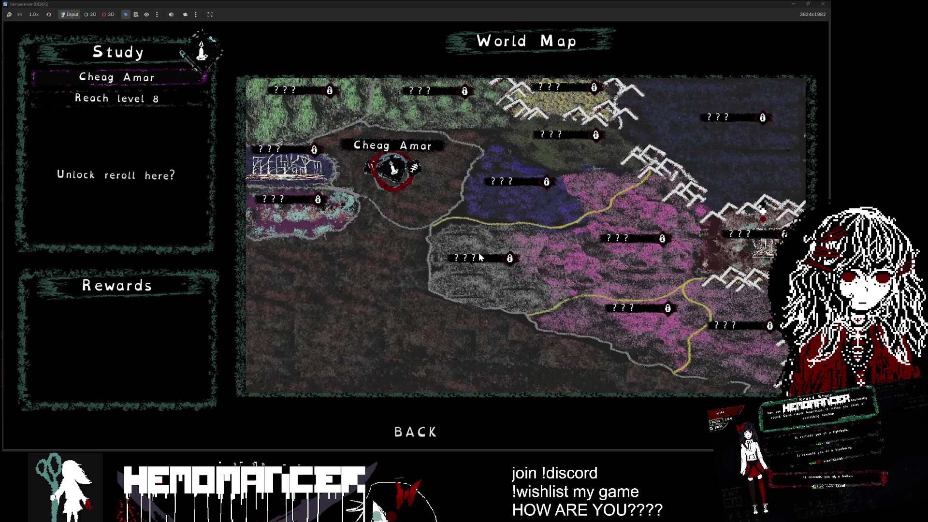
pyautogui.press('d')
pyautogui.press('Return')
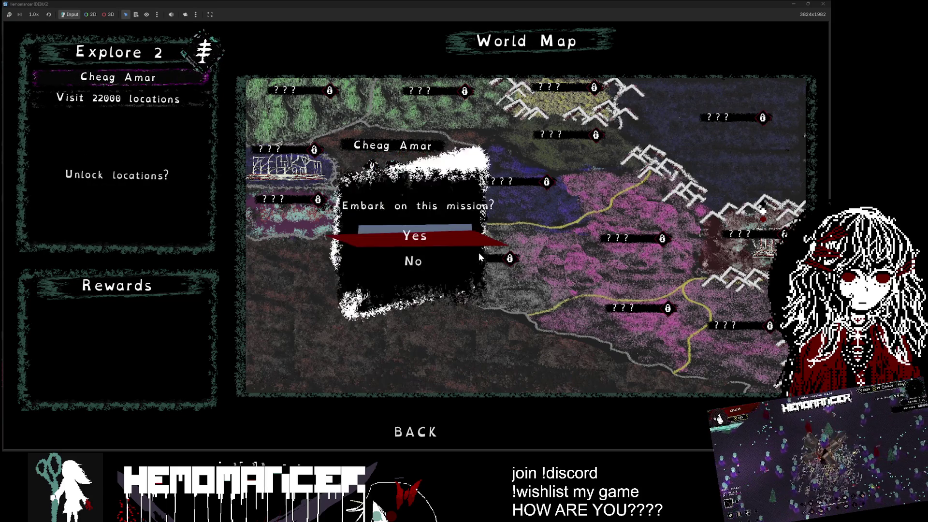
pyautogui.press('Return')
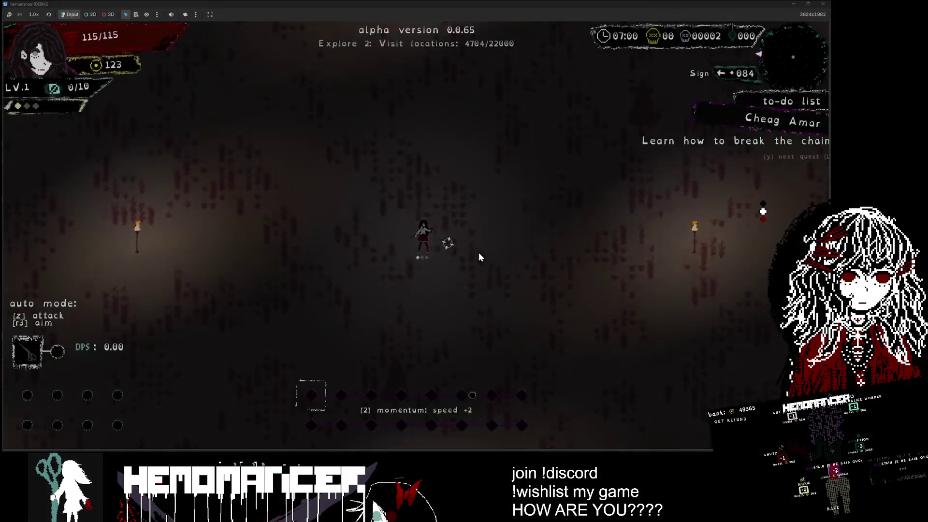
# Run the character up-right across the field, visiting new locations.
pyautogui.press('w')
pyautogui.press('d')
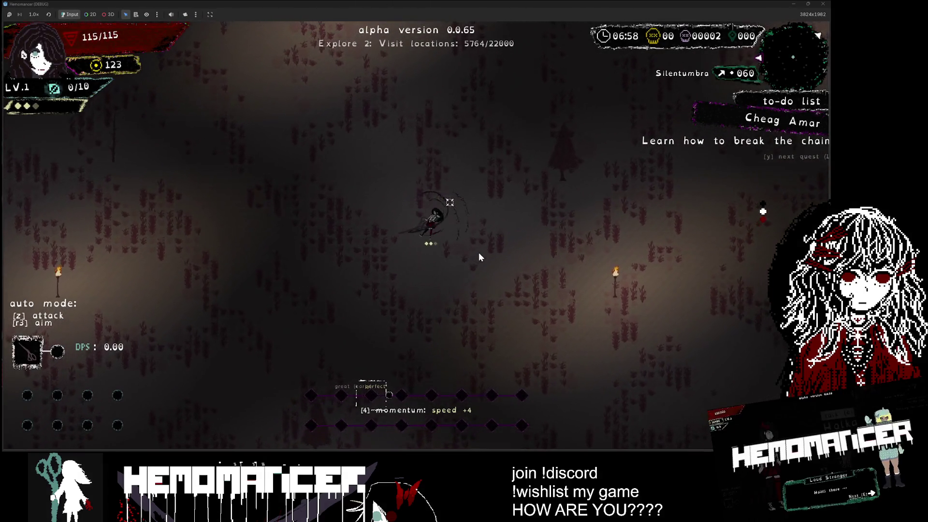
pyautogui.press('w')
pyautogui.press('d')
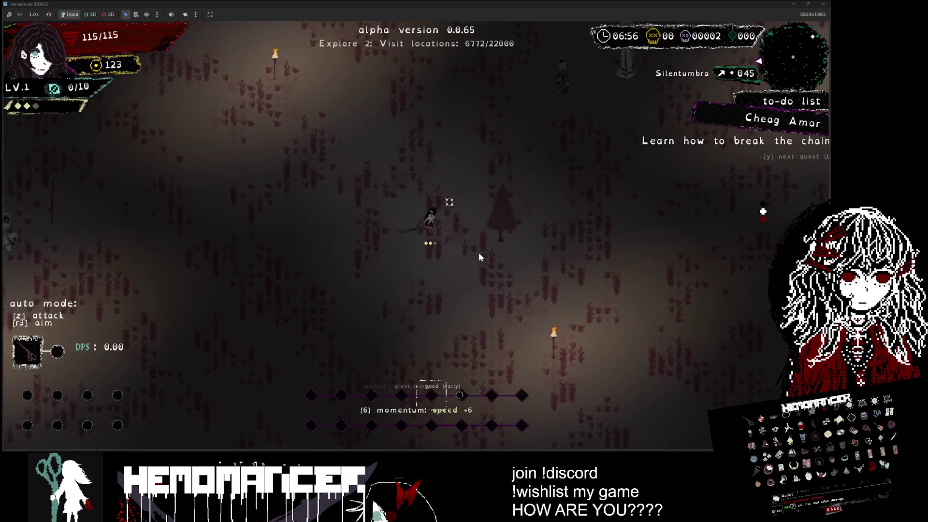
pyautogui.press('w')
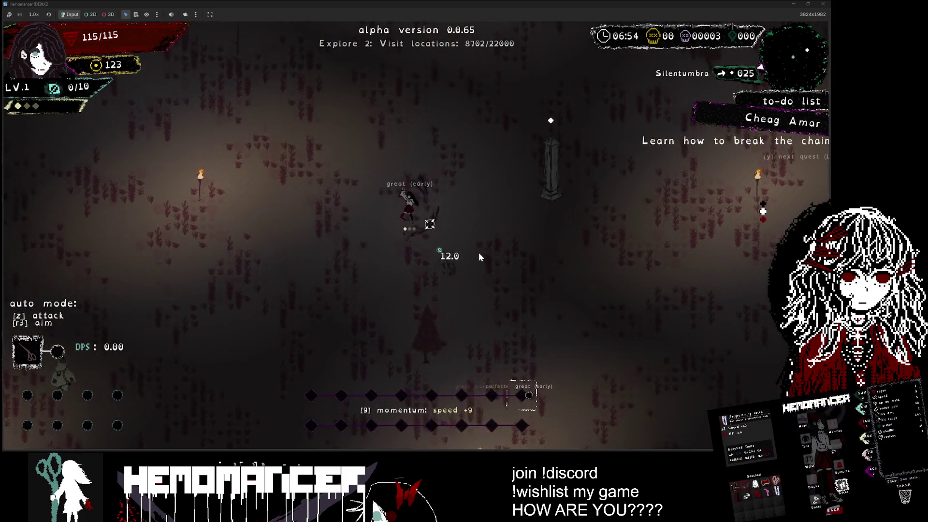
pyautogui.press('w')
pyautogui.press('d')
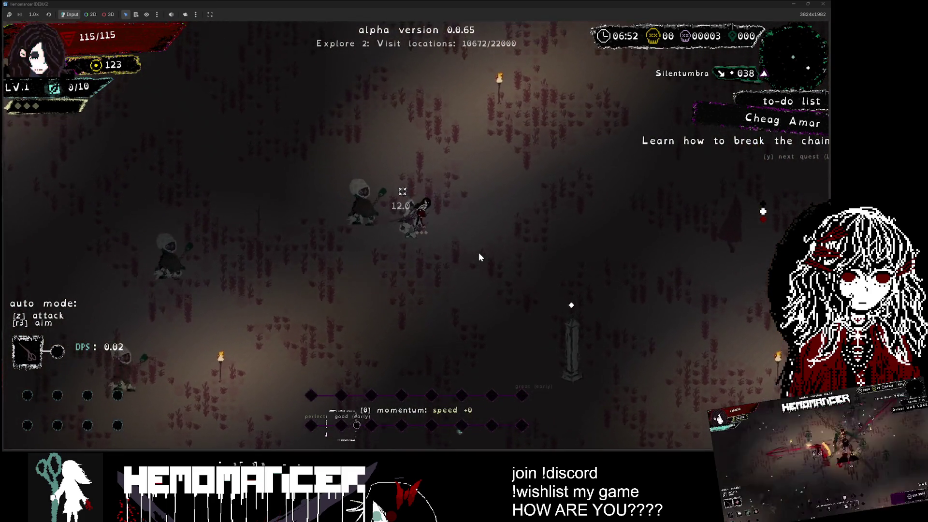
# Steer up-left past enemies until the title menu appears, then minimize the game.
pyautogui.press('a')
pyautogui.press('w')
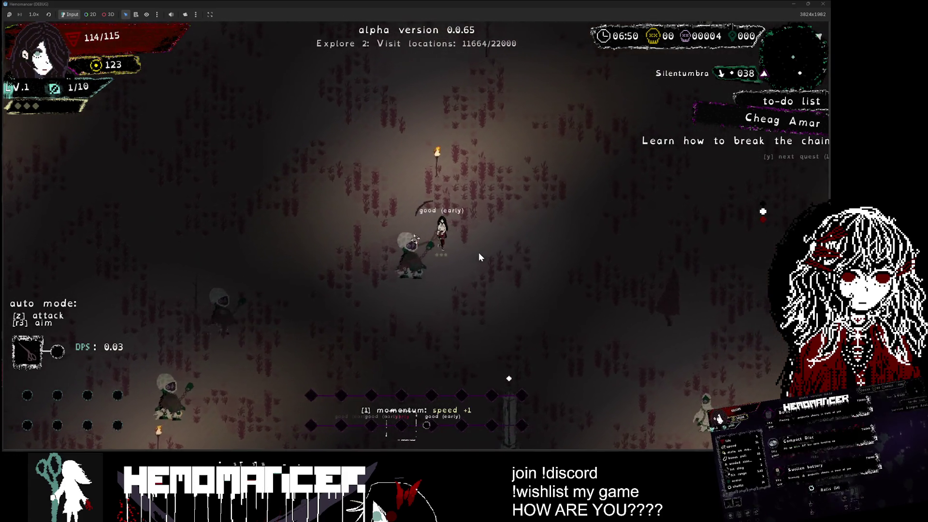
pyautogui.press('w')
pyautogui.press('d')
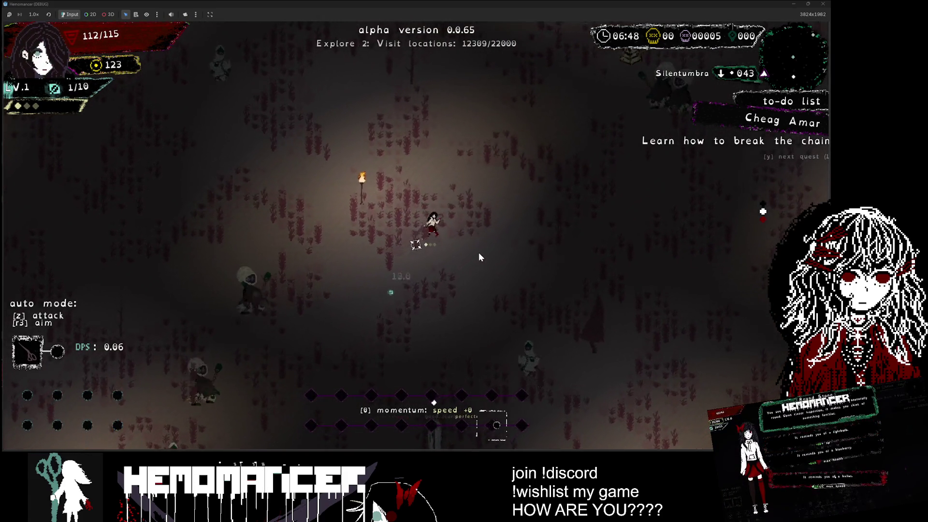
pyautogui.press('w')
pyautogui.press('a')
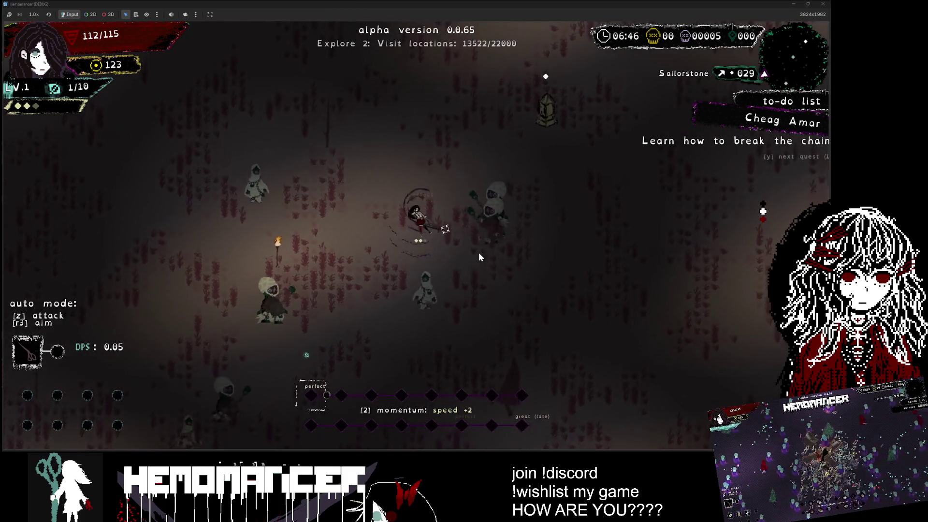
pyautogui.press('w')
pyautogui.press('a')
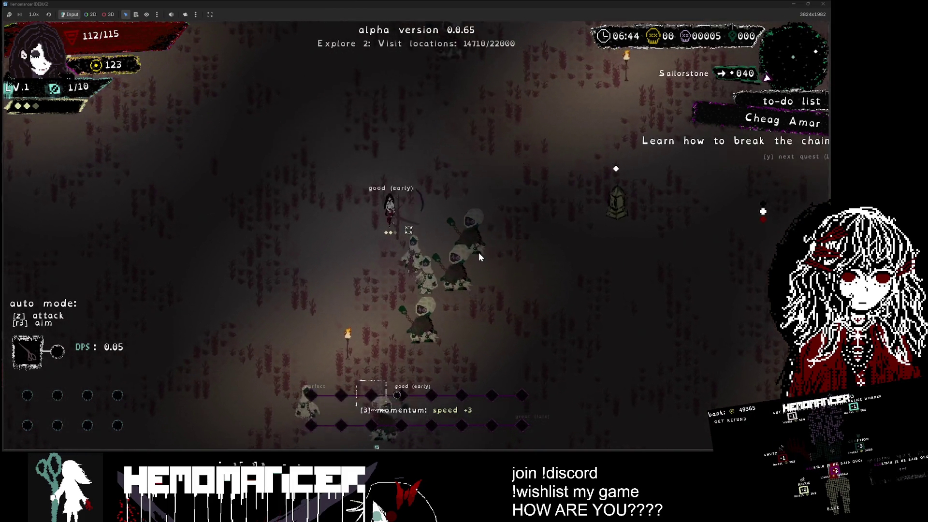
pyautogui.press('w')
pyautogui.press('a')
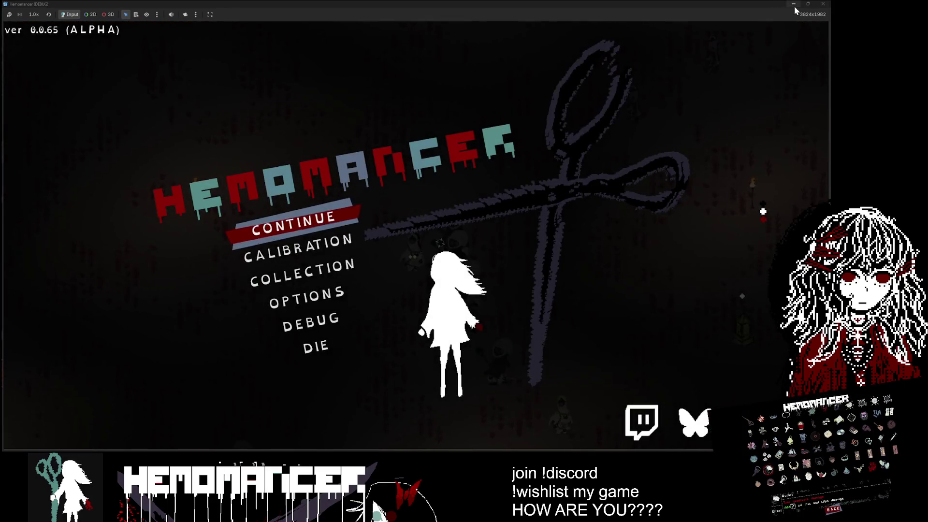
pyautogui.click(793, 5)
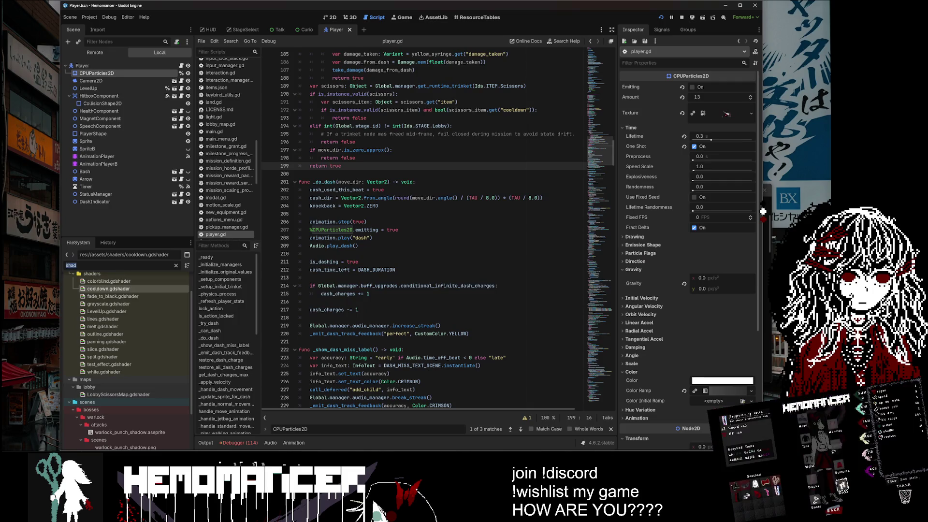
# Filter FileSystem by 'halk' and open halka_spritesheet.aseprite from ui/talk/full_halka in Aseprite.
pyautogui.write('halk')
pyautogui.scroll(-3, 103, 307)
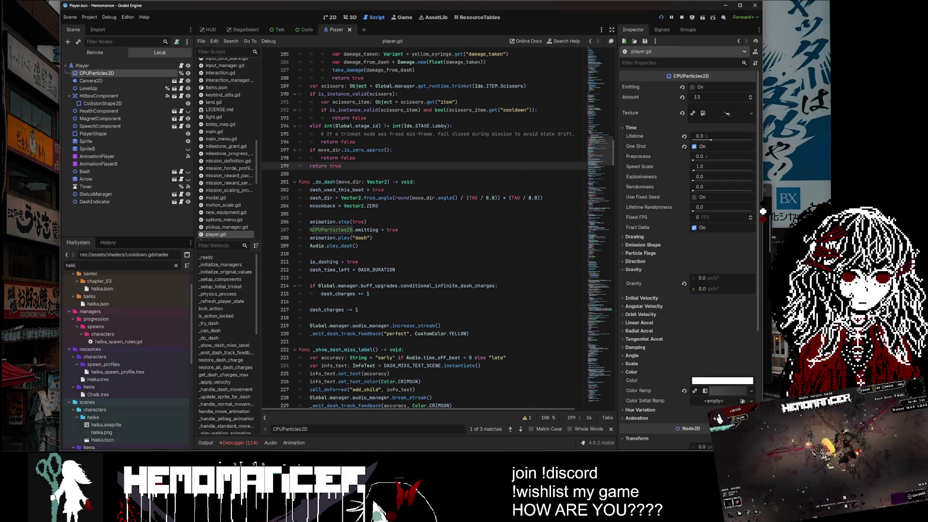
pyautogui.scroll(-5, 134, 395)
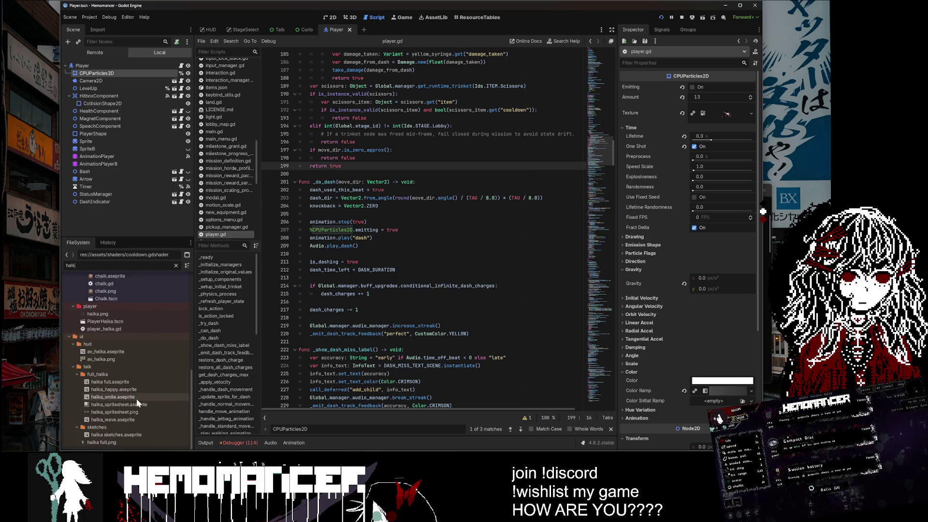
pyautogui.click(137, 402)
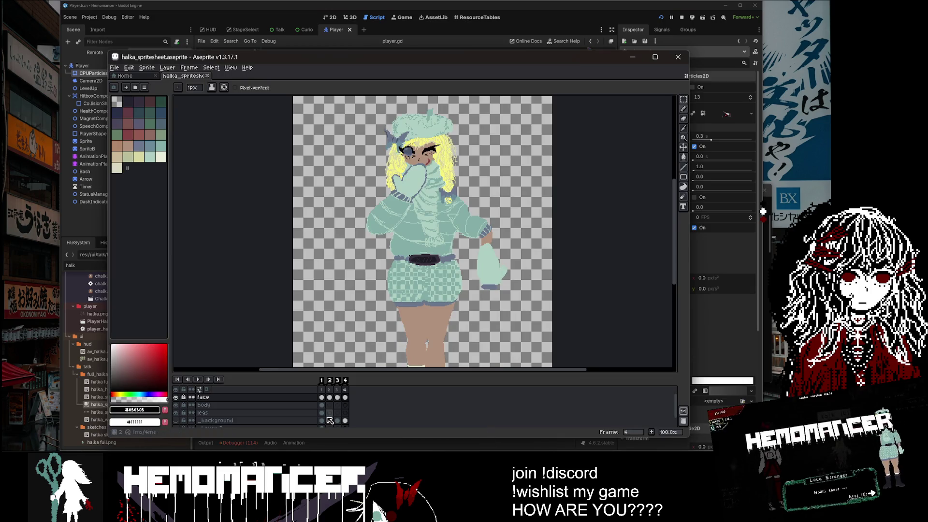
# Zoom in and out on the halka sprite sheet and step through frames 1–4.
pyautogui.scroll(3, 442, 167)
pyautogui.scroll(-4, 438, 154)
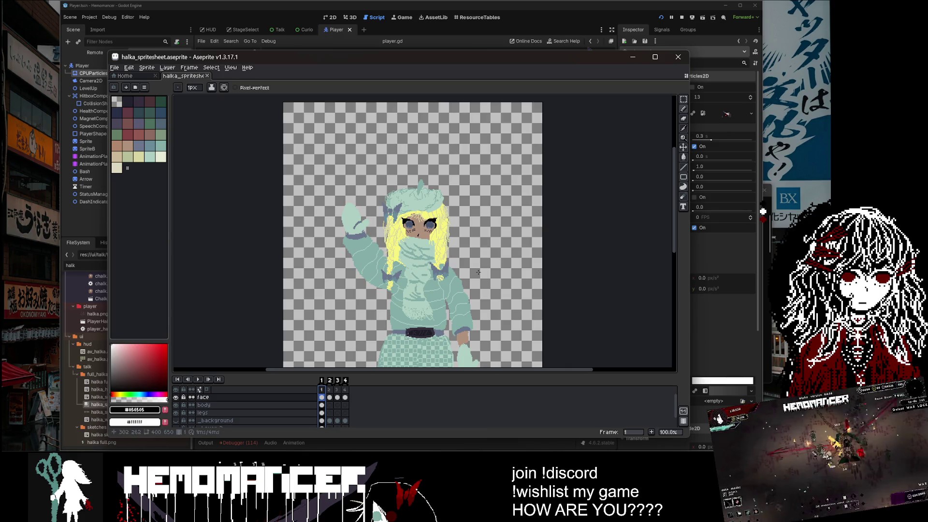
pyautogui.scroll(-1, 502, 285)
pyautogui.scroll(1, 497, 321)
pyautogui.scroll(2, 304, 245)
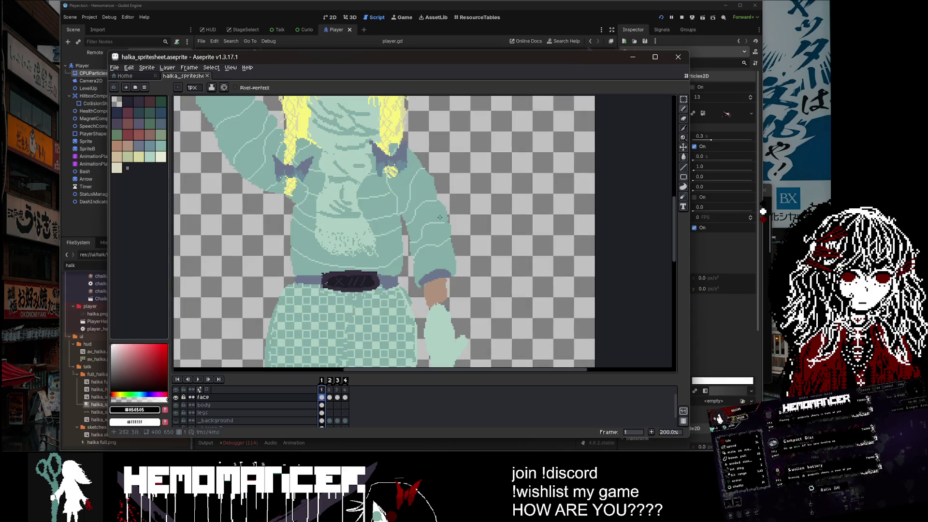
pyautogui.scroll(-2, 305, 246)
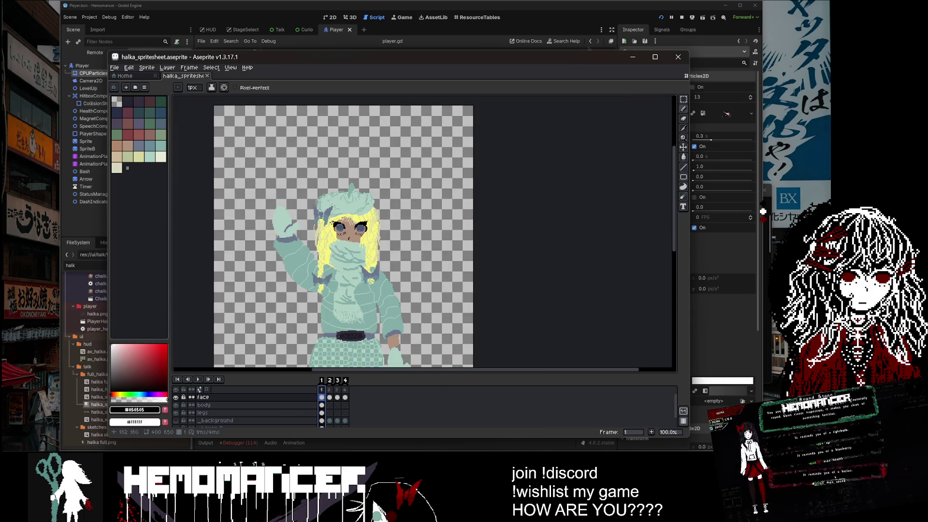
pyautogui.click(329, 397)
pyautogui.click(337, 397)
pyautogui.click(346, 398)
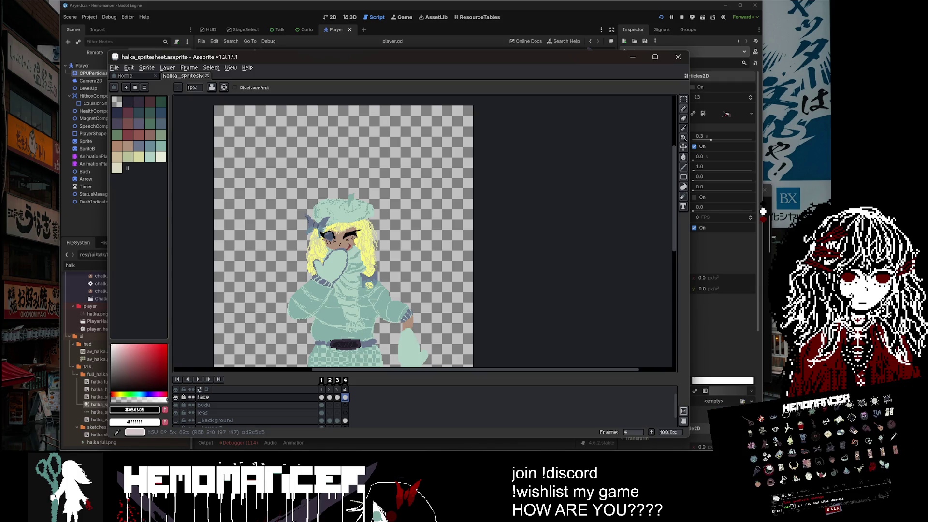
# Bring the Chrome window with the bacalhau search results over Aseprite.
pyautogui.click(763, 211)
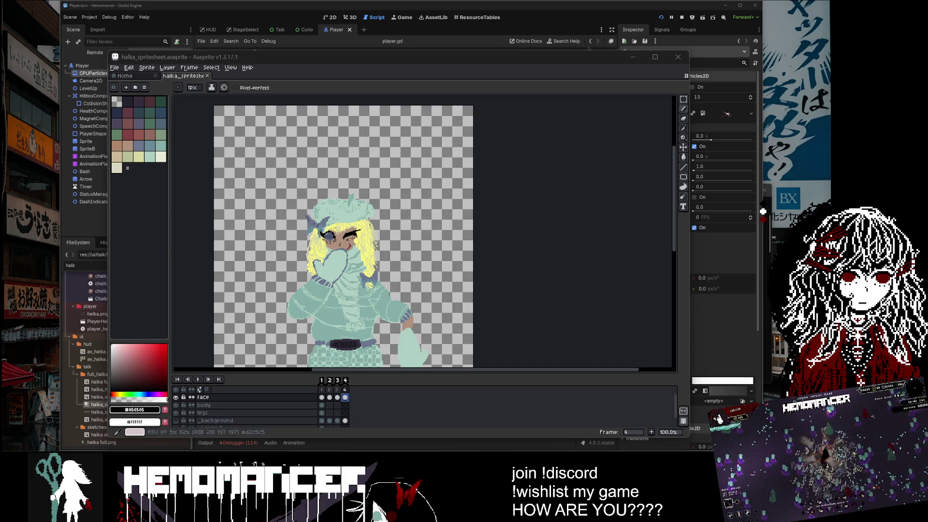
pyautogui.moveTo(511, 161)
pyautogui.mouseDown()
pyautogui.moveTo(518, 92)
pyautogui.moveTo(506, 50)
pyautogui.mouseUp()
pyautogui.scroll(-3, 240, 167)
pyautogui.scroll(2, 239, 167)
pyautogui.scroll(-2, 239, 167)
pyautogui.scroll(4, 221, 233)
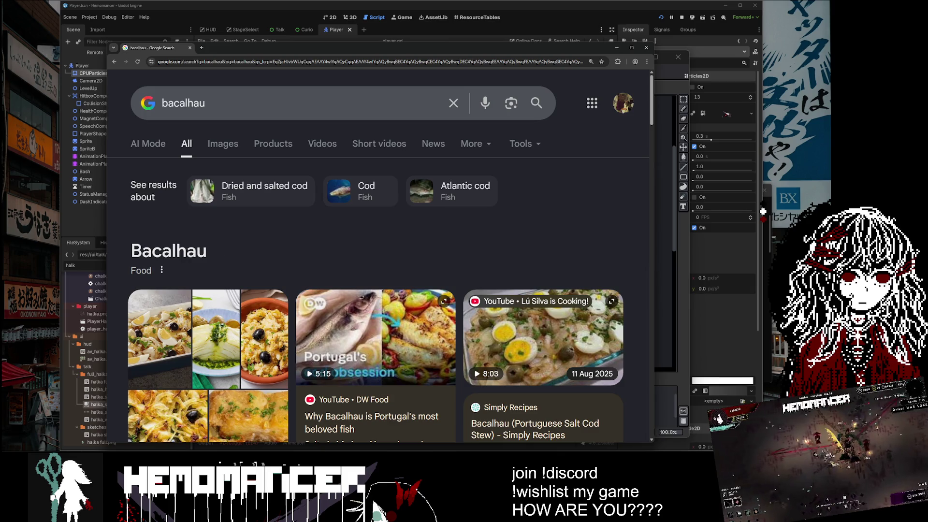
# Read through the bacalhau results, select the Bacalhau heading, then close the browser.
pyautogui.scroll(-5, 277, 225)
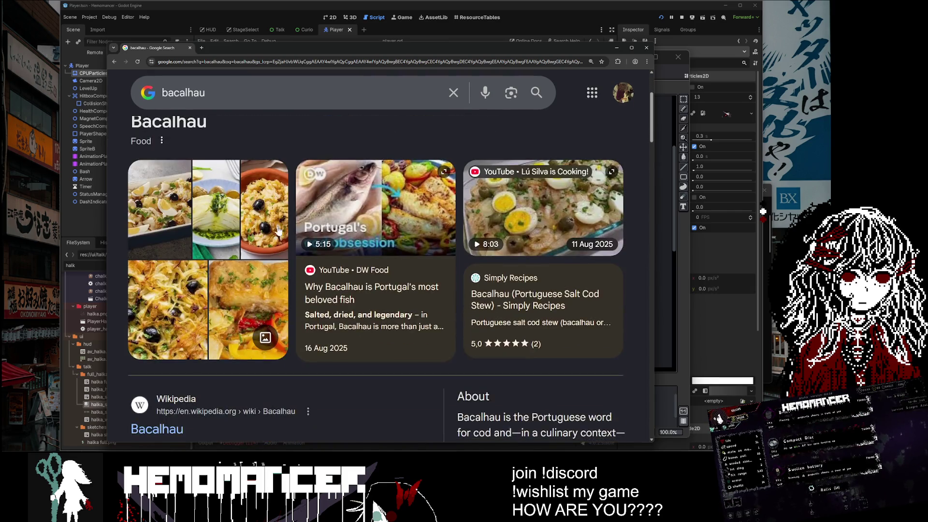
pyautogui.scroll(-2, 300, 281)
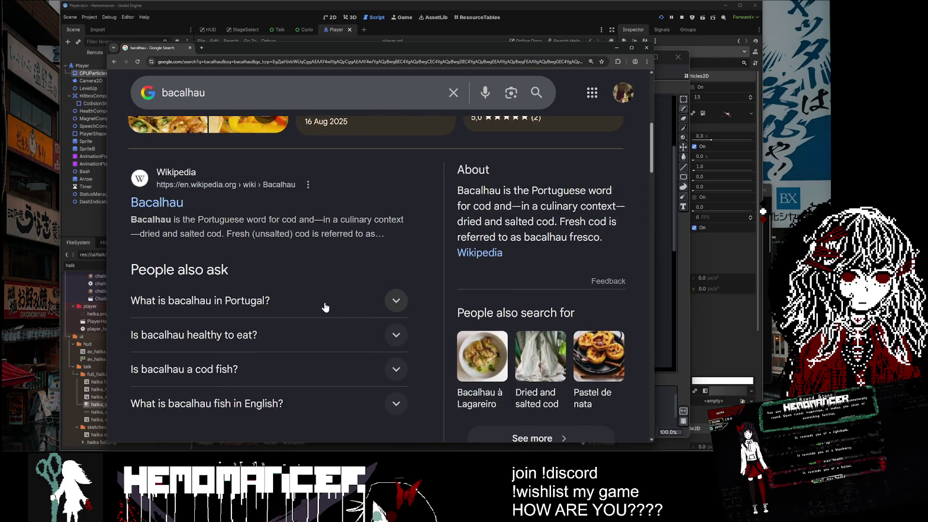
pyautogui.scroll(3, 326, 307)
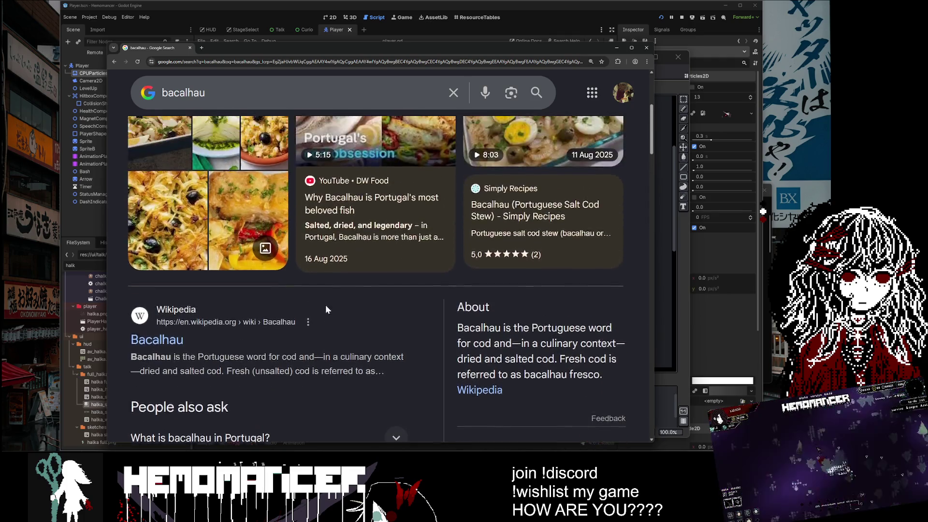
pyautogui.scroll(5, 326, 310)
pyautogui.moveTo(208, 252); pyautogui.dragTo(127, 251)
pyautogui.click(127, 250)
pyautogui.scroll(-10, 268, 260)
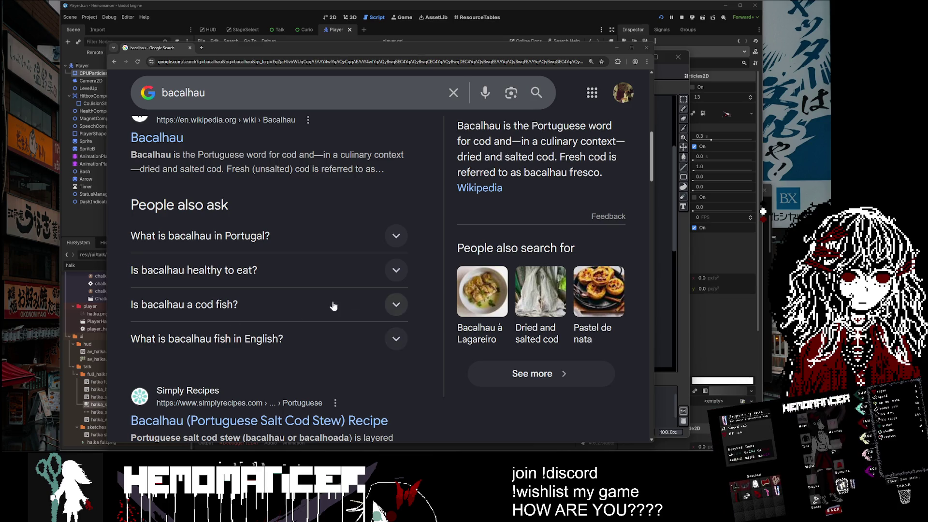
pyautogui.scroll(5, 352, 307)
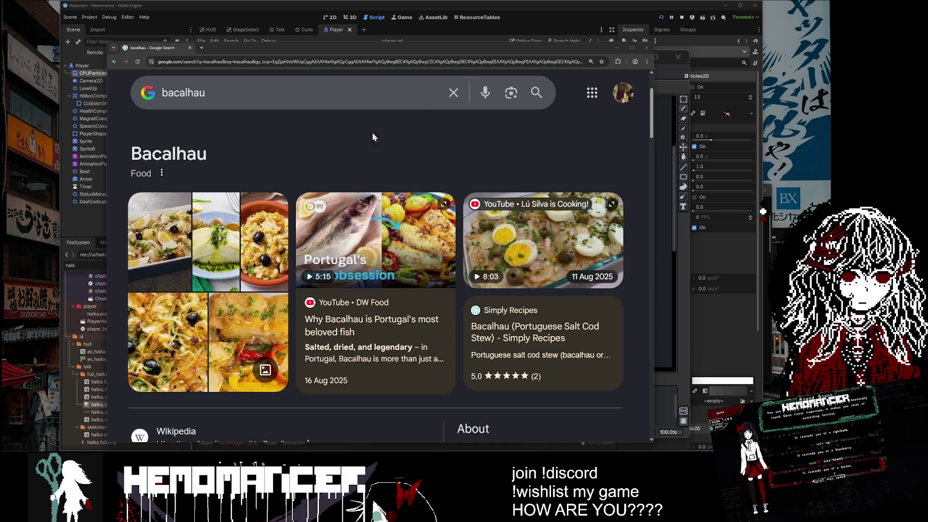
pyautogui.click(643, 46)
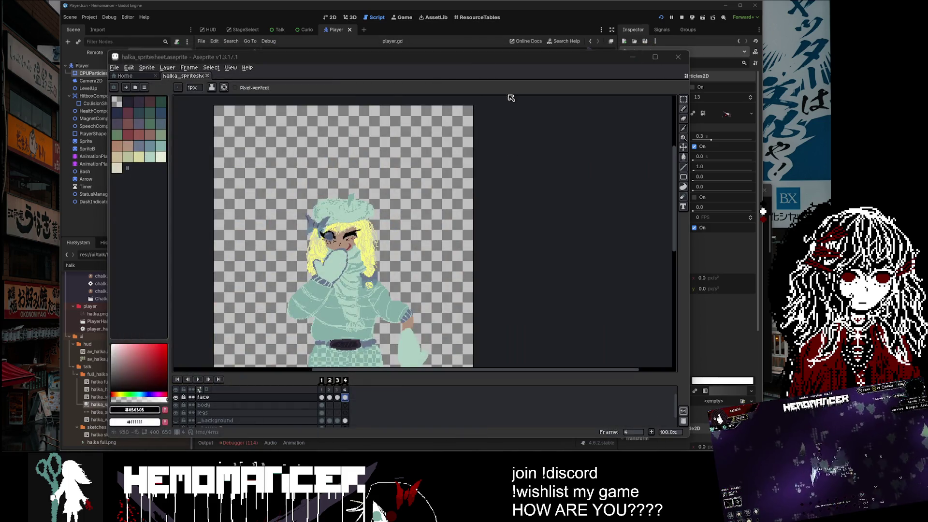
# Run the game from Godot and enter the world through the DEBUG options.
pyautogui.click(641, 56)
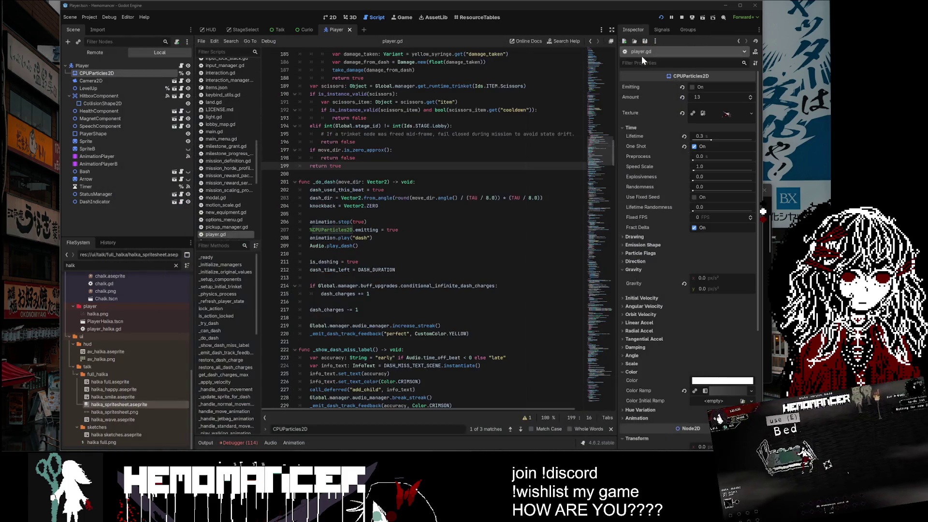
pyautogui.click(680, 16)
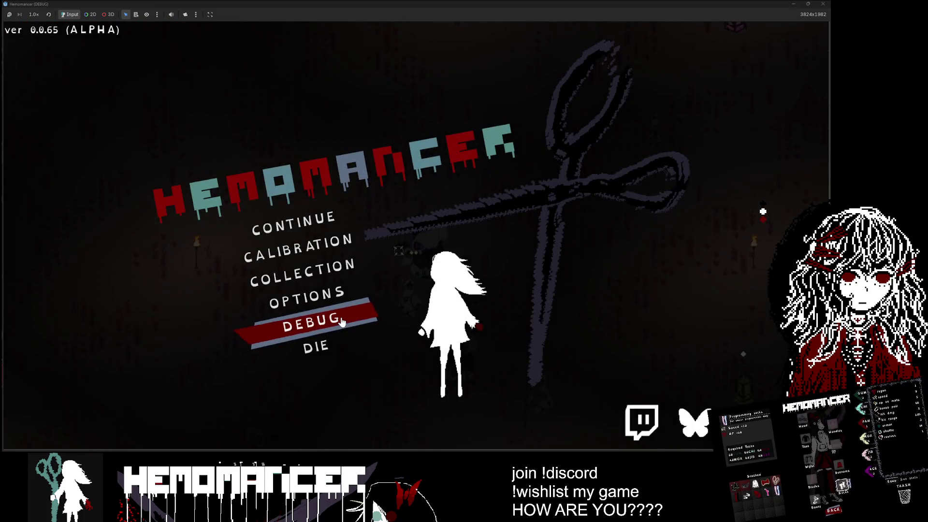
pyautogui.click(343, 321)
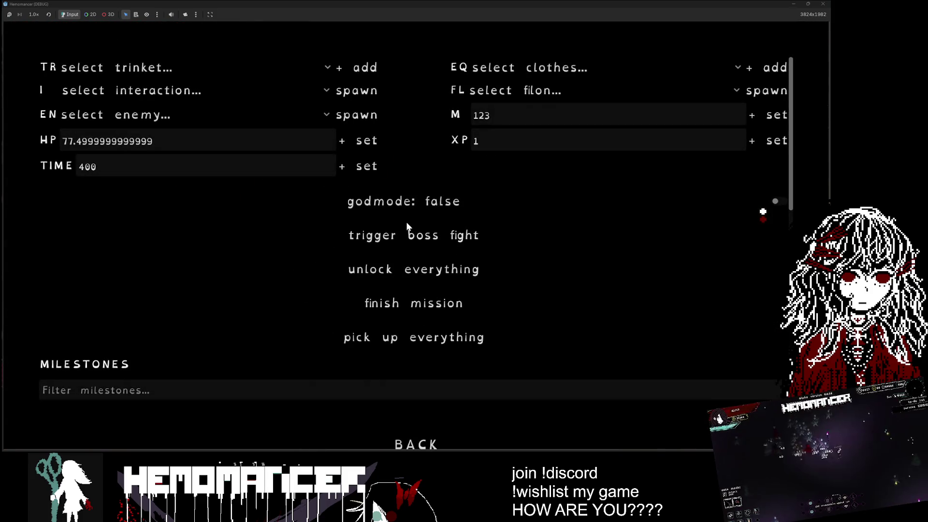
pyautogui.click(406, 226)
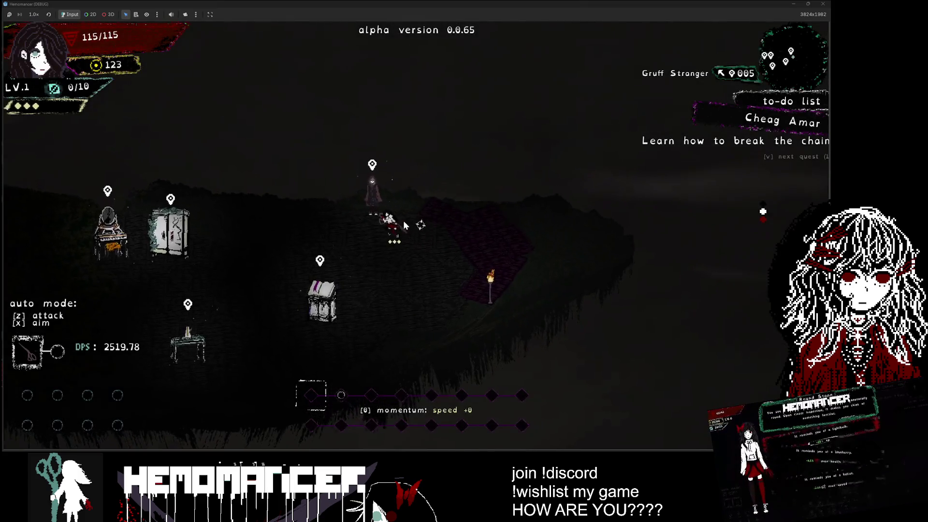
# Talk to the Gruff Stranger and advance his dialogue, then return to Godot.
pyautogui.press('e')
pyautogui.press('e')
pyautogui.press('e')
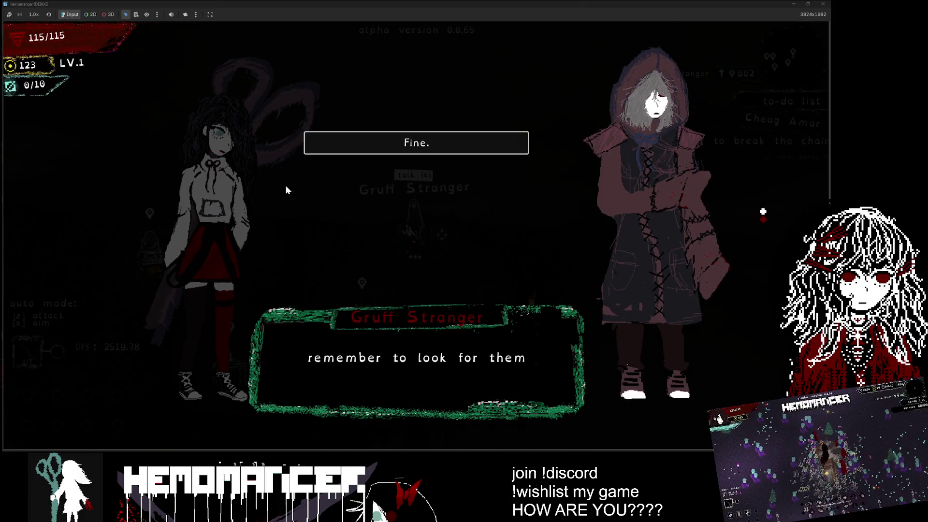
pyautogui.press('e')
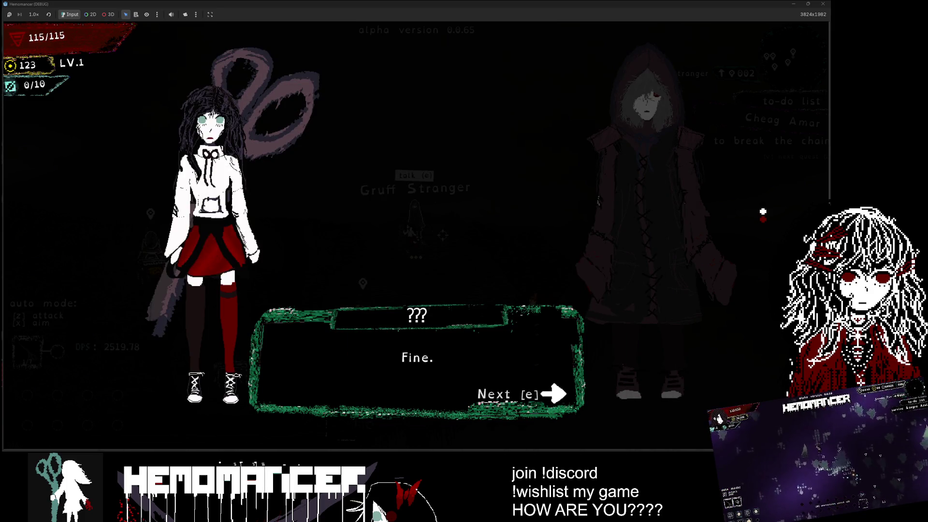
pyautogui.hotkey('alt', 'Tab')
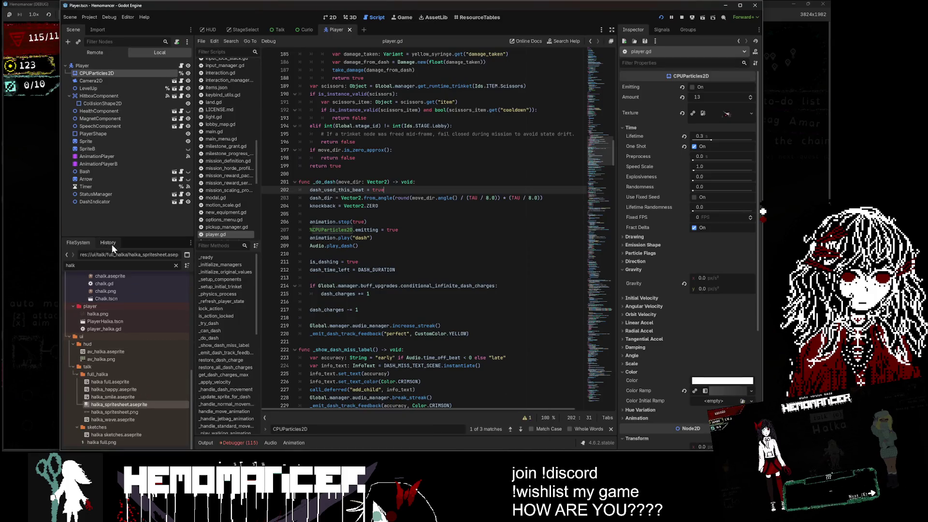
# Filter the FileSystem for 'player' and open player_spritesheet.aseprite in the external editor.
pyautogui.press('BackSpace')
pyautogui.press('BackSpace')
pyautogui.press('BackSpace')
pyautogui.write('player')
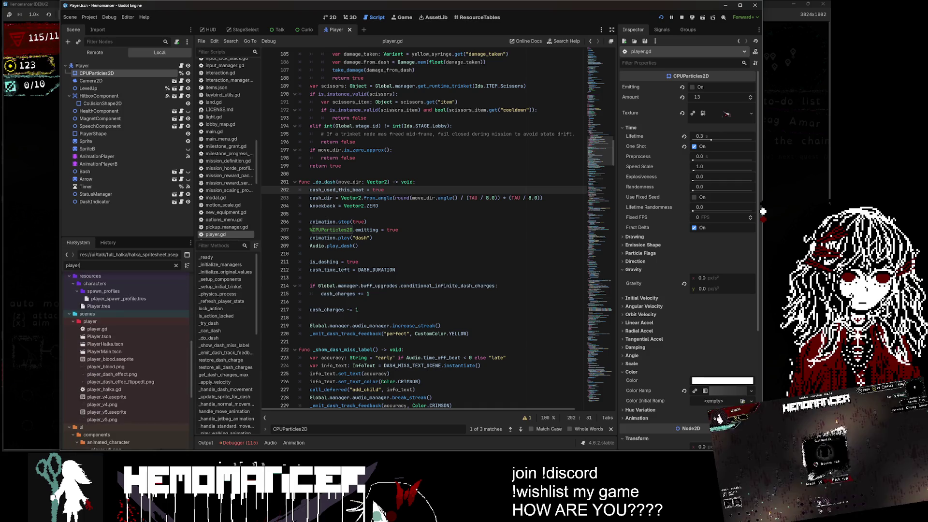
pyautogui.rightClick(132, 404)
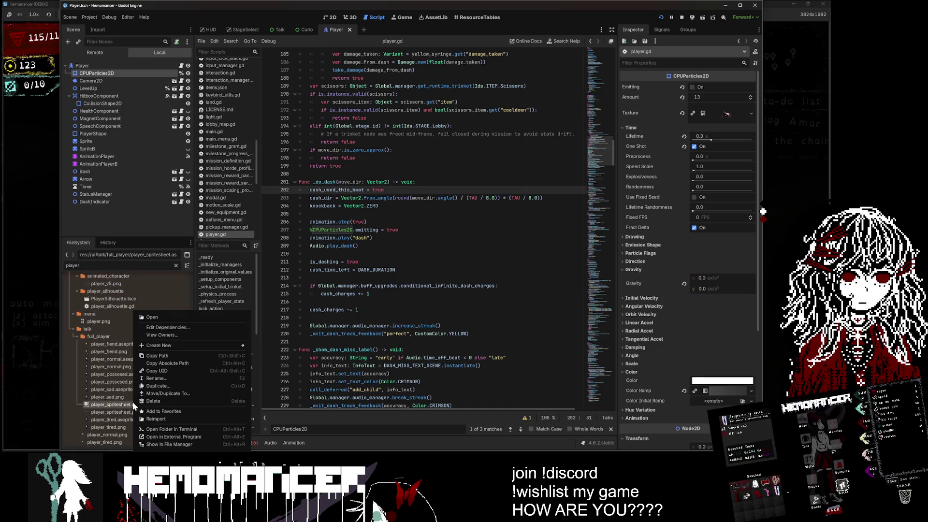
pyautogui.click(201, 434)
# Compare frame 1's dark tendrils with frame 5's red-ribbon head, then minimize Aseprite.
pyautogui.scroll(3, 414, 224)
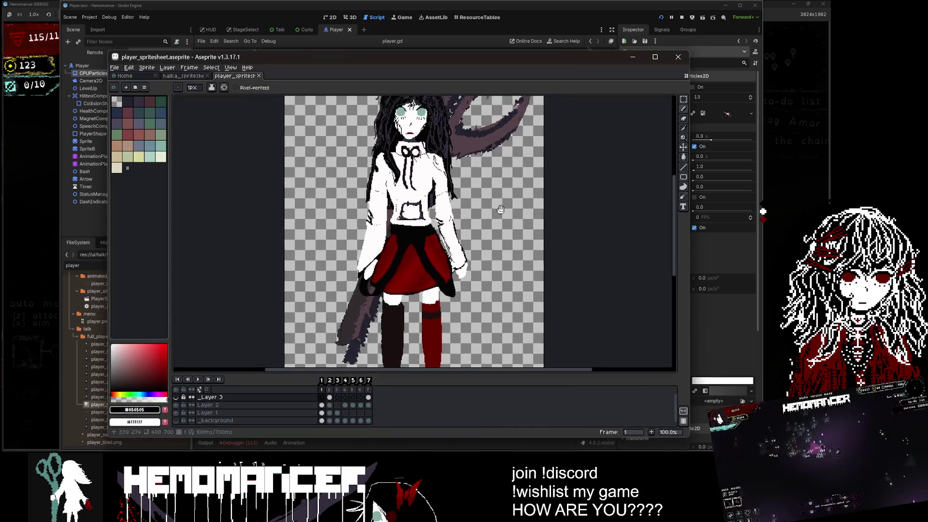
pyautogui.scroll(-1, 415, 225)
pyautogui.scroll(-1, 414, 225)
pyautogui.scroll(1, 414, 224)
pyautogui.moveTo(410, 225); pyautogui.dragTo(408, 269)
pyautogui.click(353, 405)
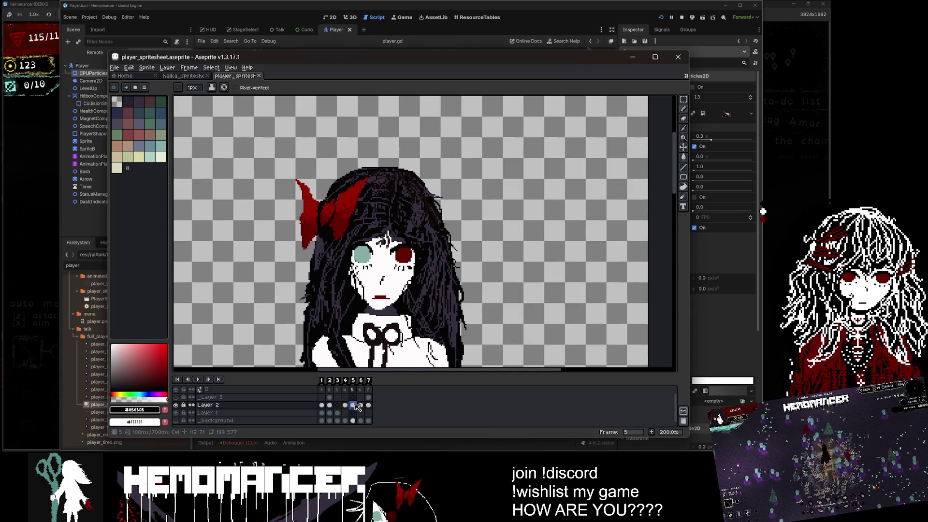
pyautogui.click(322, 405)
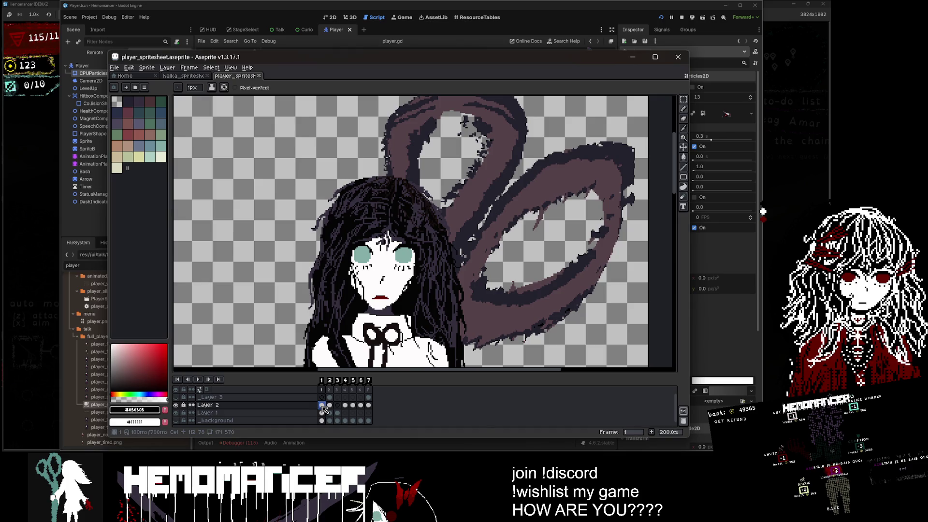
pyautogui.click(354, 406)
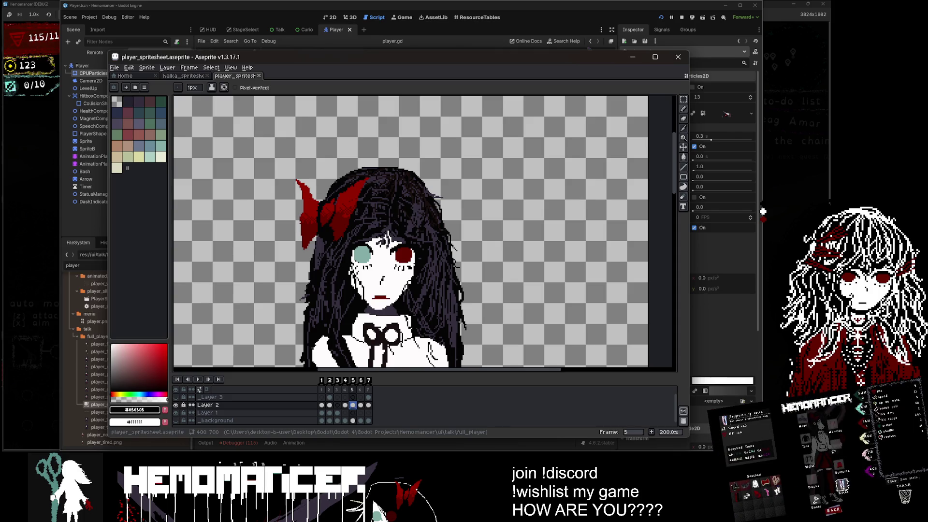
pyautogui.click(321, 405)
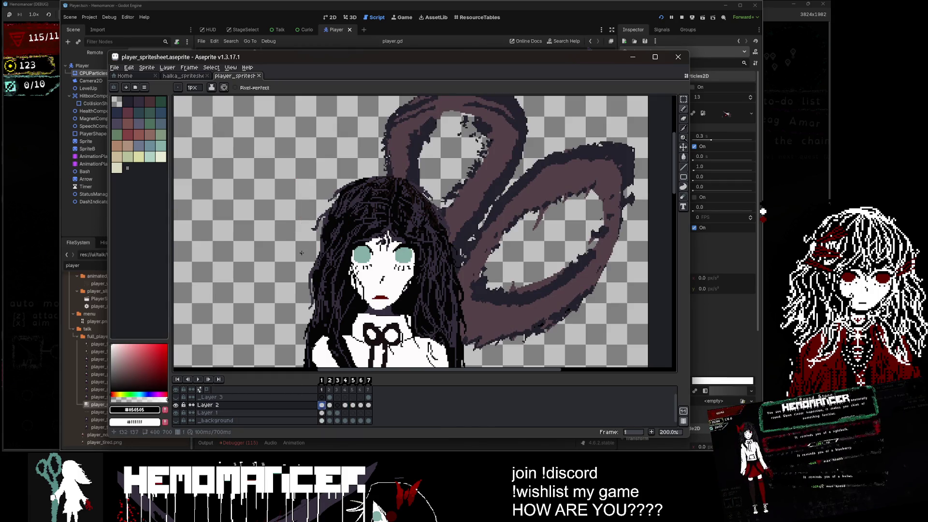
pyautogui.click(355, 406)
pyautogui.click(322, 406)
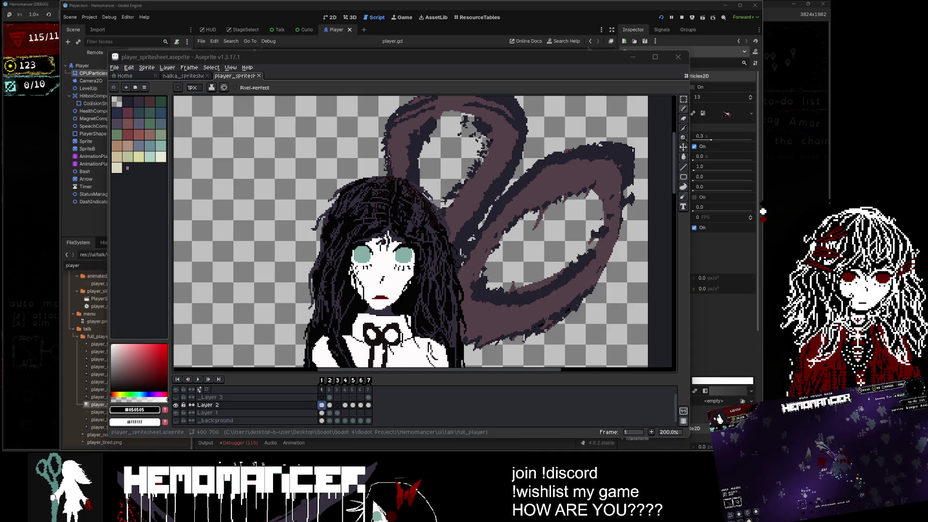
pyautogui.click(631, 57)
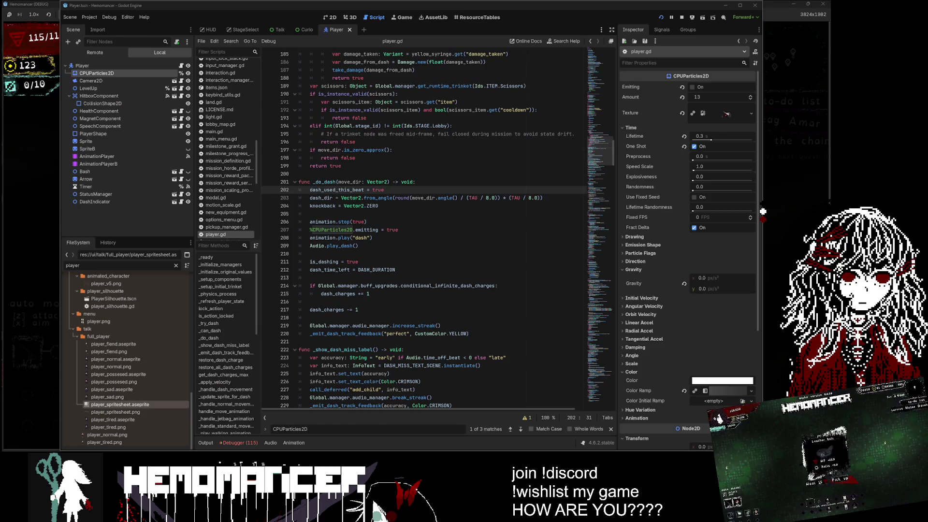
# Show the Debugger's Errors list and enlarge the panel by dragging its divider up.
pyautogui.click(239, 442)
pyautogui.scroll(-10, 402, 412)
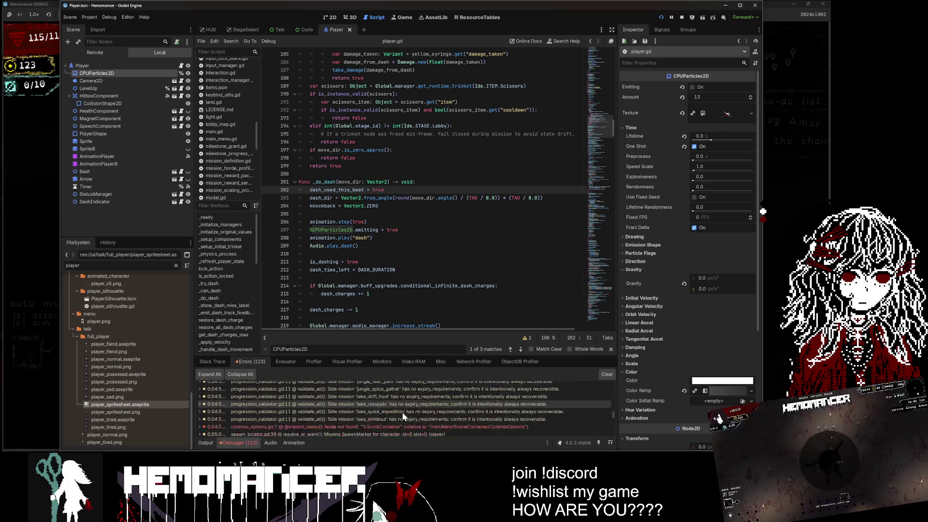
pyautogui.scroll(10, 403, 413)
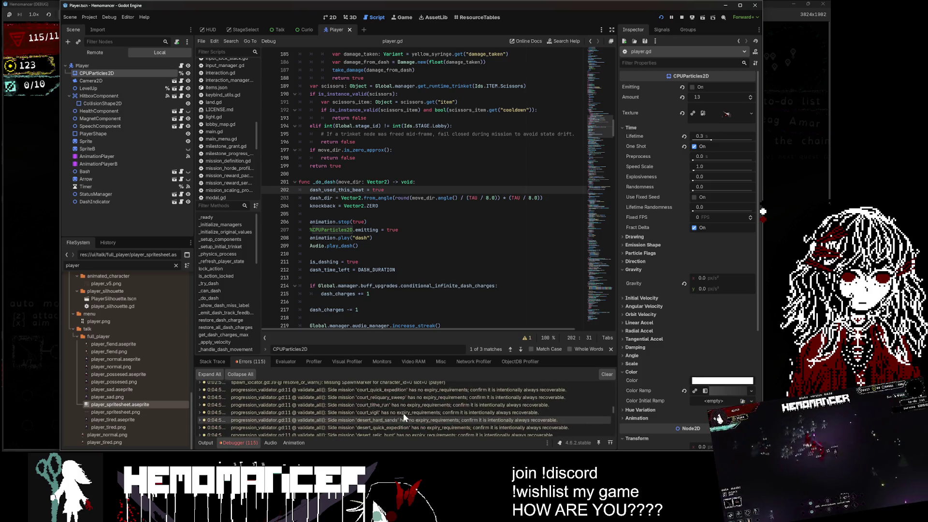
pyautogui.moveTo(388, 355); pyautogui.dragTo(390, 190)
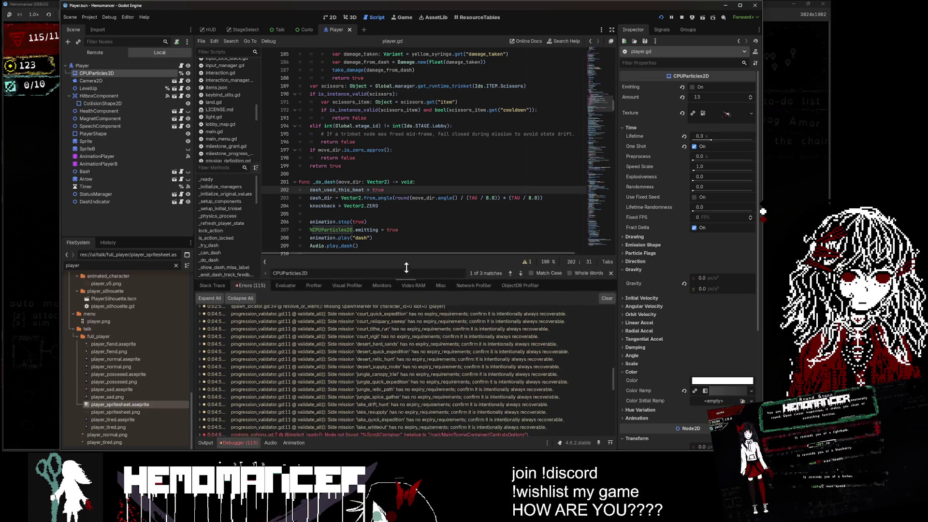
# Scroll the warnings and jump to the controls_options.gd error's script line.
pyautogui.scroll(10, 399, 302)
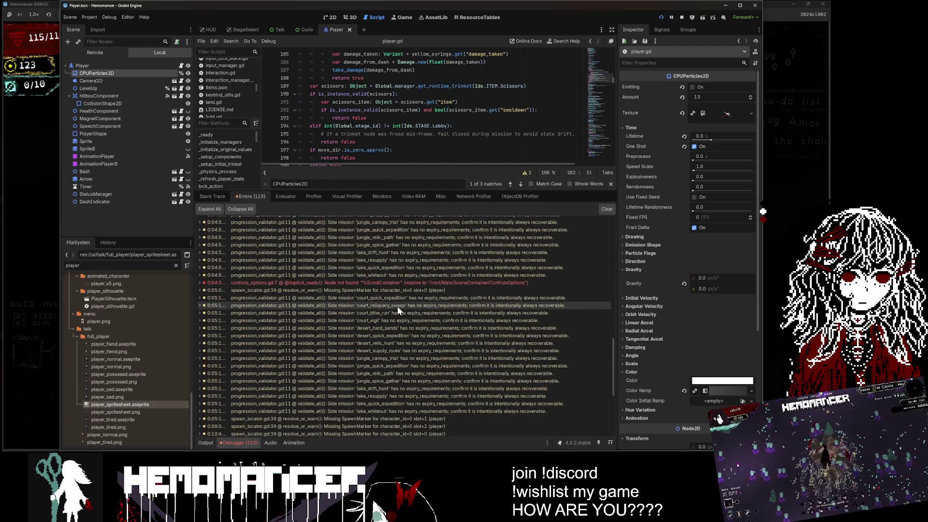
pyautogui.scroll(-8, 396, 309)
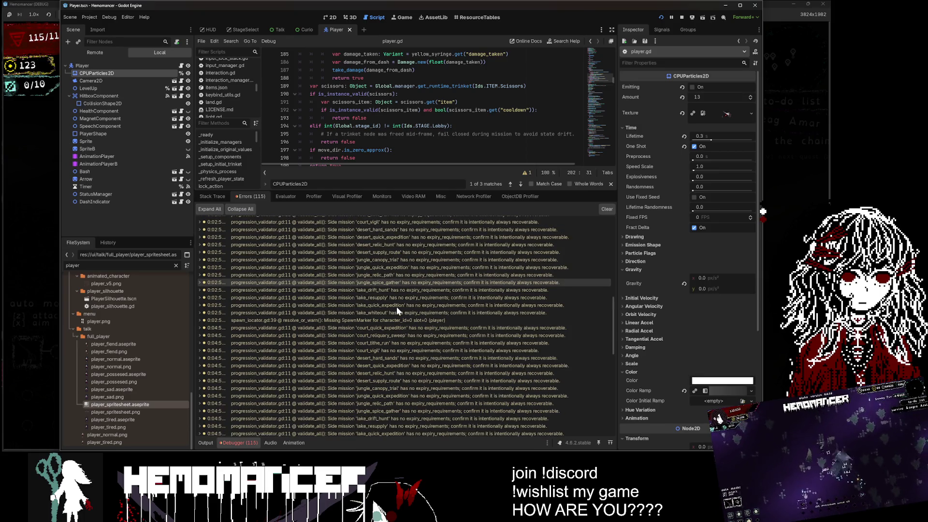
pyautogui.moveTo(374, 344)
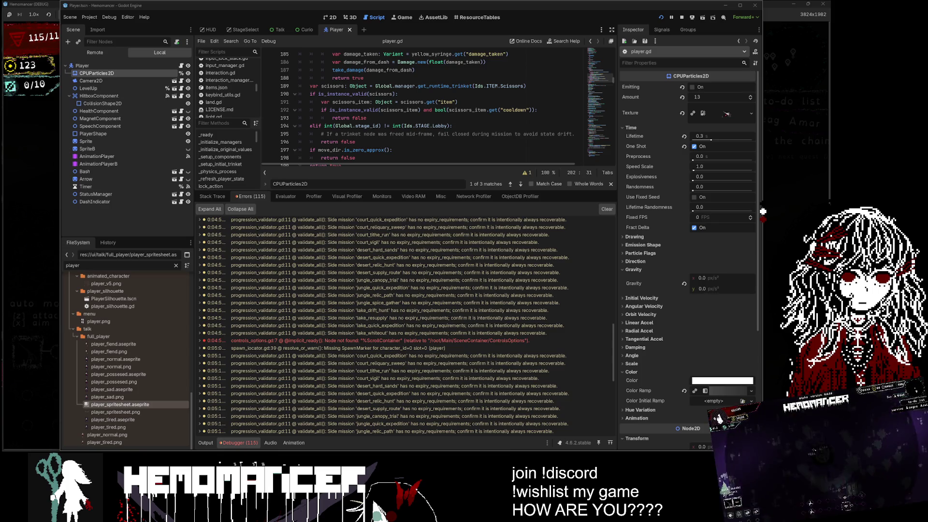
pyautogui.click(409, 342)
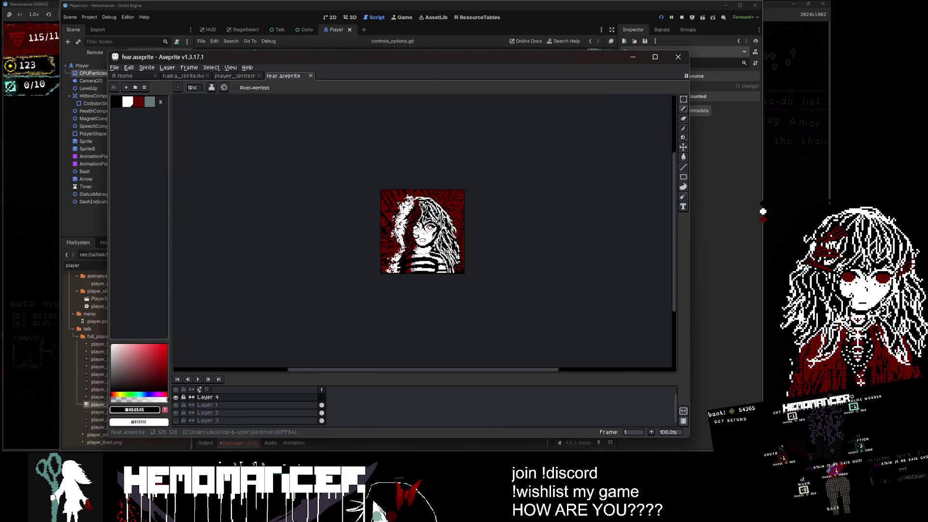
# Delete the extra blank line 3 near the top of controls_options.gd.
pyautogui.scroll(3, 464, 242)
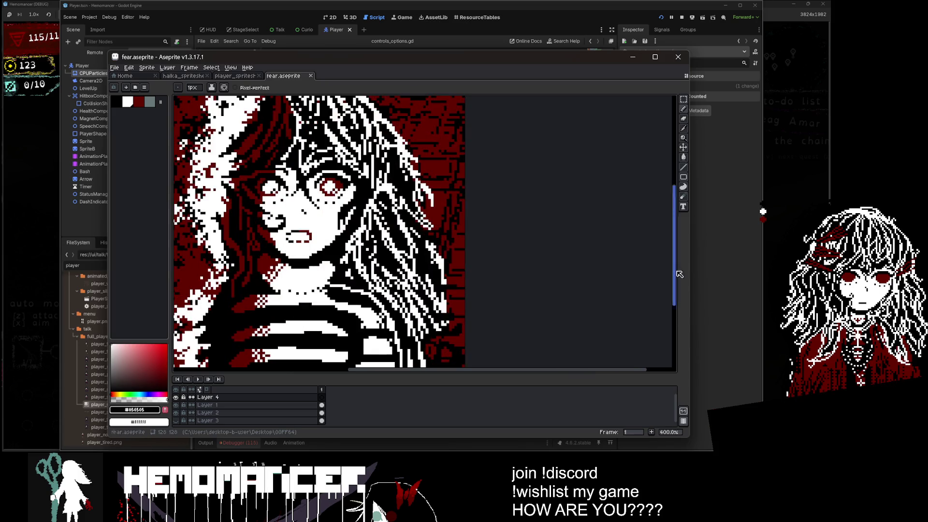
pyautogui.scroll(1, 319, 232)
pyautogui.hotkey('alt', 'Tab')
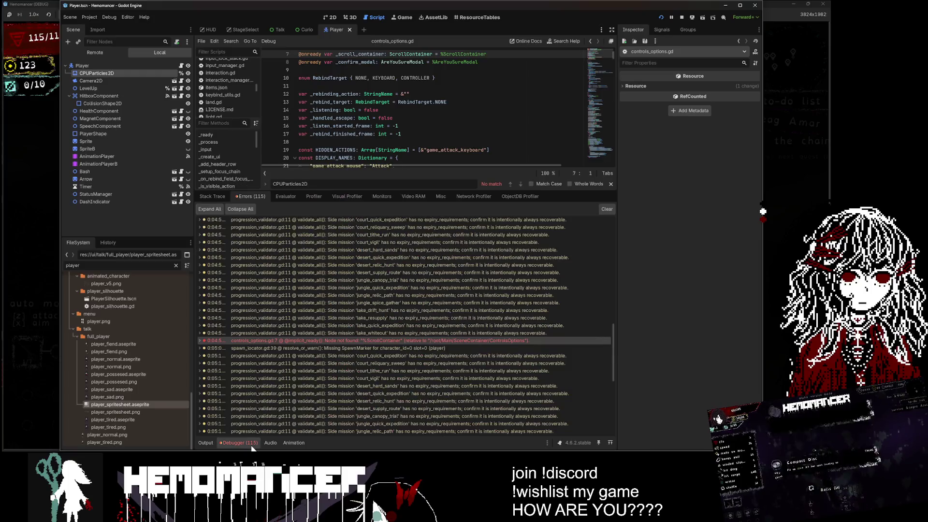
pyautogui.click(429, 341)
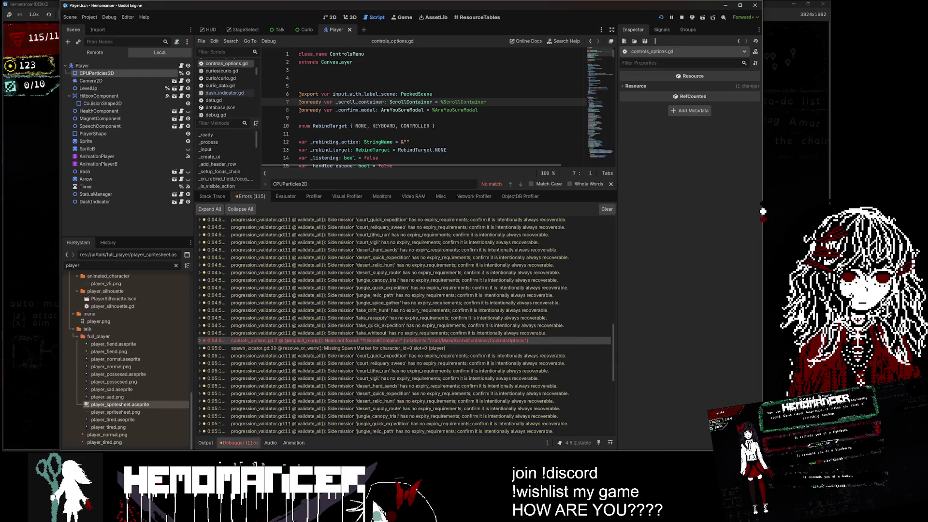
pyautogui.click(299, 70)
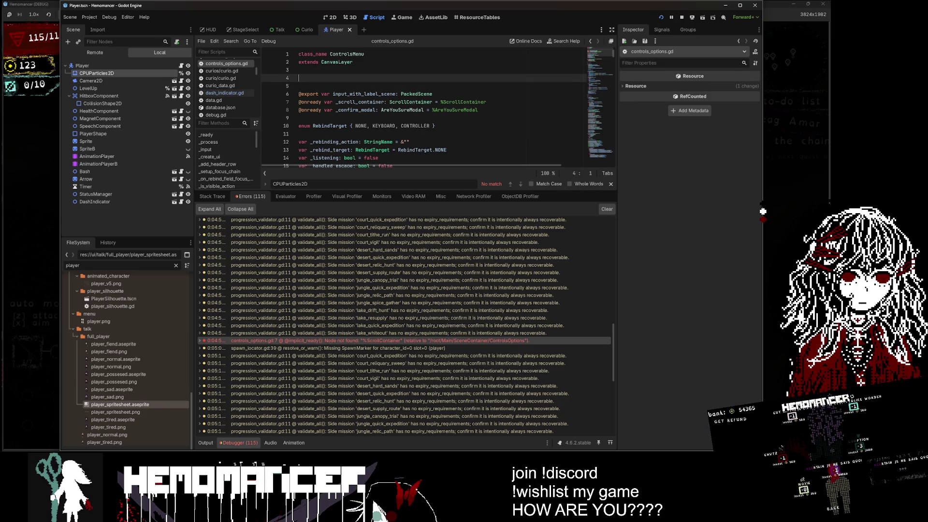
pyautogui.press('Delete')
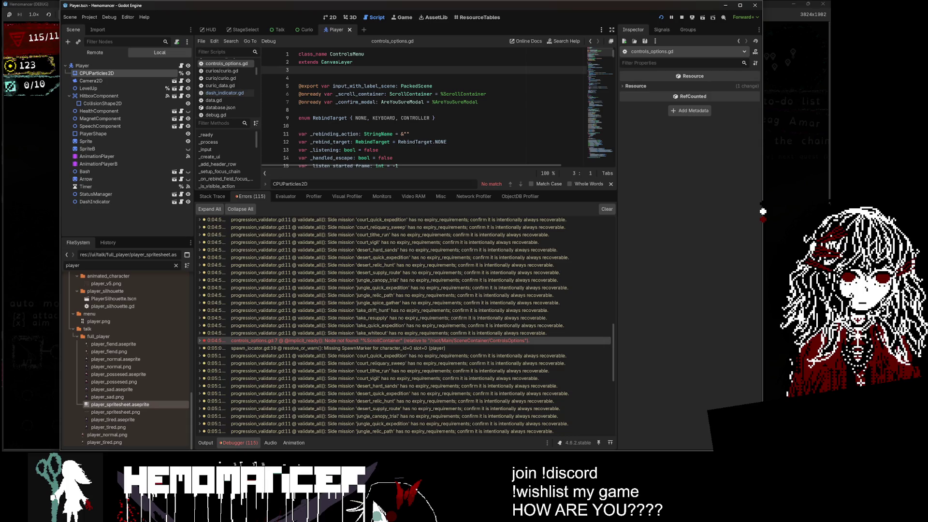
# Inspect the ScrollContainer line the error points to and shrink the debugger panel.
pyautogui.click(384, 340)
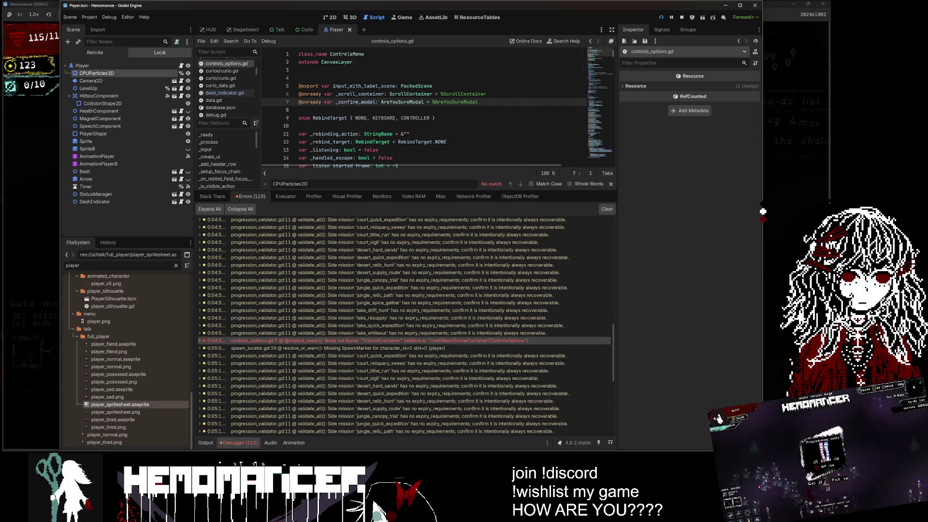
pyautogui.doubleClick(464, 93)
pyautogui.click(438, 118)
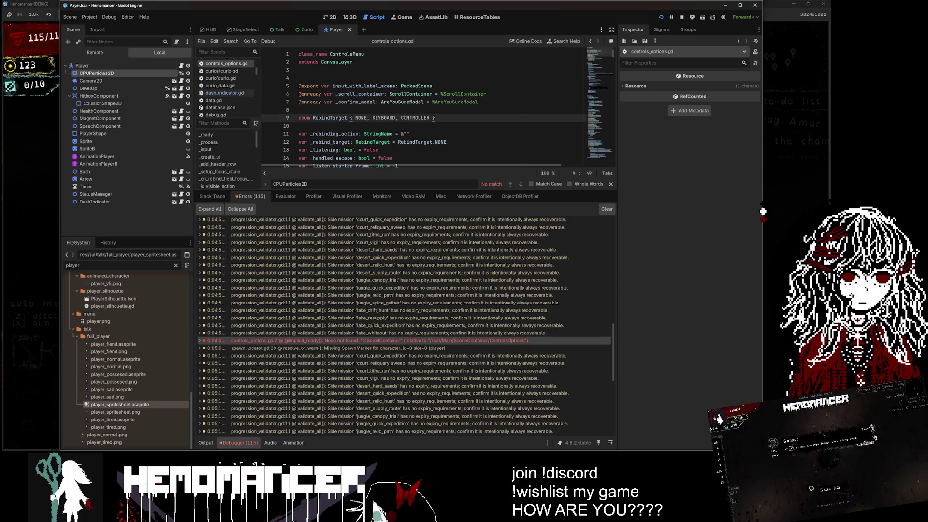
pyautogui.moveTo(352, 190); pyautogui.dragTo(351, 345)
pyautogui.click(299, 78)
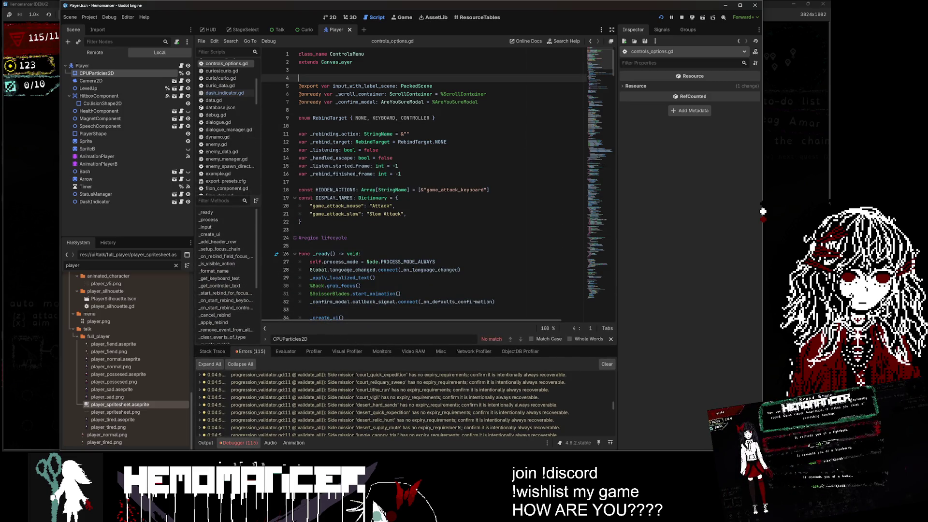
pyautogui.click(390, 181)
# Search resources for 'ControlsMenu', retyping the query as 'ConrolsMenu'.
pyautogui.hotkey('ctrl', 'shift', 'o')
pyautogui.write('ControlsMenu')
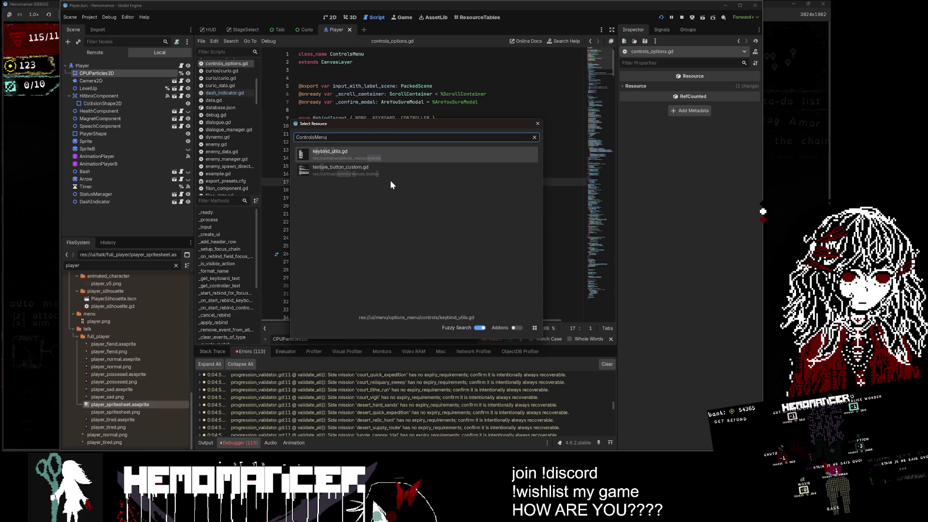
pyautogui.hotkey('ctrl', 'BackSpace')
pyautogui.write('Conro')
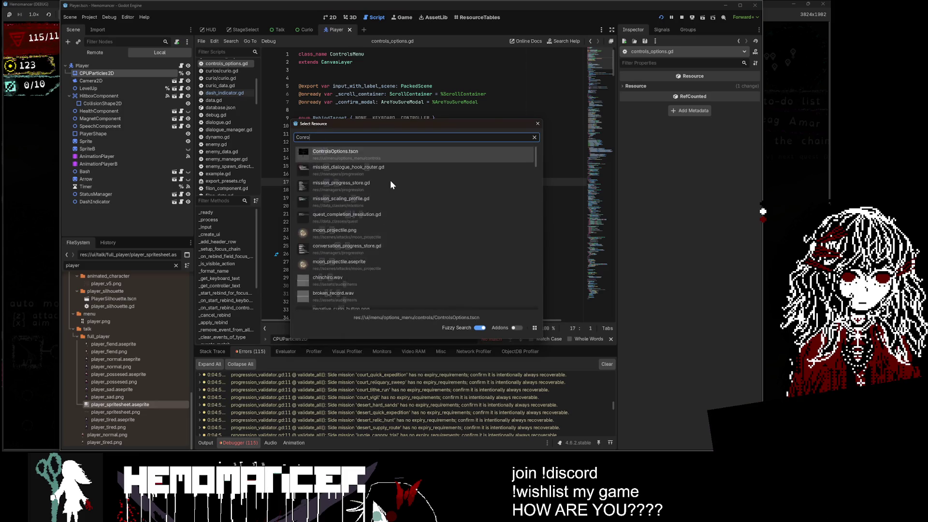
pyautogui.write('lsMenu')
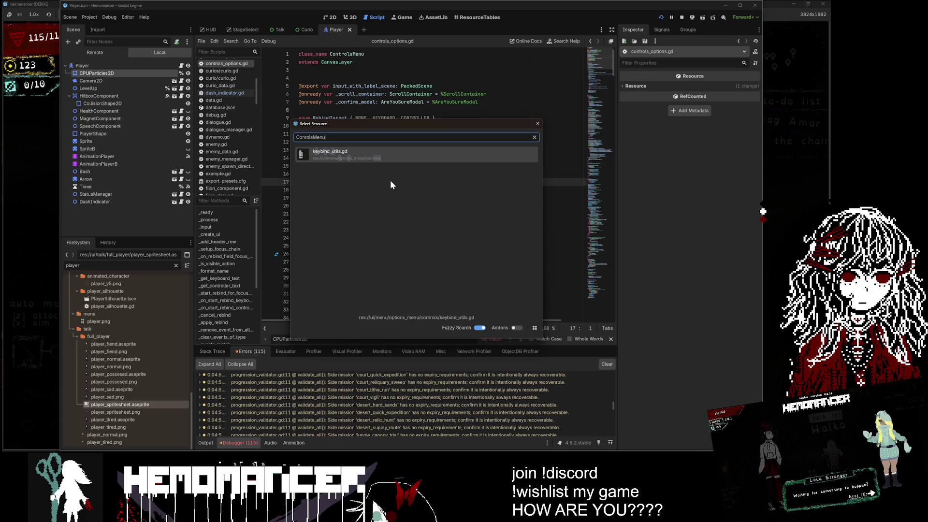
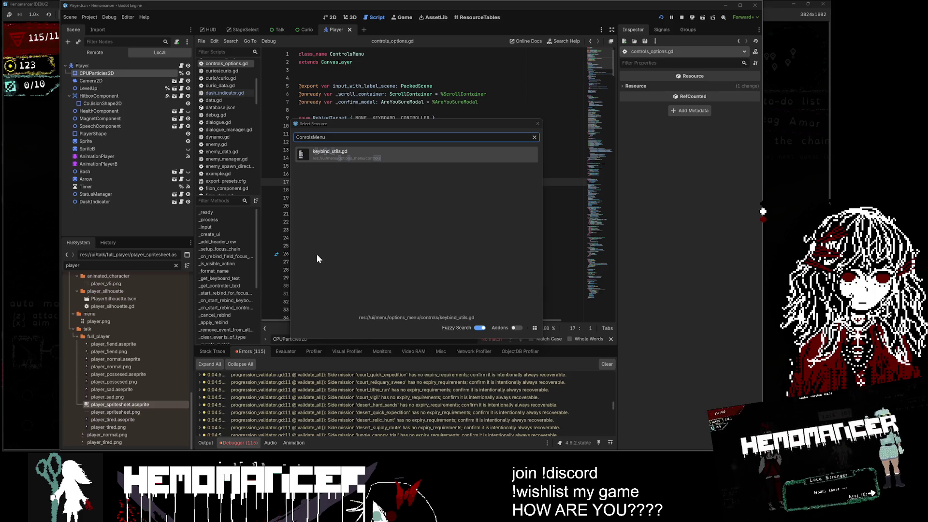
# Dismiss the resource picker and move the caret between the lifecycle region and hidden actions lines.
pyautogui.click(538, 123)
pyautogui.click(395, 206)
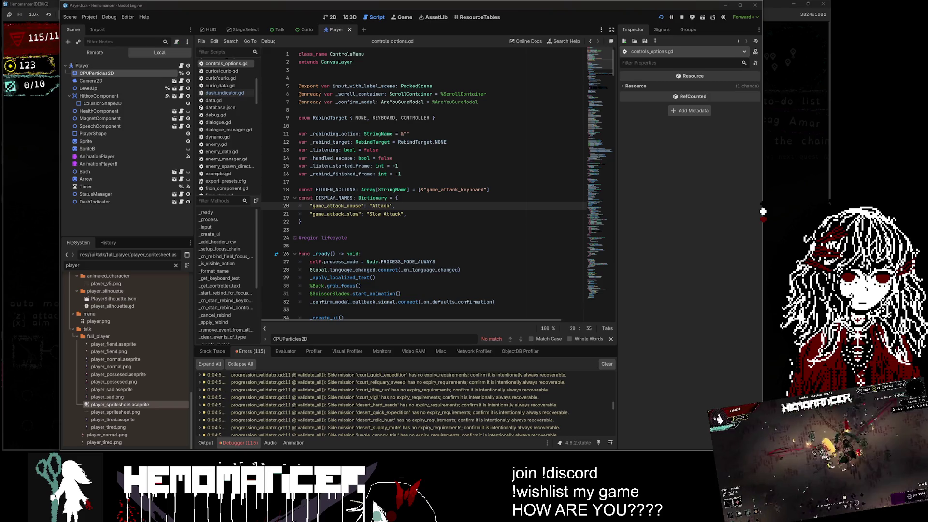
pyautogui.click(348, 238)
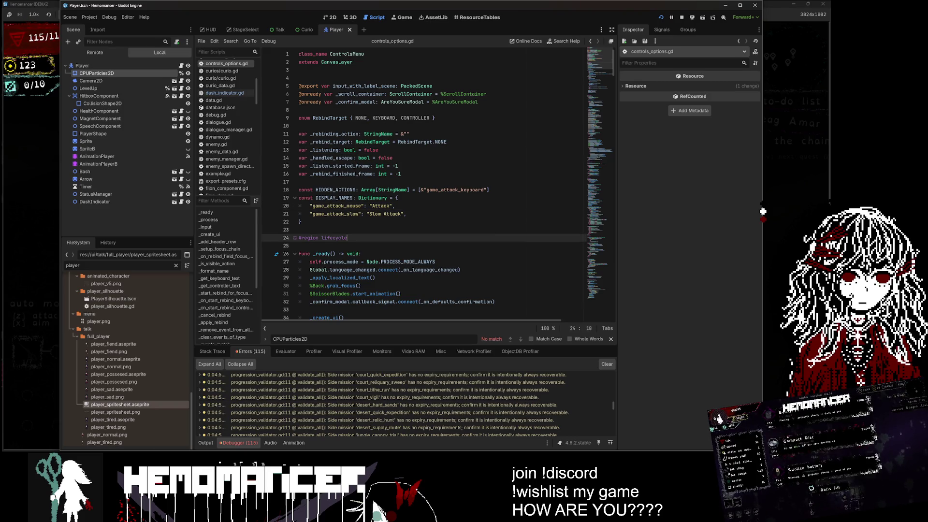
pyautogui.click(364, 189)
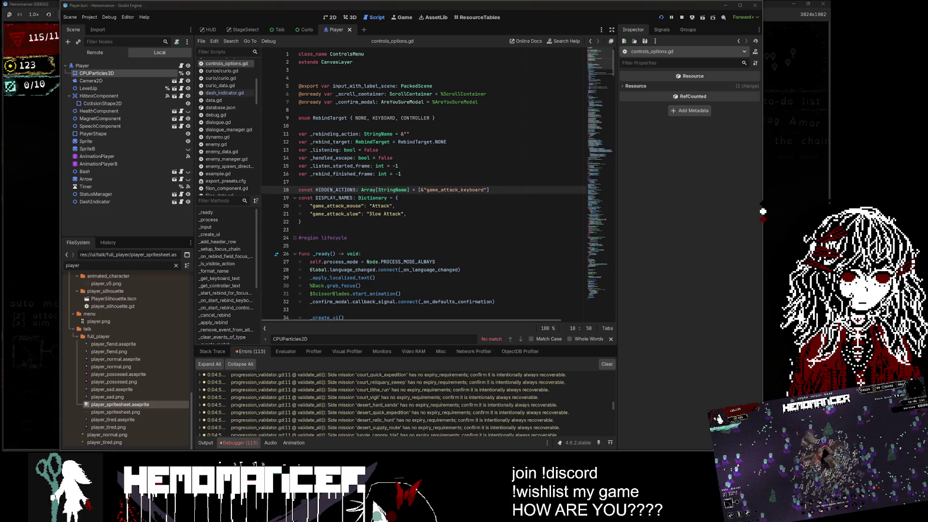
pyautogui.click(348, 238)
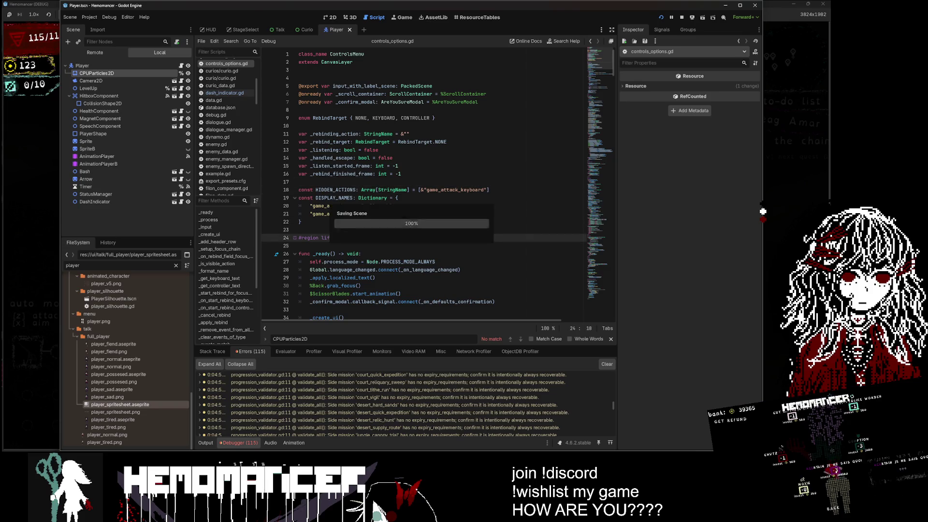
# Clear the 'player' FileSystem filter, then bring the browser window forward and reposition it.
pyautogui.click(176, 265)
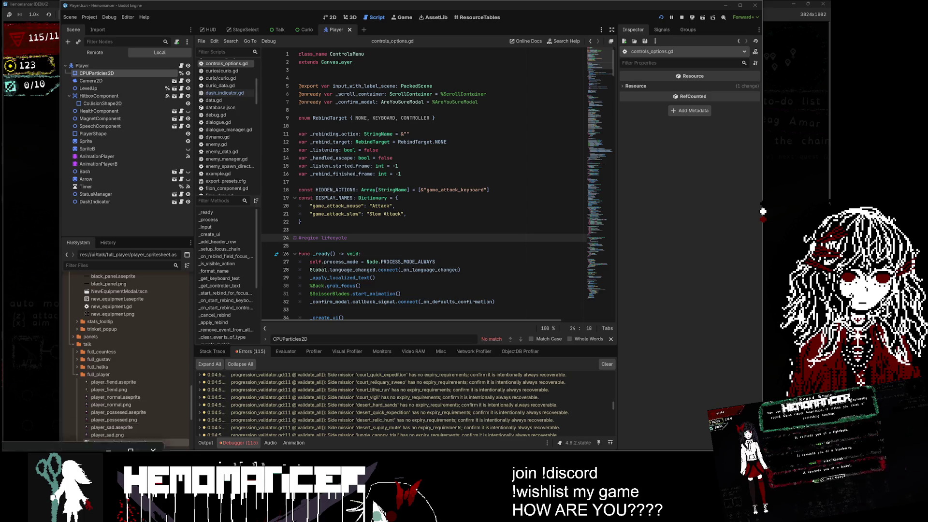
pyautogui.hotkey('alt', 'Tab')
pyautogui.moveTo(643, 87); pyautogui.dragTo(538, 97)
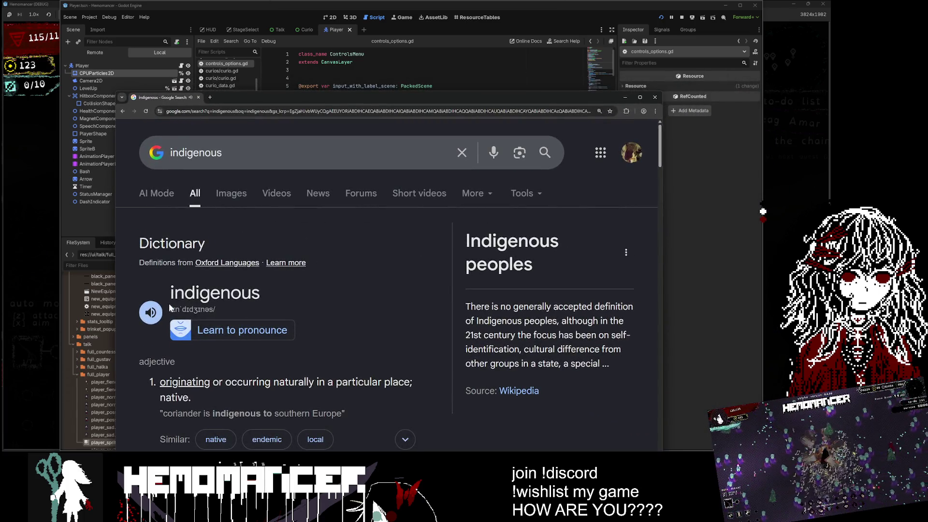
# Play the pronunciation of 'indigenous' and close the browser window.
pyautogui.click(152, 313)
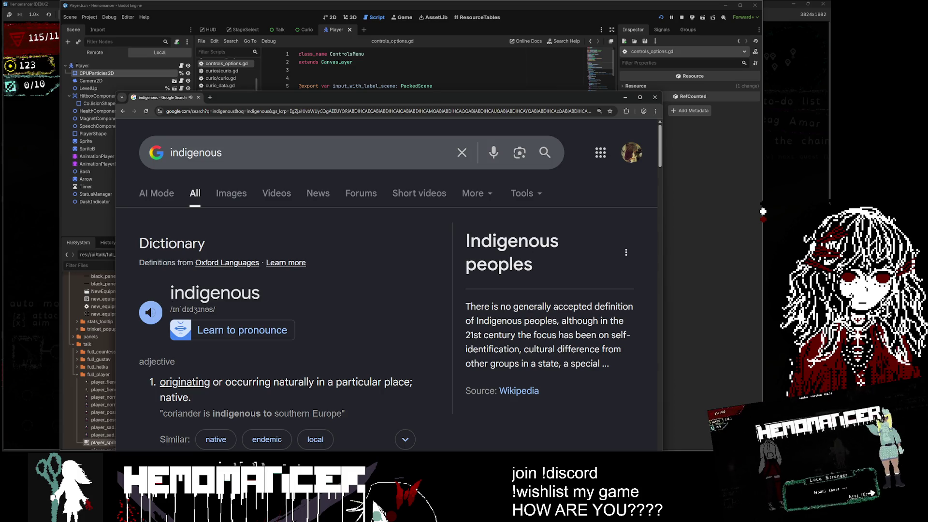
pyautogui.click(659, 98)
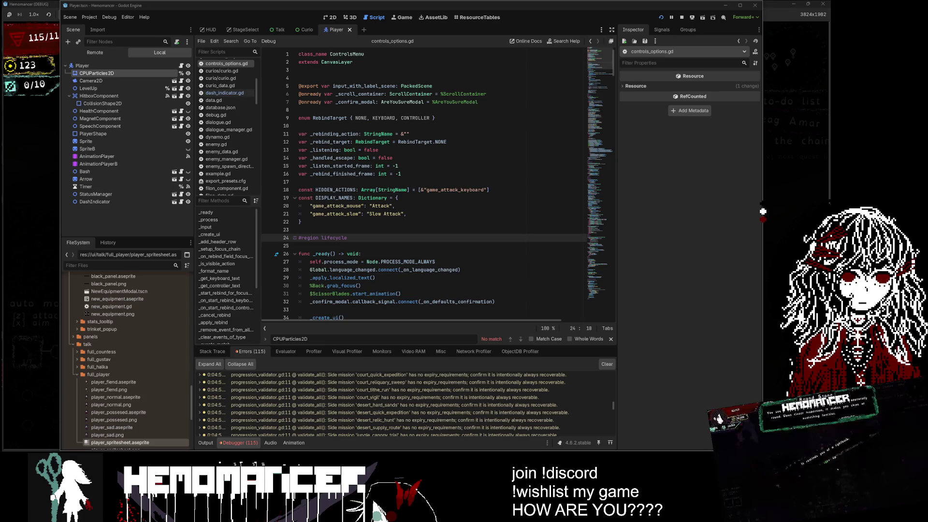
# Filter the project files by the ControlsMenu class name, shorten the filter, then clear it.
pyautogui.doubleClick(347, 53)
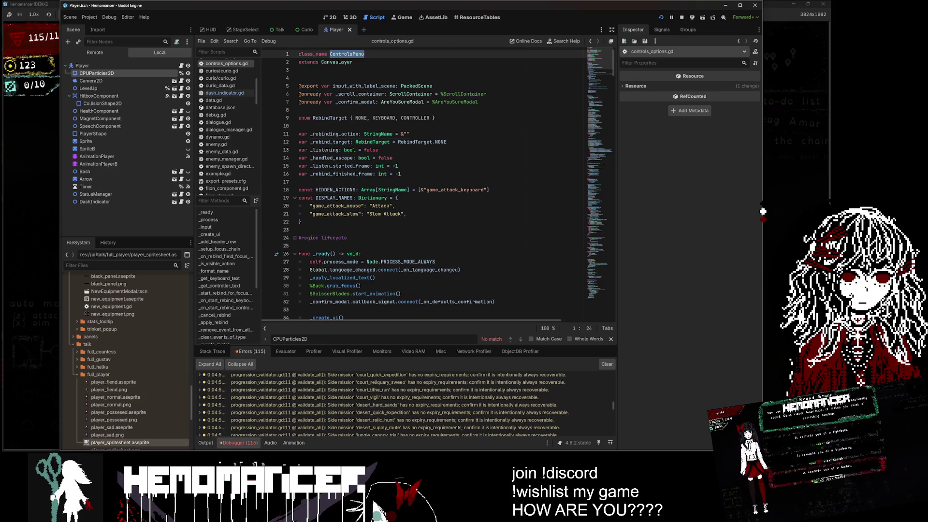
pyautogui.click(300, 182)
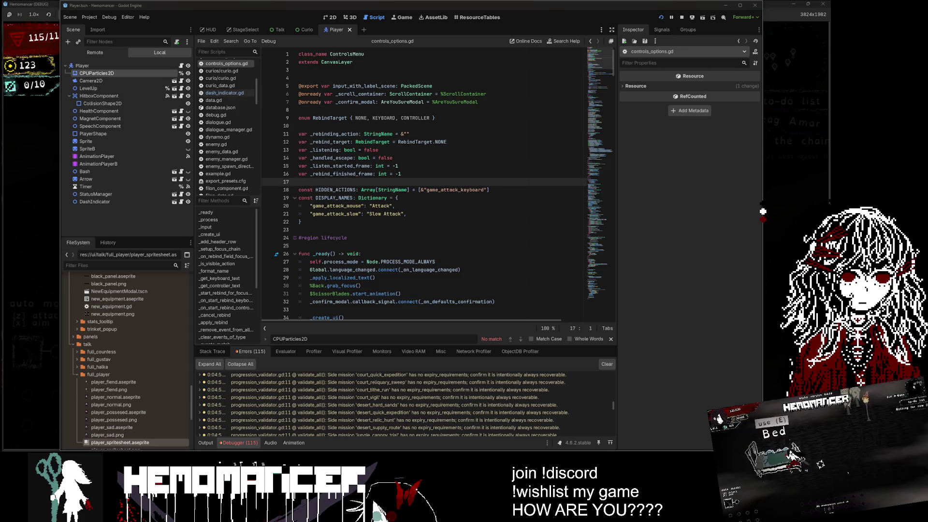
pyautogui.click(77, 265)
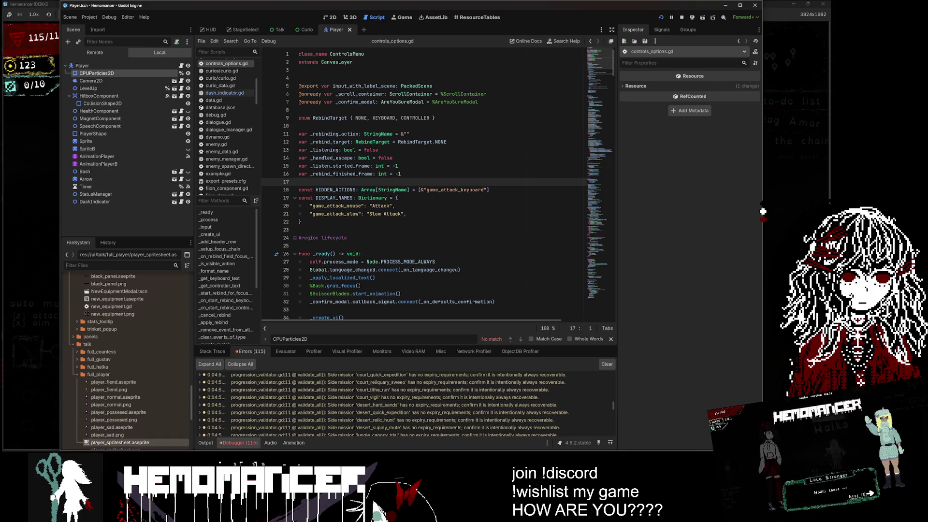
pyautogui.write('ControlsMen')
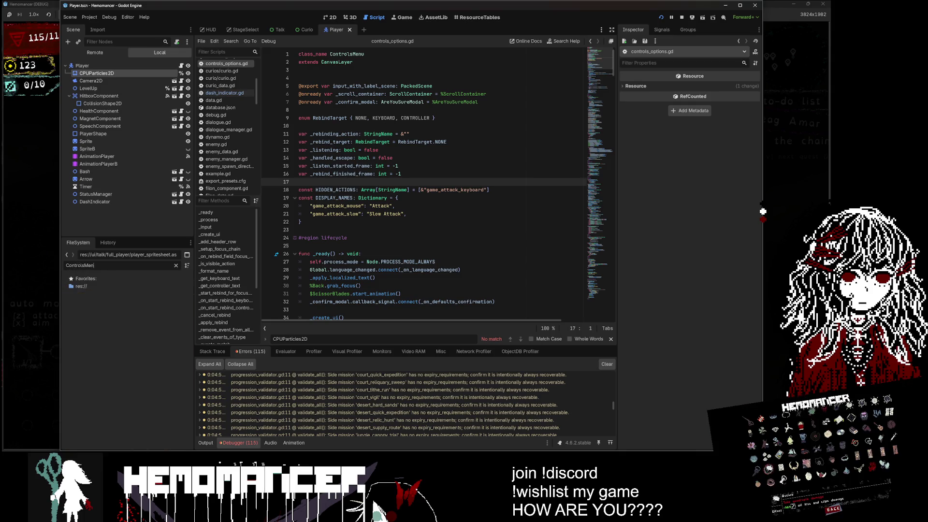
pyautogui.press('BackSpace')
pyautogui.press('BackSpace')
pyautogui.press('BackSpace')
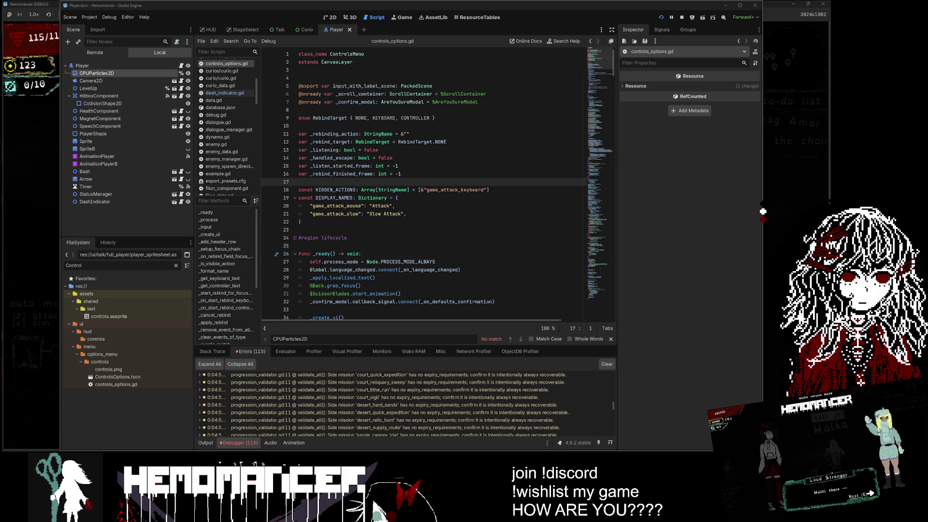
pyautogui.click(176, 265)
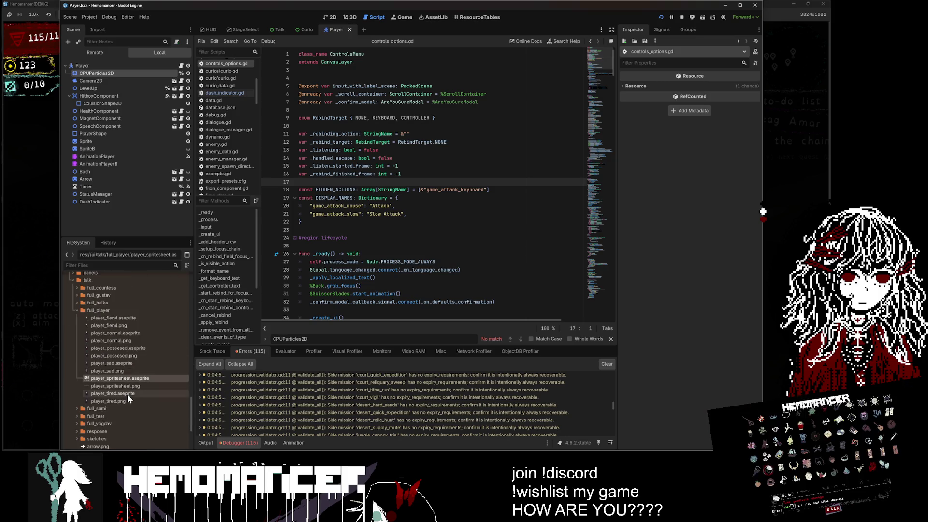
# Collapse the build, components and ui folders in the file tree.
pyautogui.scroll(15, 127, 393)
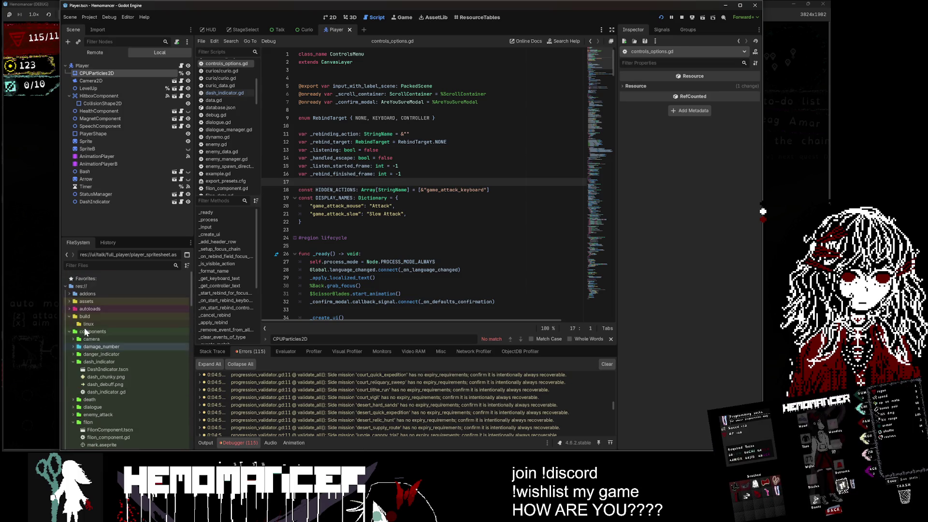
pyautogui.click(67, 316)
pyautogui.click(68, 324)
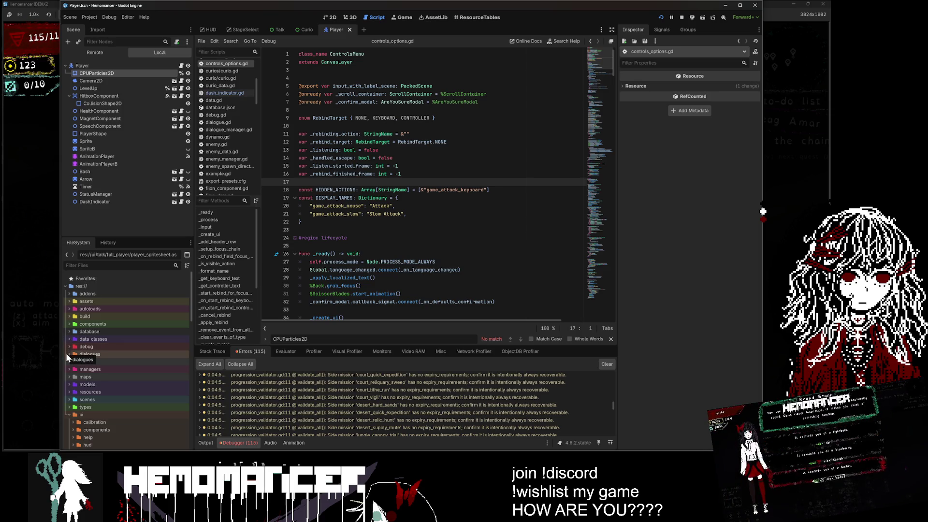
pyautogui.click(69, 414)
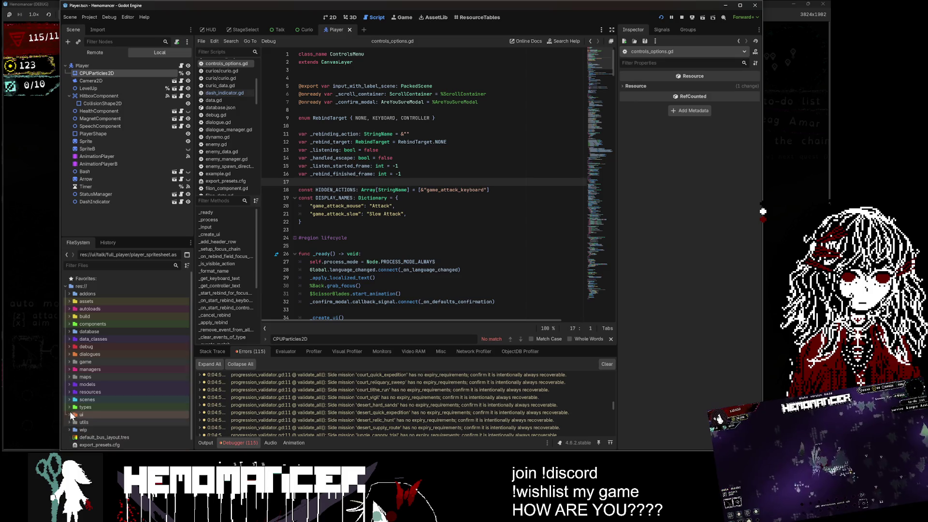
# Browse the debug and scenes folders, collapsing barrel, weapons and items.
pyautogui.scroll(-1, 158, 363)
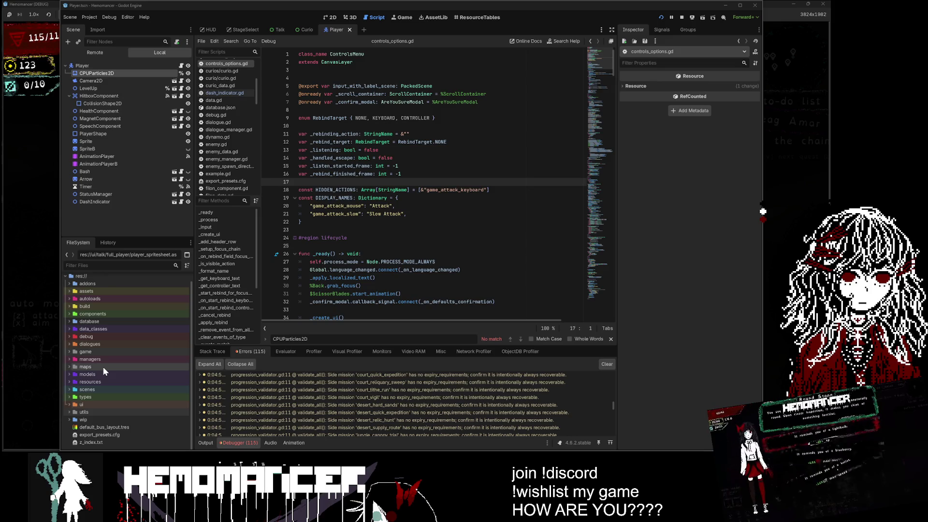
pyautogui.doubleClick(103, 337)
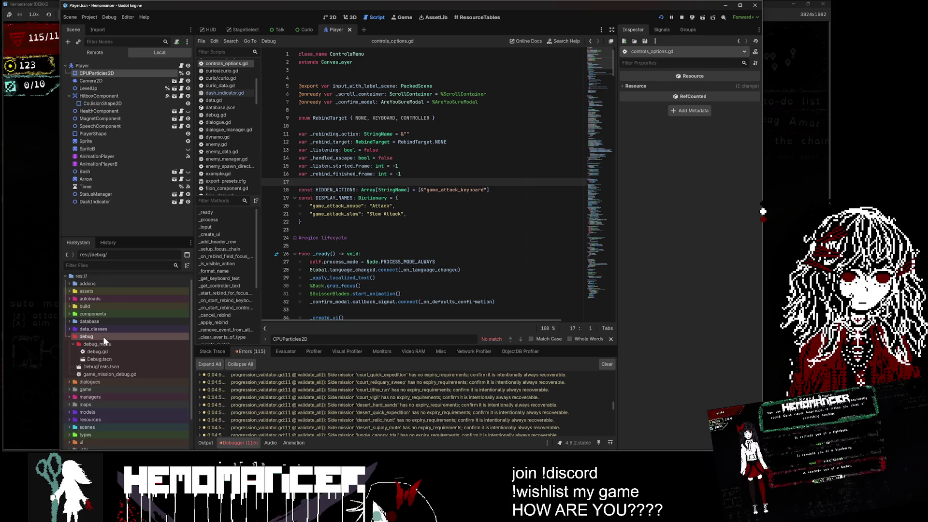
pyautogui.doubleClick(103, 342)
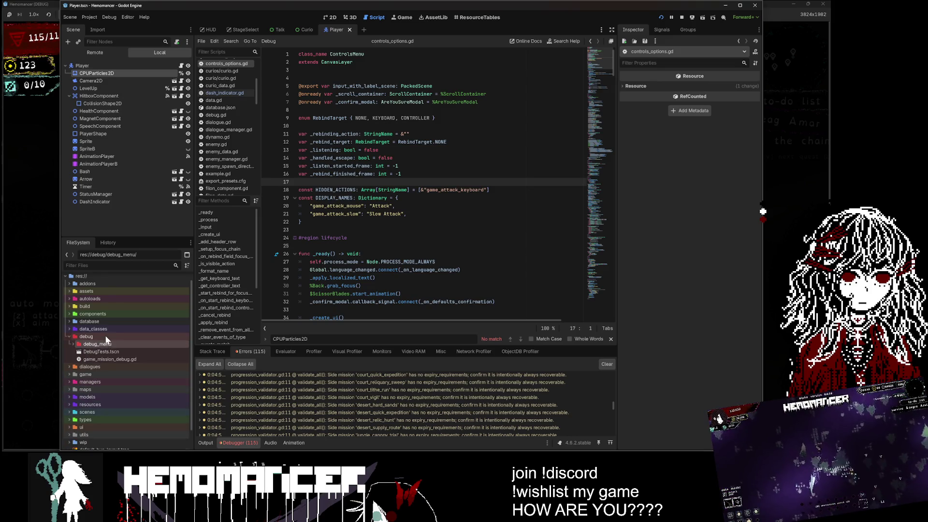
pyautogui.doubleClick(106, 335)
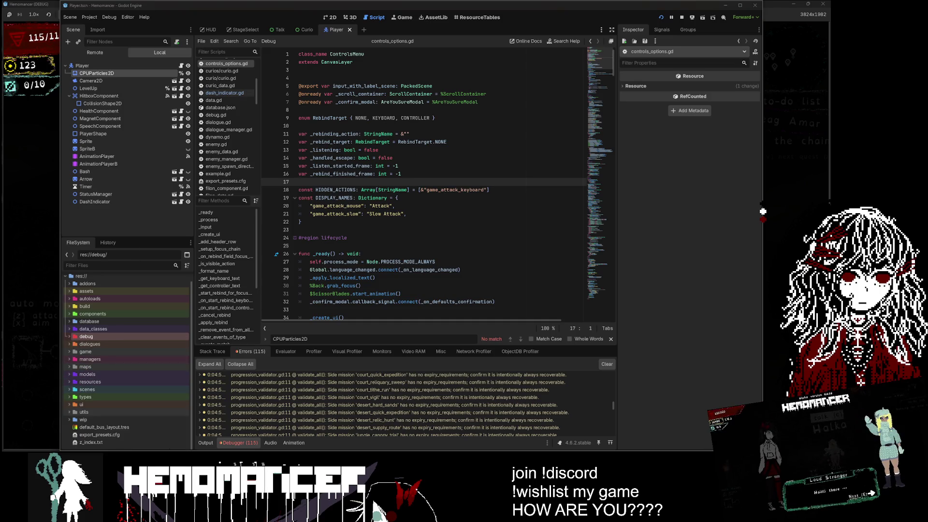
pyautogui.click(131, 390)
pyautogui.doubleClick(130, 389)
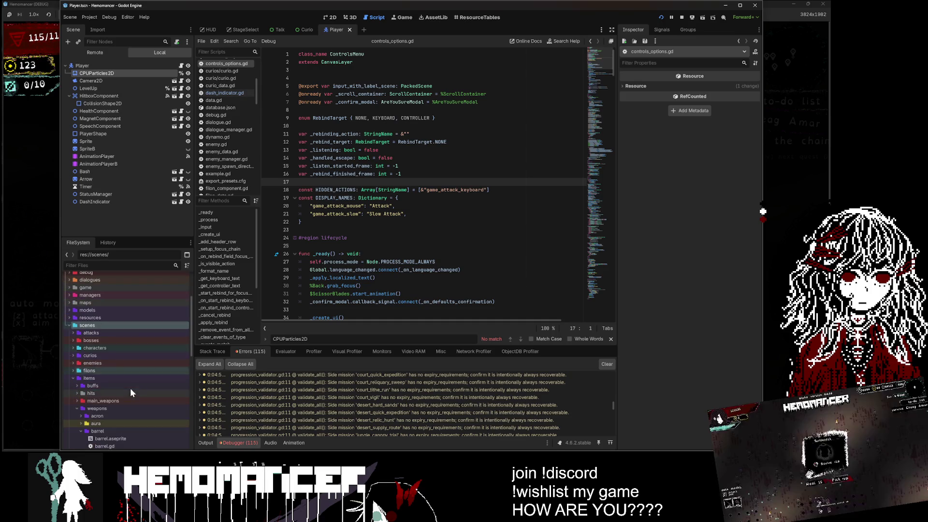
pyautogui.scroll(-3, 116, 405)
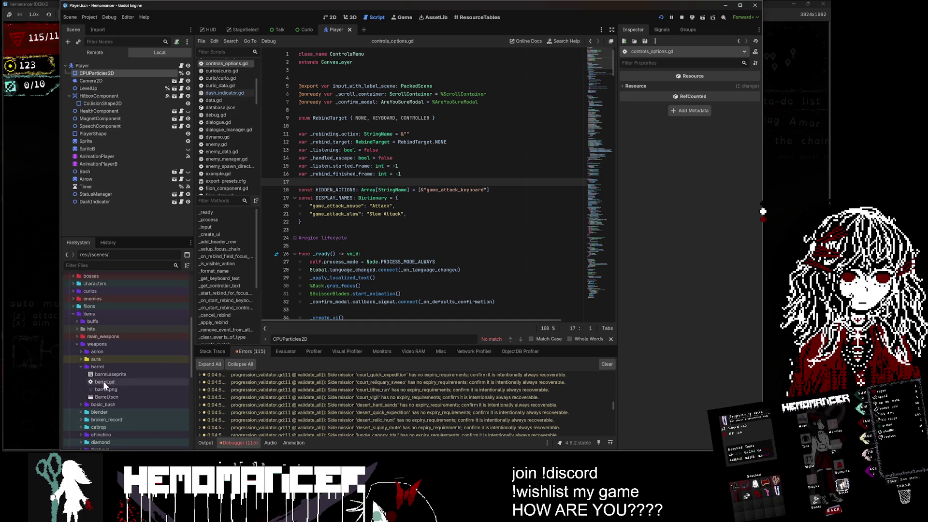
pyautogui.doubleClick(99, 367)
pyautogui.click(103, 343)
pyautogui.doubleClick(103, 343)
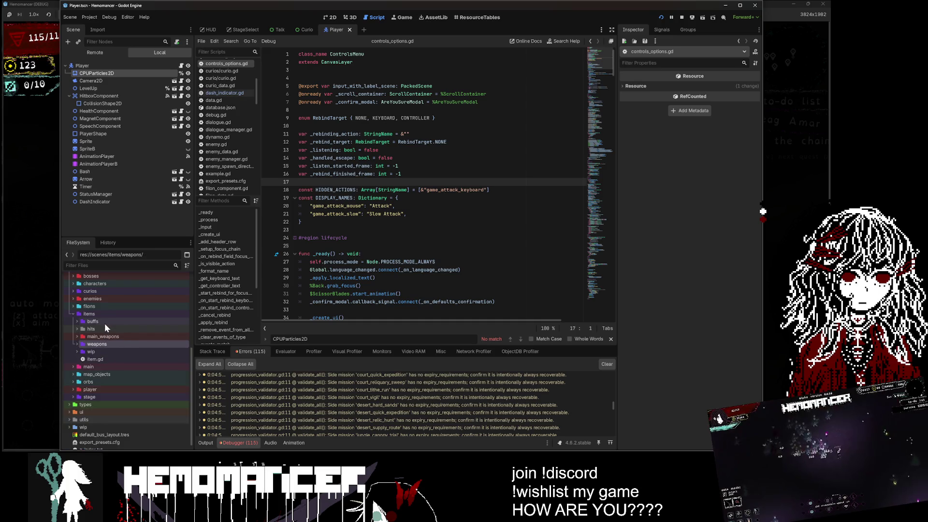
pyautogui.doubleClick(99, 314)
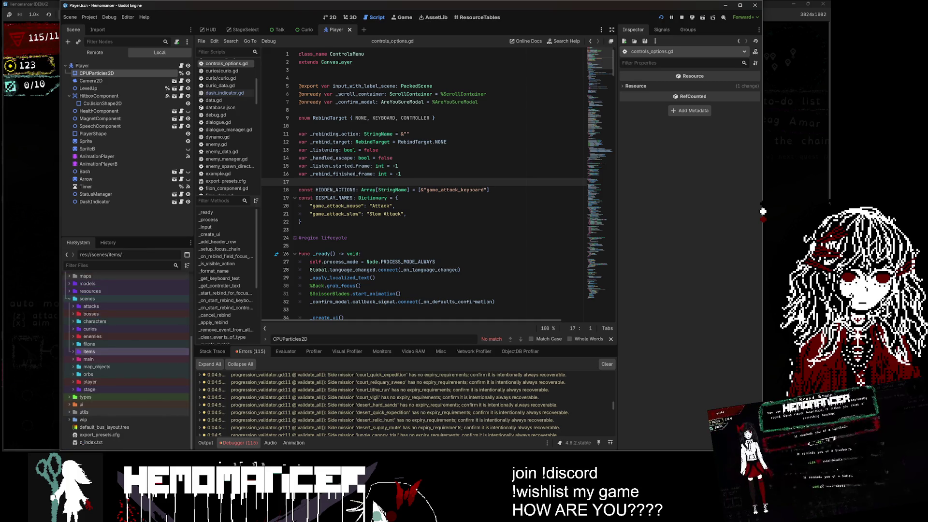
# Clear the debugger's error list and collapse the scenes folder.
pyautogui.click(762, 211)
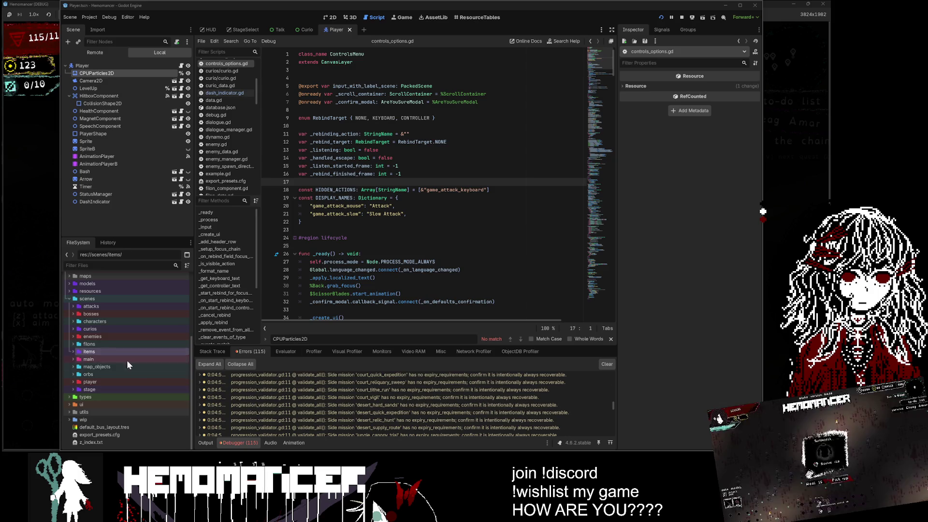
pyautogui.click(608, 365)
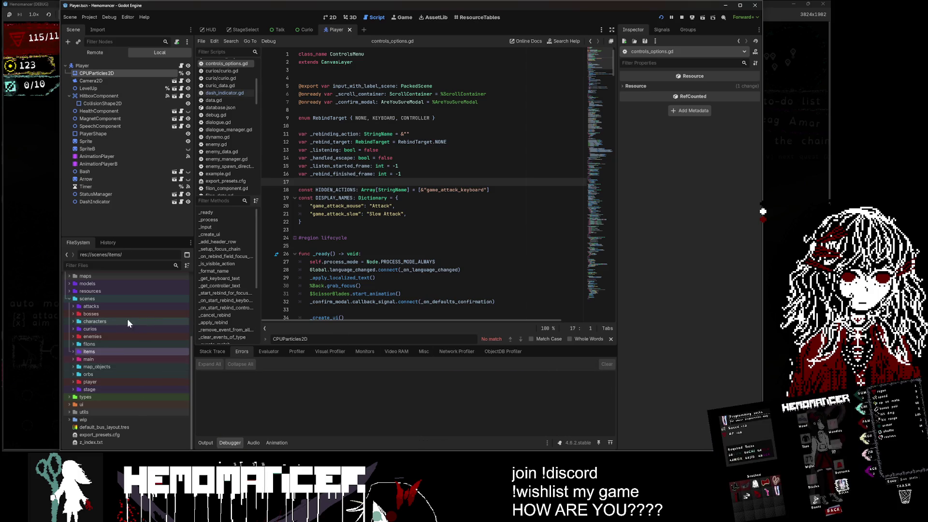
pyautogui.click(68, 298)
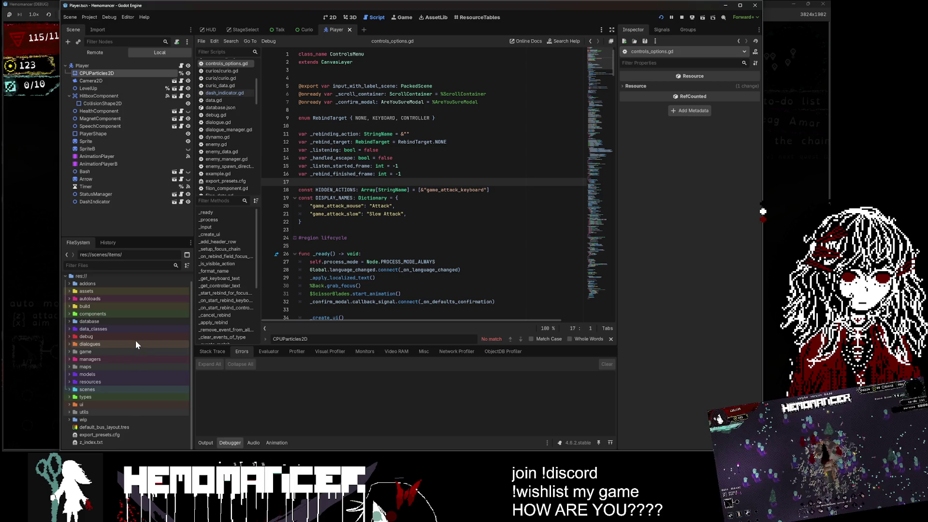
# Open components, collapse dash_indicator, filon and interaction, and expand enemy_attack.
pyautogui.doubleClick(112, 322)
pyautogui.doubleClick(112, 321)
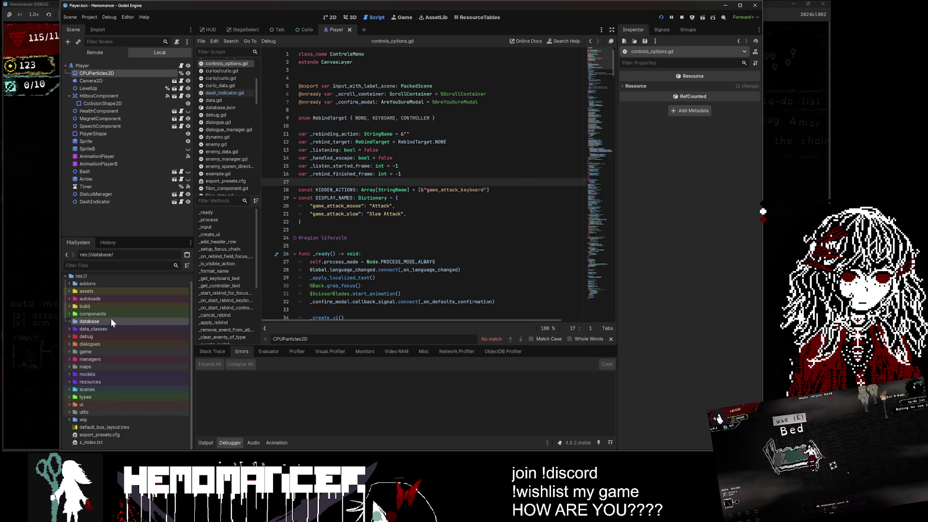
pyautogui.doubleClick(112, 313)
pyautogui.doubleClick(106, 343)
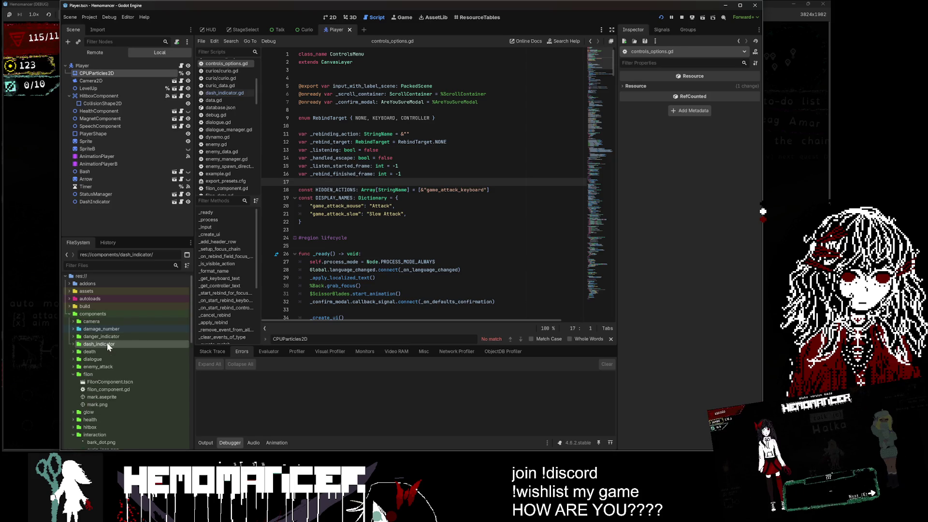
pyautogui.doubleClick(100, 375)
pyautogui.doubleClick(105, 401)
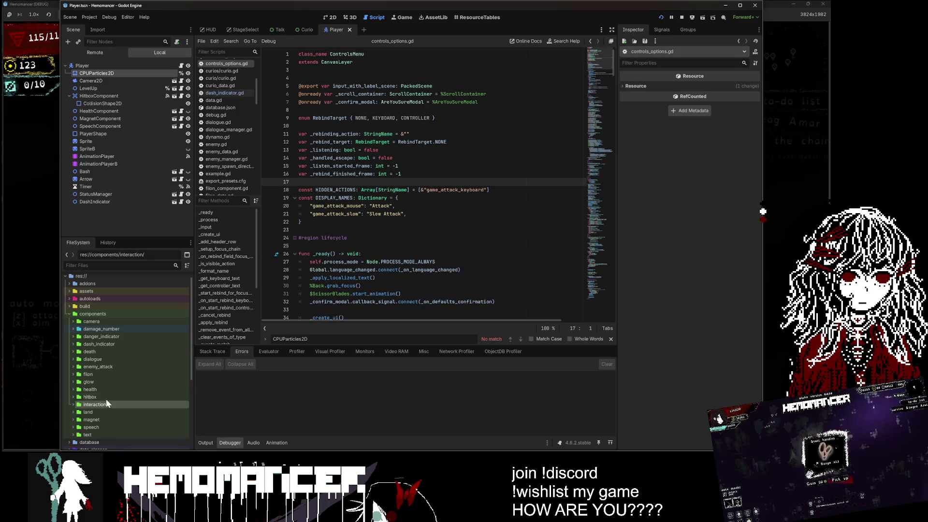
pyautogui.doubleClick(111, 366)
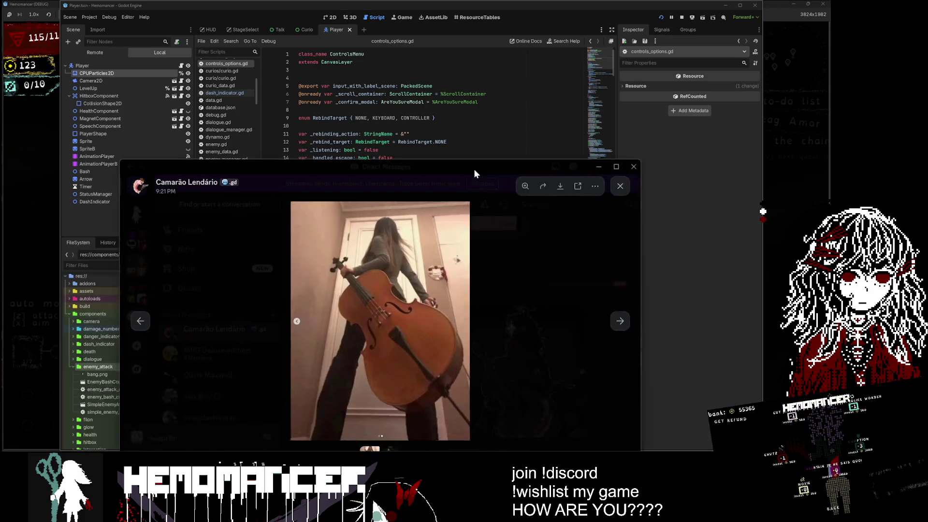
pyautogui.moveTo(473, 169); pyautogui.dragTo(390, 83)
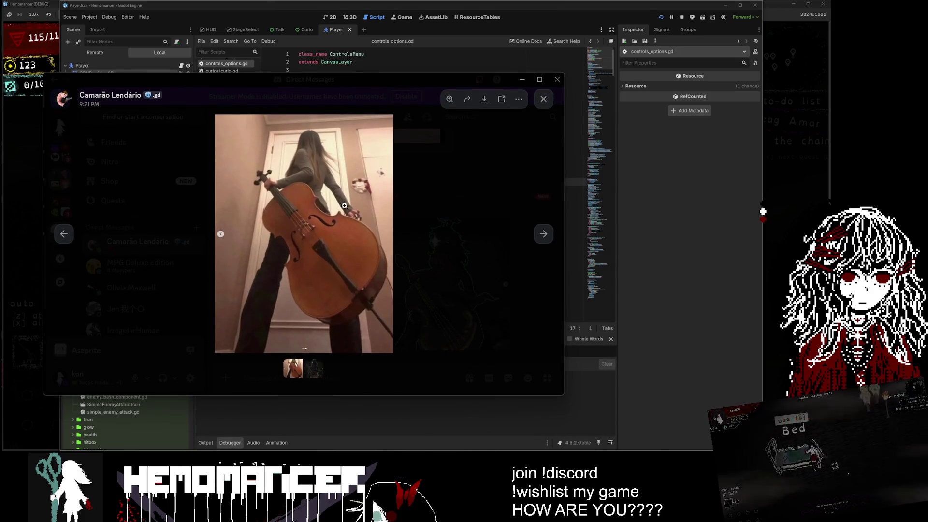
# Show the pixel-art cellist image, zoom into it, then zoom back out.
pyautogui.click(315, 372)
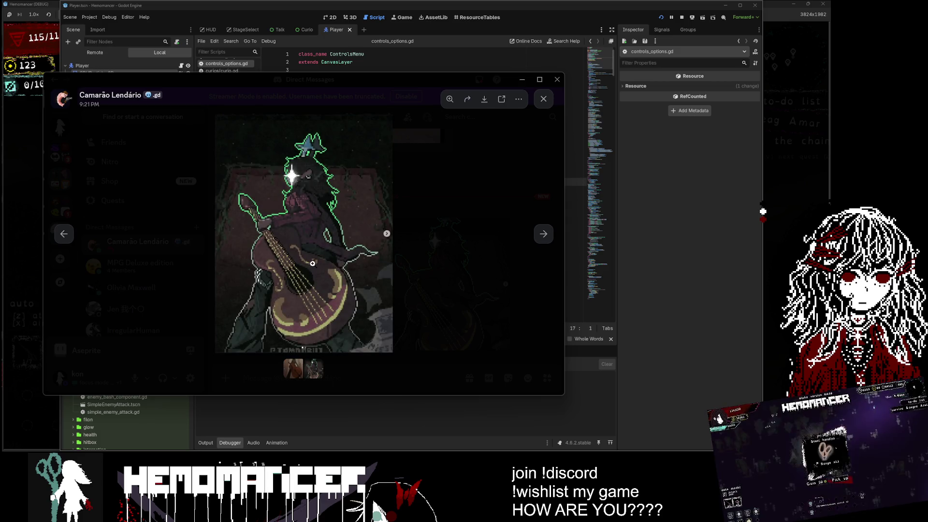
pyautogui.click(310, 170)
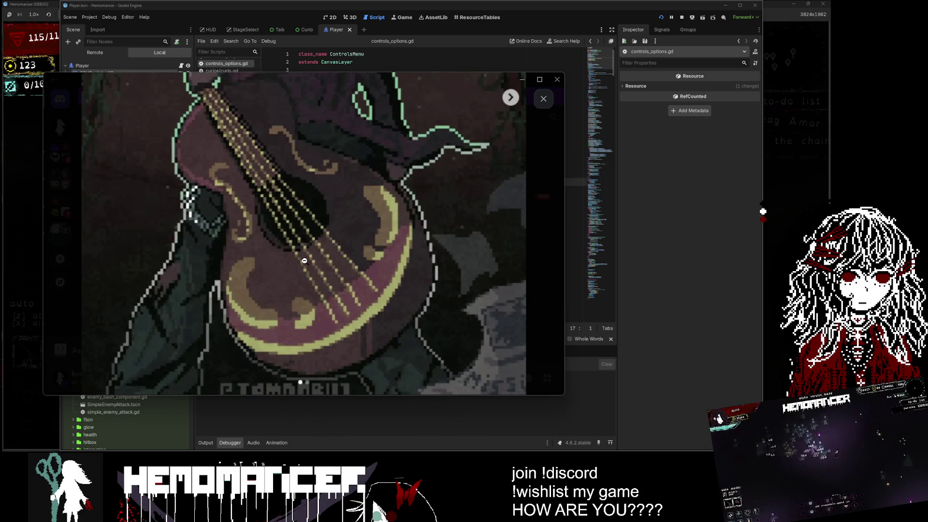
pyautogui.scroll(3, 304, 261)
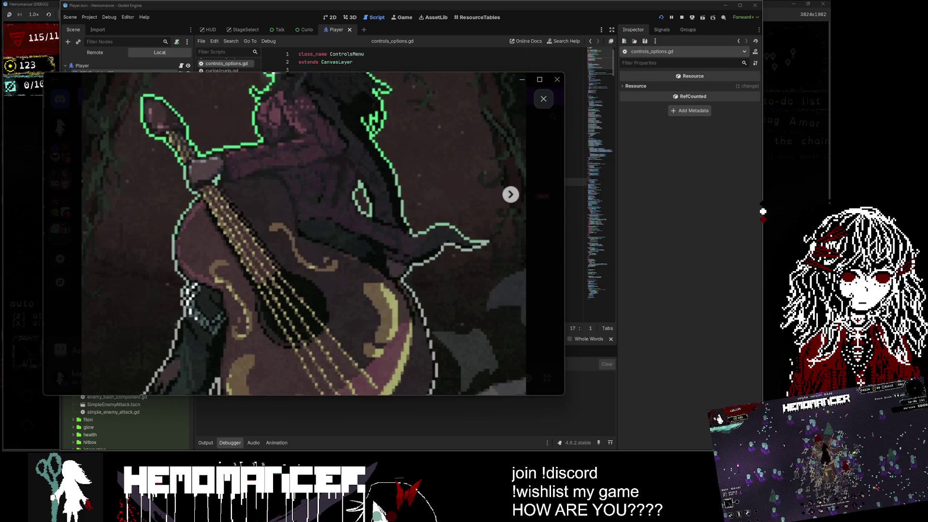
pyautogui.click(414, 332)
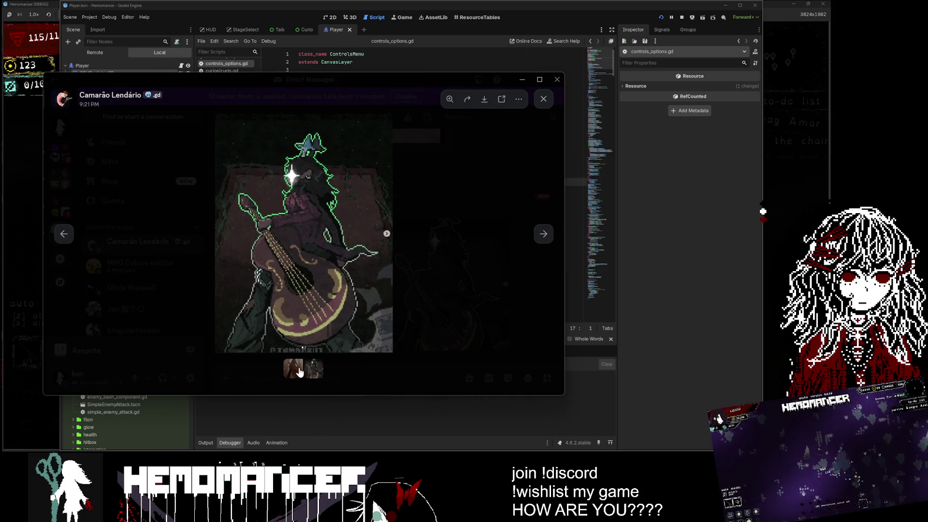
# Flip repeatedly between the cello photo and the pixel-art cellist to compare them.
pyautogui.click(299, 372)
pyautogui.click(316, 374)
pyautogui.click(295, 373)
pyautogui.click(316, 375)
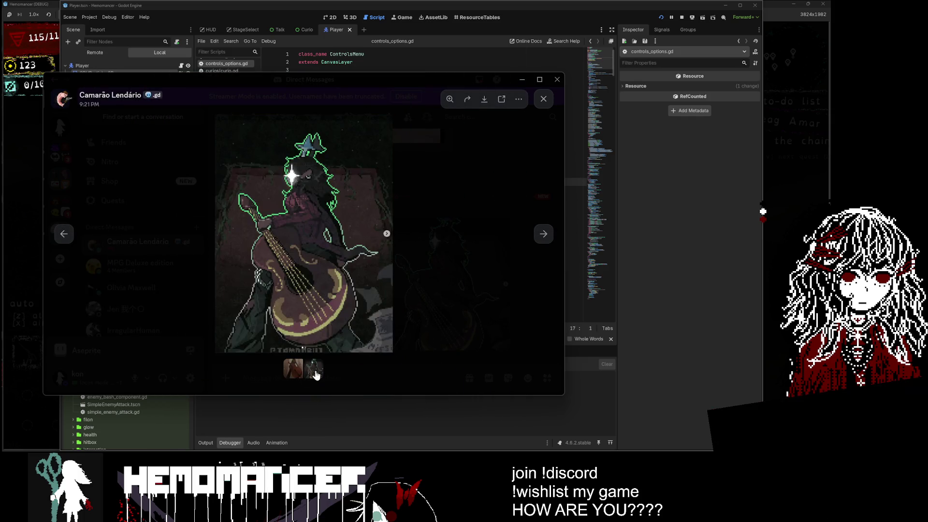
pyautogui.click(297, 372)
pyautogui.click(312, 373)
pyautogui.click(296, 371)
pyautogui.click(311, 370)
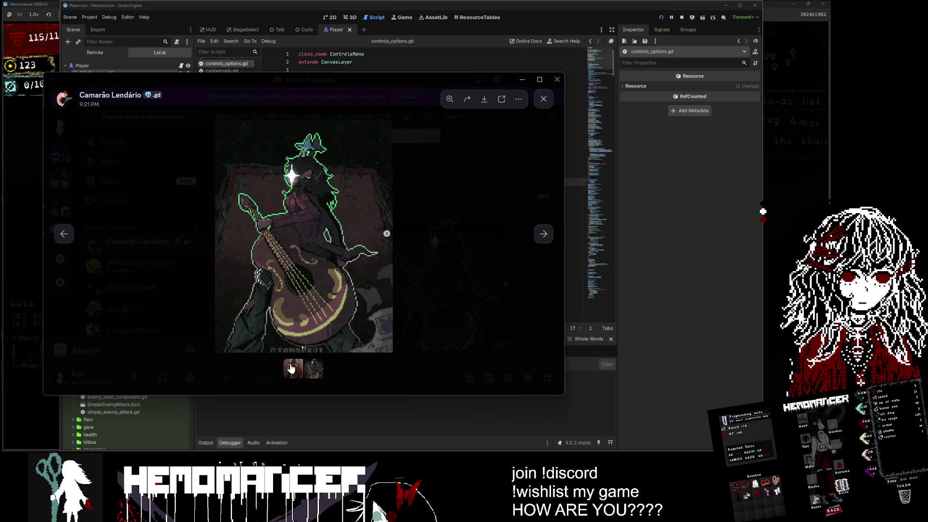
pyautogui.click(292, 369)
pyautogui.click(312, 373)
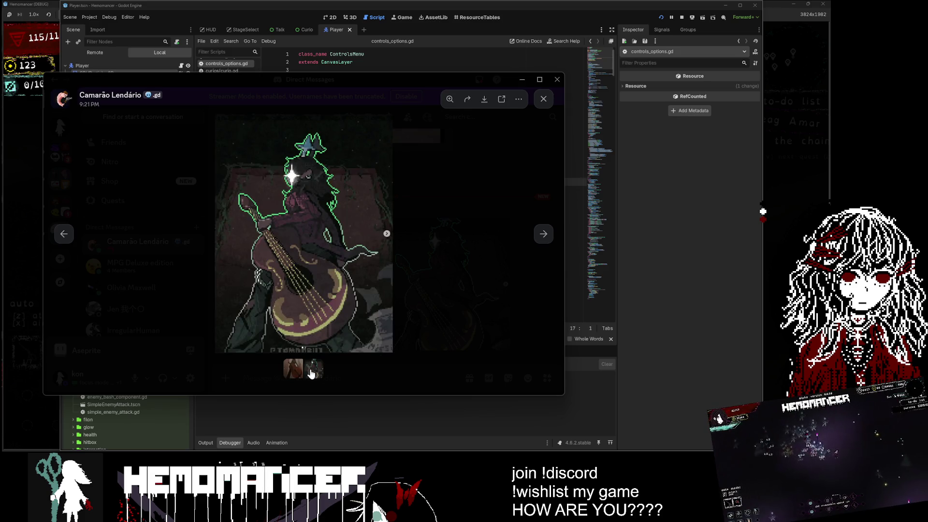
pyautogui.click(295, 369)
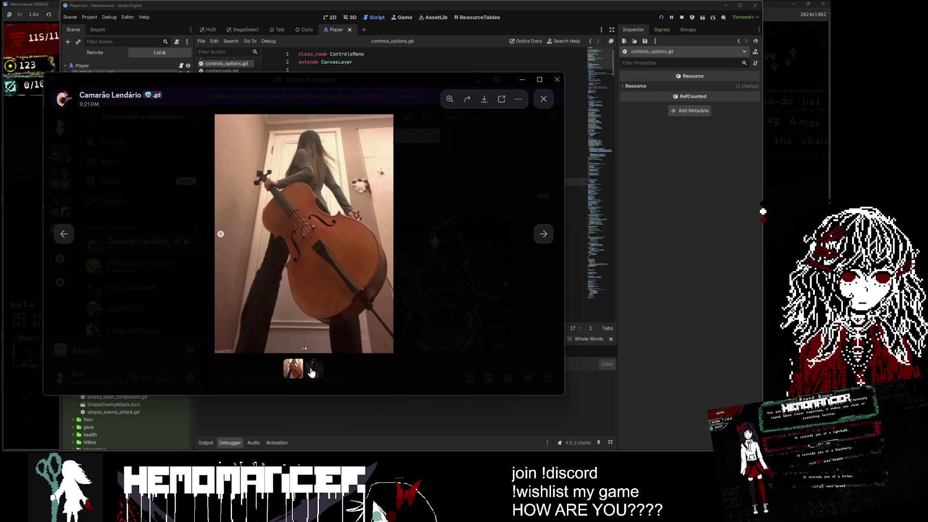
pyautogui.click(312, 373)
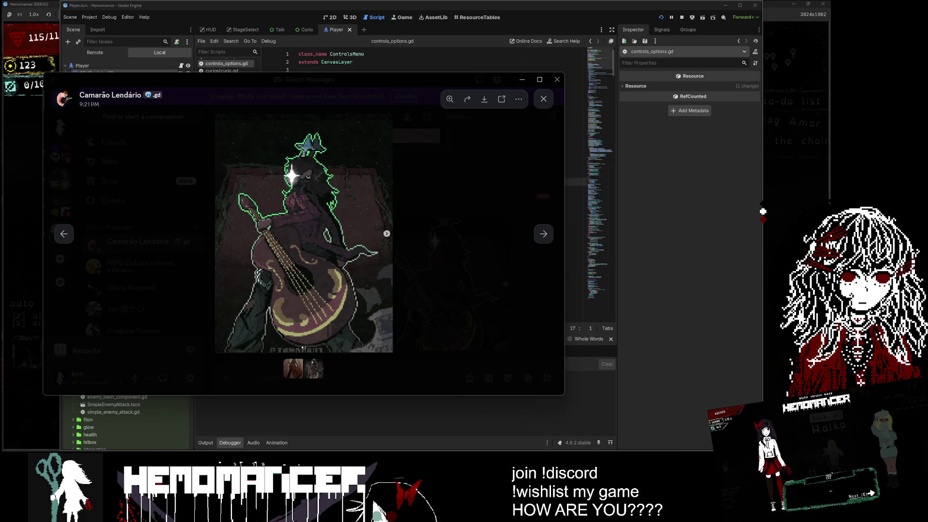
pyautogui.moveTo(407, 82)
pyautogui.mouseDown()
pyautogui.moveTo(449, 86)
pyautogui.moveTo(370, 148)
pyautogui.moveTo(0, 203)
pyautogui.mouseUp()
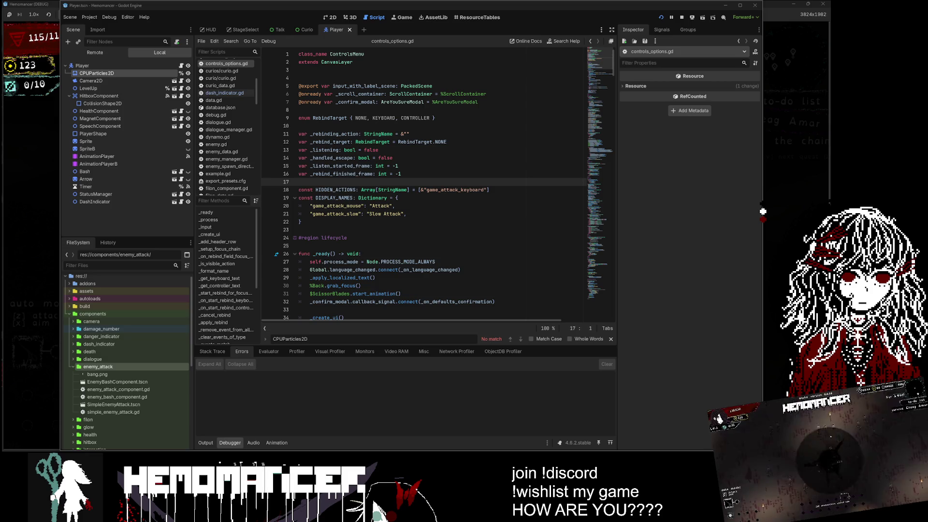
# Put the caret at line 22, check Hemomancer Playtest in Steam, then minimize Steam.
pyautogui.click(299, 246)
pyautogui.click(302, 222)
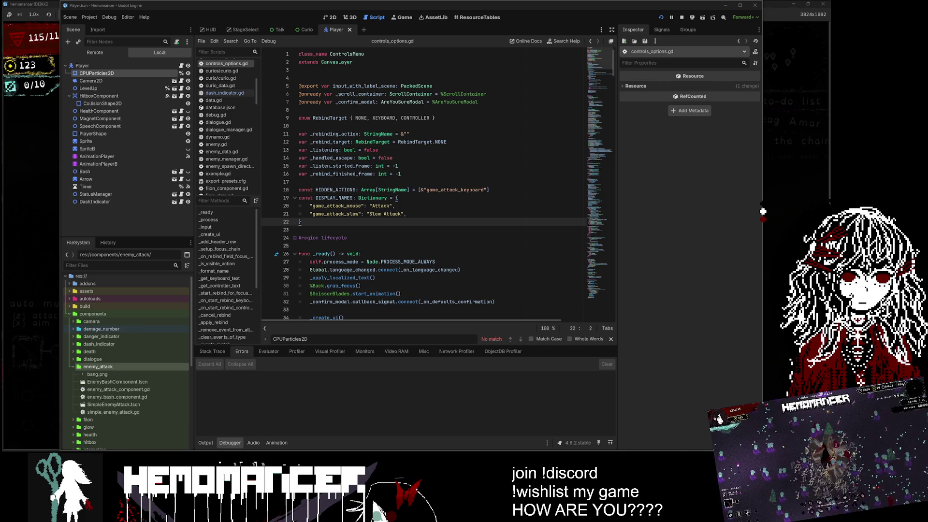
pyautogui.hotkey('alt', 'Tab')
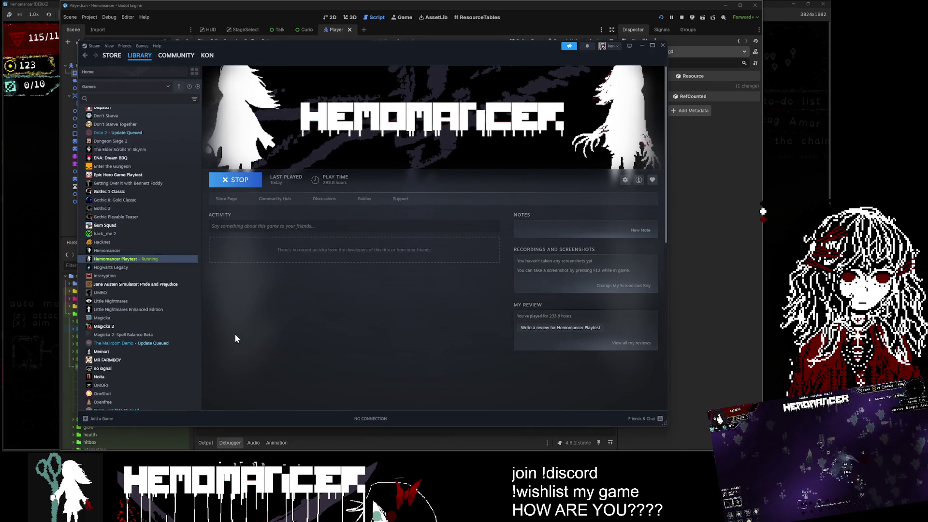
pyautogui.scroll(-10, 175, 286)
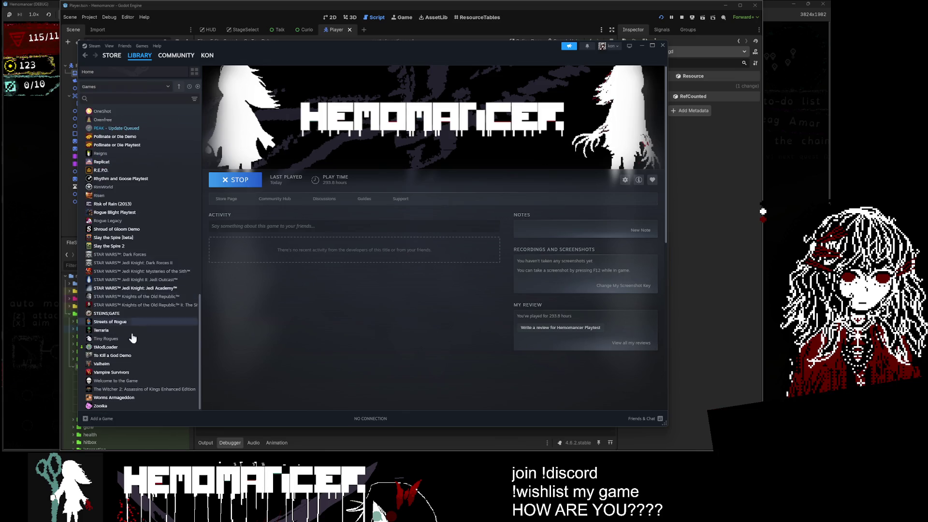
pyautogui.scroll(9, 128, 273)
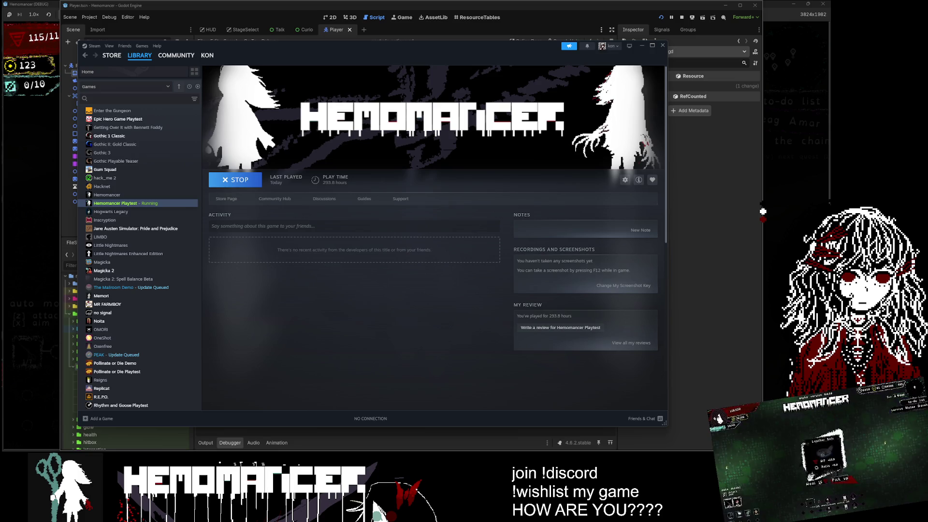
pyautogui.click(641, 46)
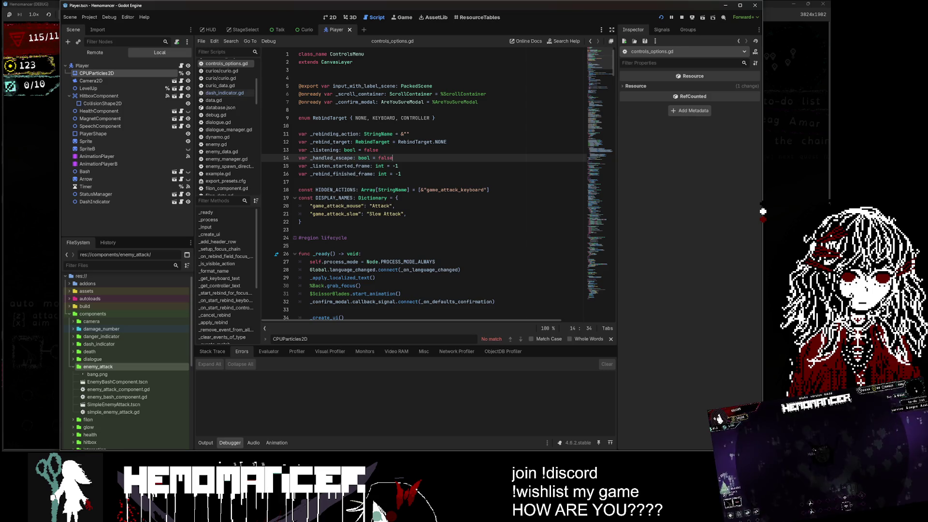
# Jump down controls_options.gd, expand ui with modals collapsed and talk selected, and click line 297.
pyautogui.moveTo(600, 85); pyautogui.dragTo(588, 240)
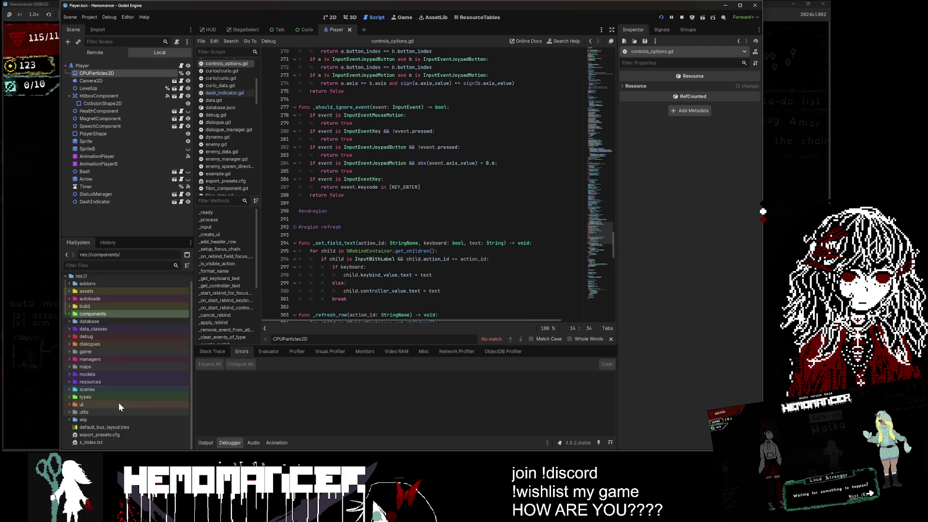
pyautogui.doubleClick(115, 404)
pyautogui.scroll(-1, 119, 387)
pyautogui.click(121, 363)
pyautogui.doubleClick(121, 364)
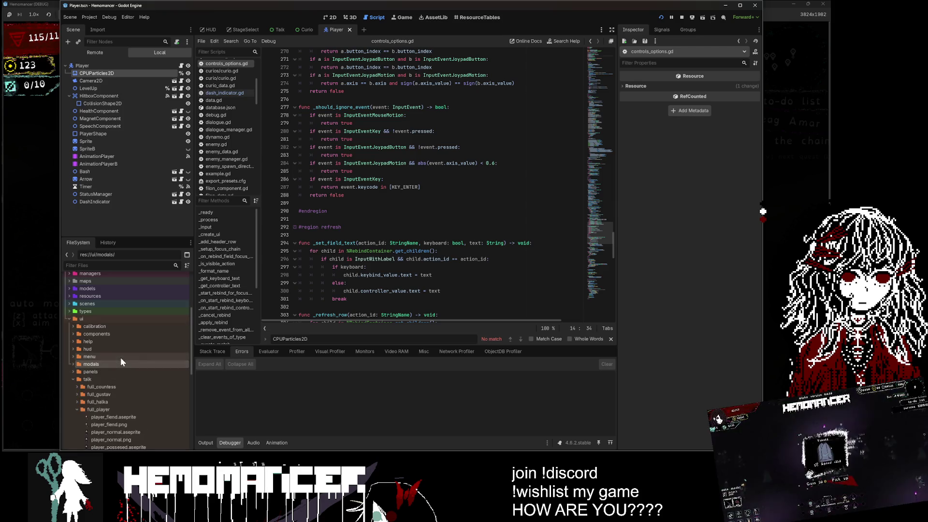
pyautogui.click(115, 379)
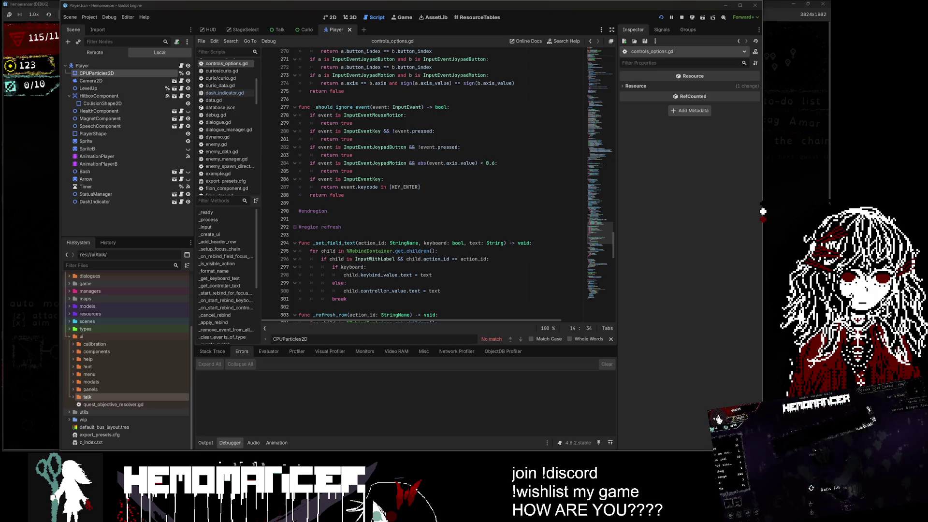
pyautogui.click(345, 267)
pyautogui.scroll(-5, 345, 266)
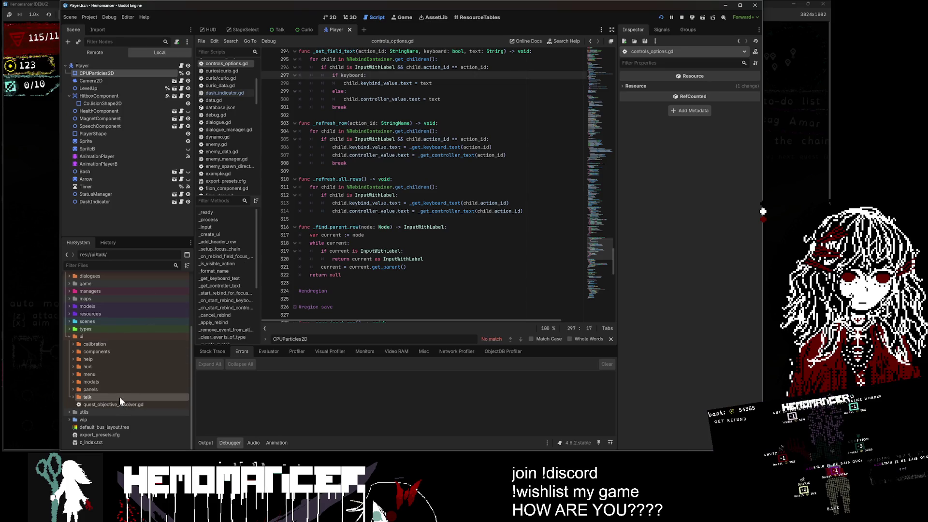
# Collapse and re-expand the ui folder, then drag the search results browser over the editor.
pyautogui.doubleClick(110, 337)
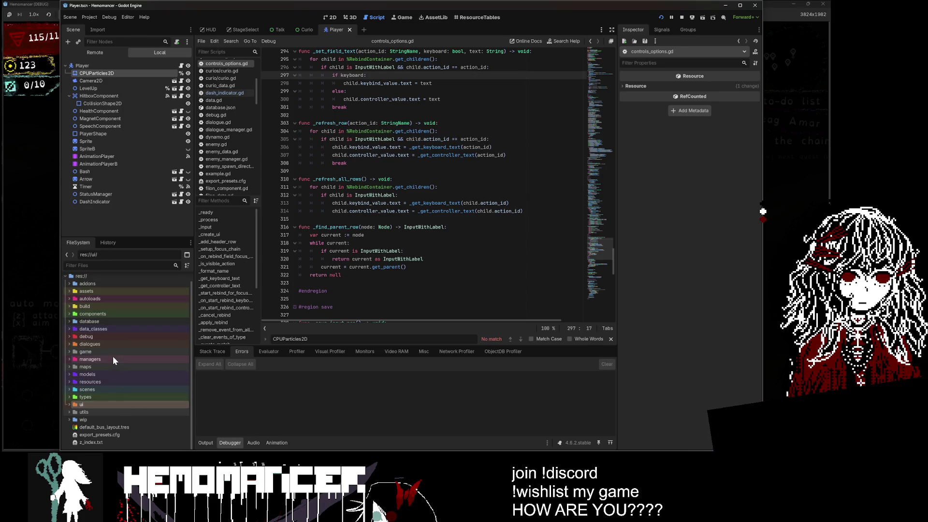
pyautogui.doubleClick(114, 404)
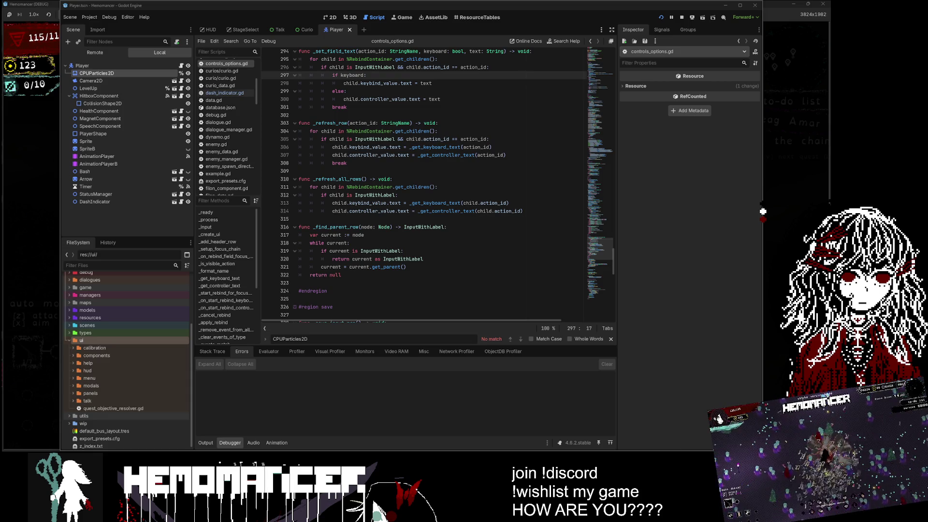
pyautogui.moveTo(0, 319)
pyautogui.mouseDown()
pyautogui.moveTo(491, 76)
pyautogui.moveTo(433, 37)
pyautogui.mouseUp()
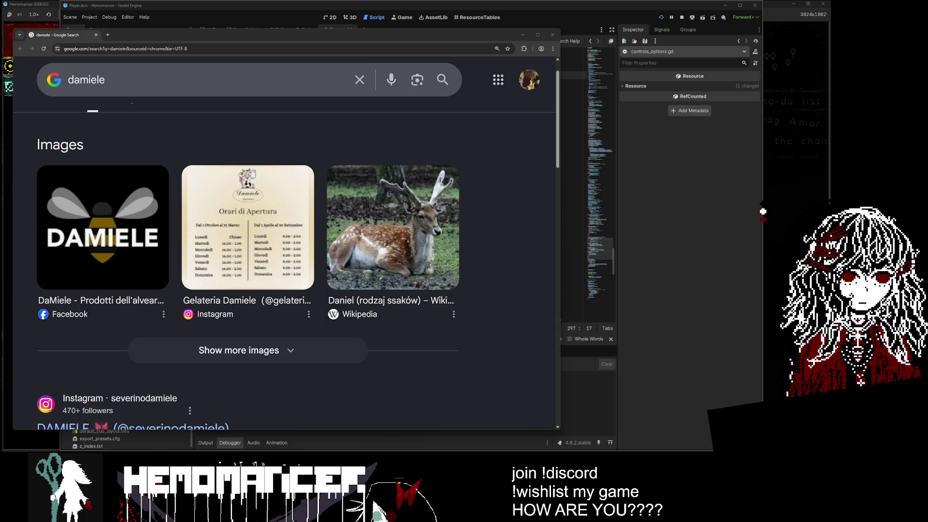
# Move the search results window away to reveal the Godot editor.
pyautogui.moveTo(321, 36)
pyautogui.mouseDown()
pyautogui.moveTo(329, 39)
pyautogui.moveTo(208, 521)
pyautogui.mouseUp()
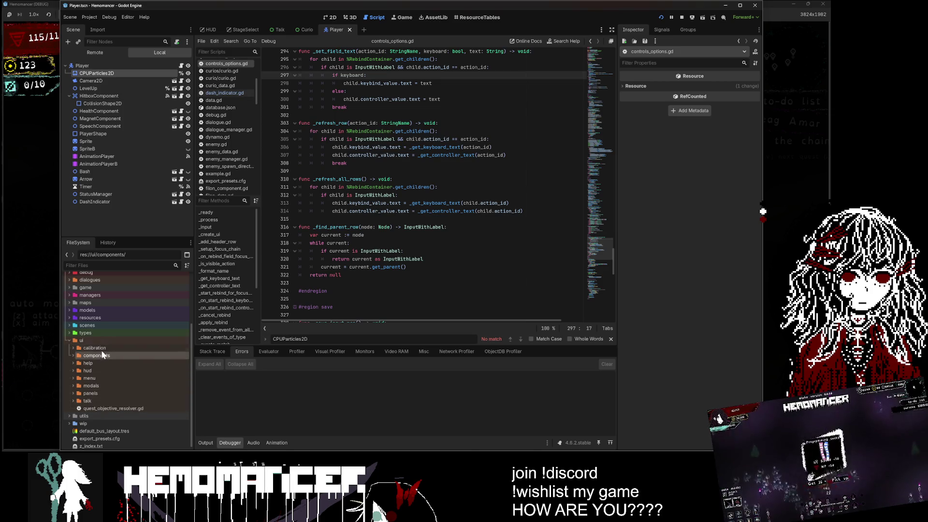
# Browse the ui subfolders menu, panels and help in the FileSystem dock.
pyautogui.click(98, 378)
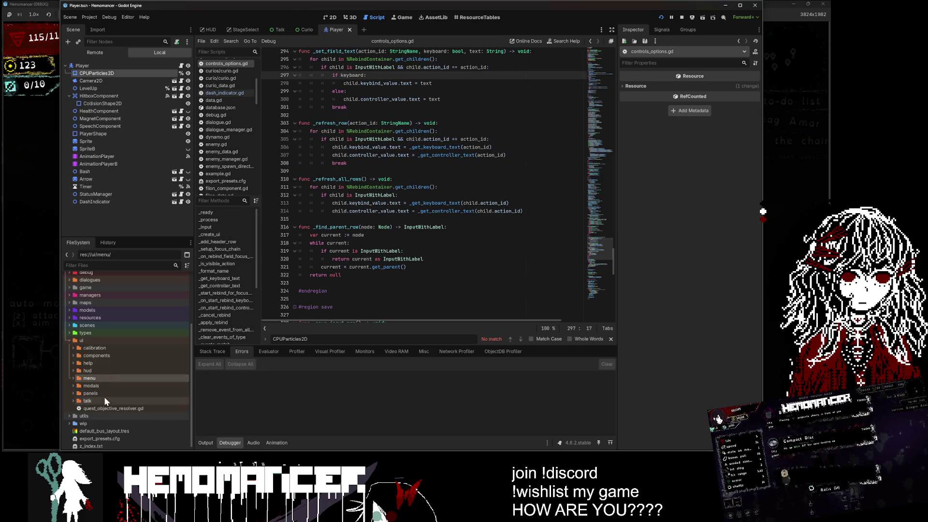
pyautogui.doubleClick(106, 379)
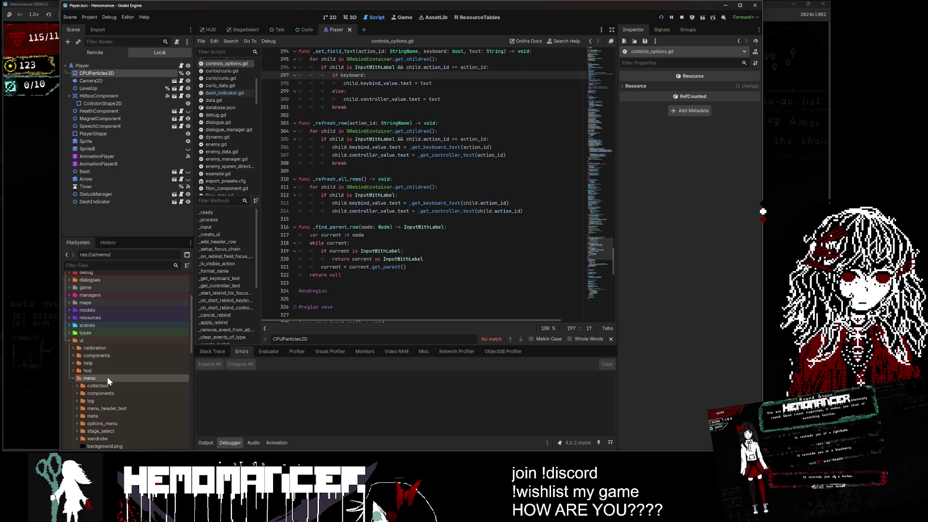
pyautogui.doubleClick(106, 377)
pyautogui.click(102, 392)
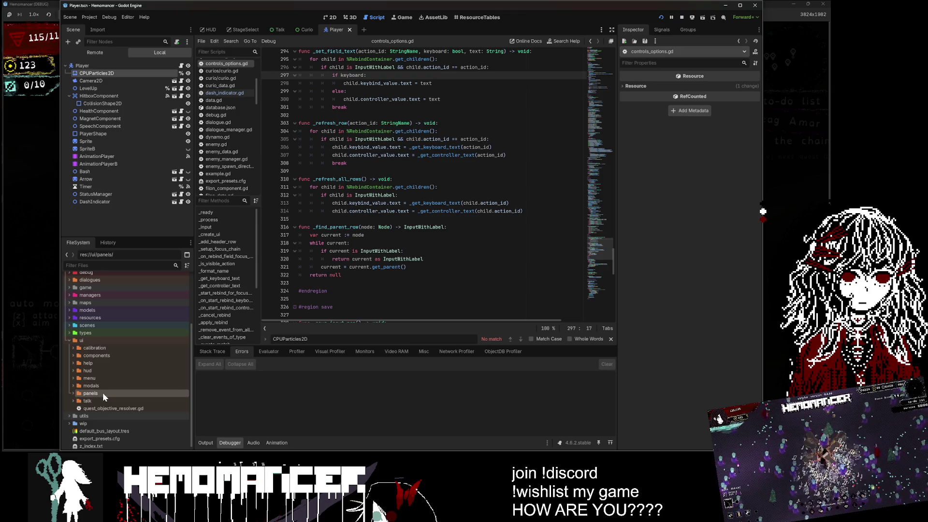
pyautogui.click(106, 378)
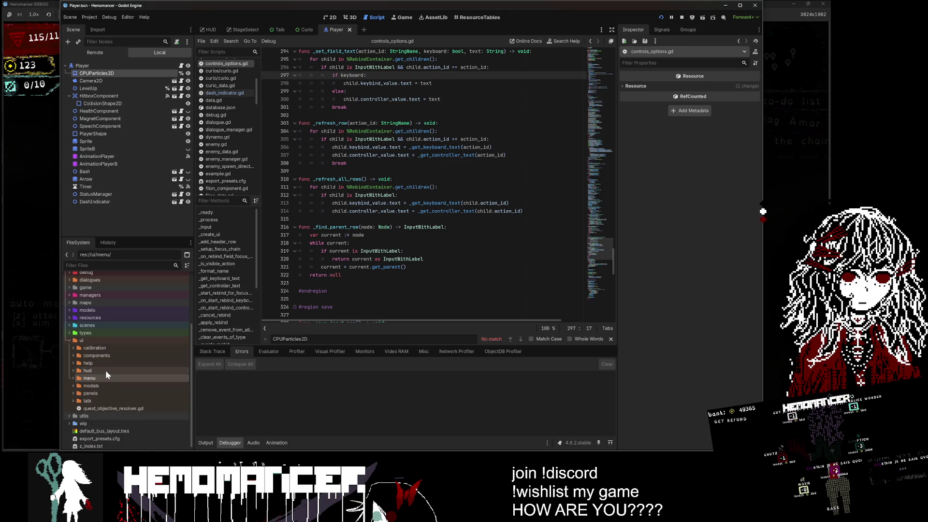
pyautogui.doubleClick(106, 364)
pyautogui.doubleClick(106, 364)
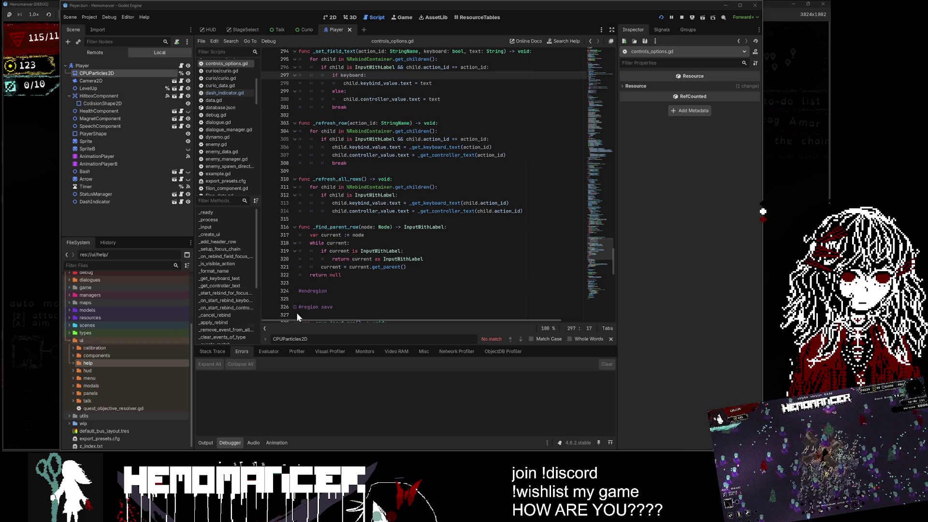
# Move the caret through lines 300-312, ending after the #endregion line.
pyautogui.click(397, 194)
pyautogui.click(396, 138)
pyautogui.click(441, 99)
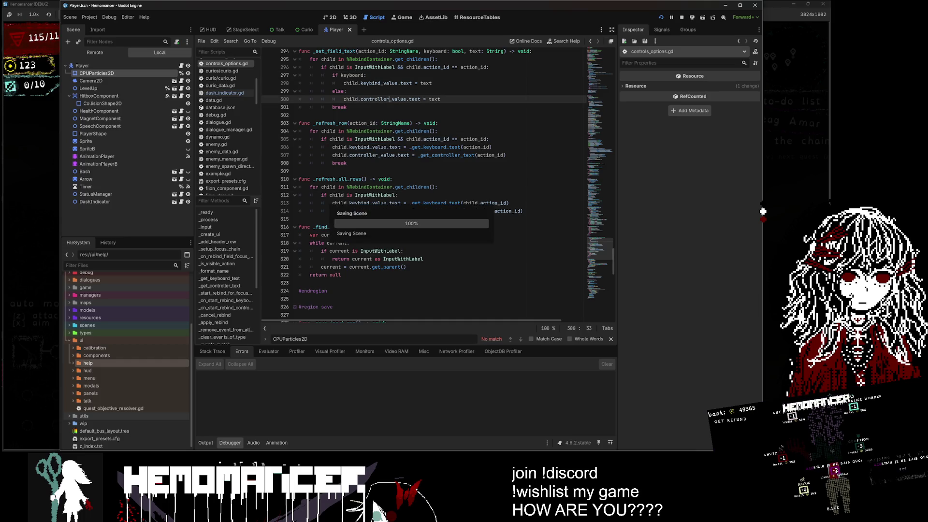
pyautogui.scroll(6, 435, 186)
pyautogui.click(328, 163)
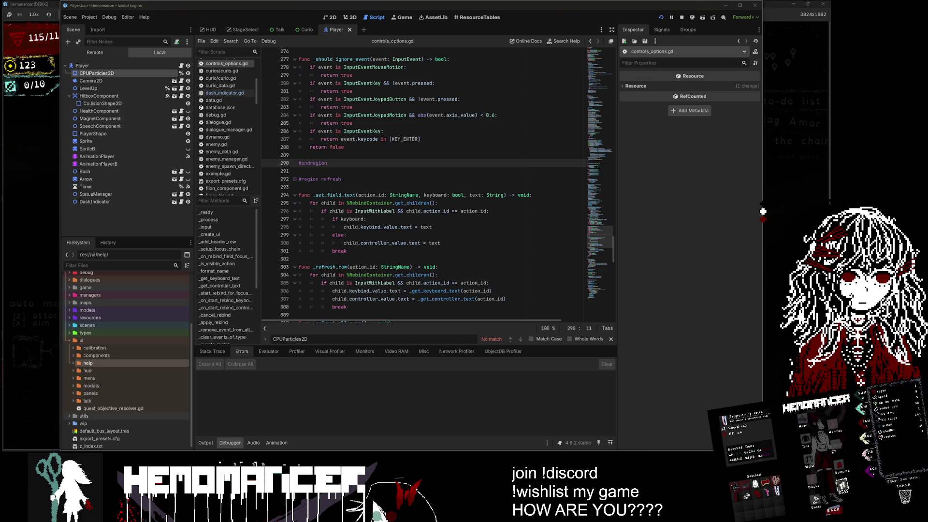
pyautogui.scroll(-3, 423, 186)
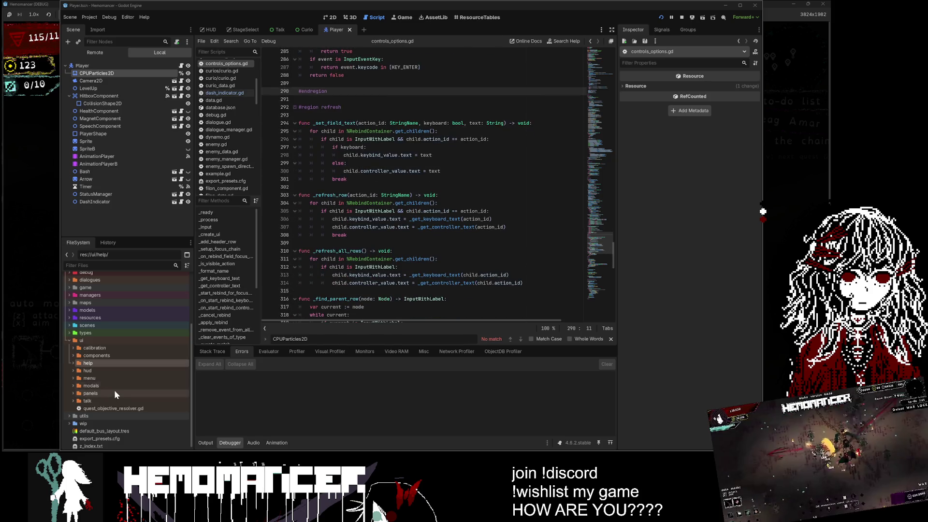
# Expand res://ui/menu and open MainMenu.tscn.
pyautogui.doubleClick(106, 348)
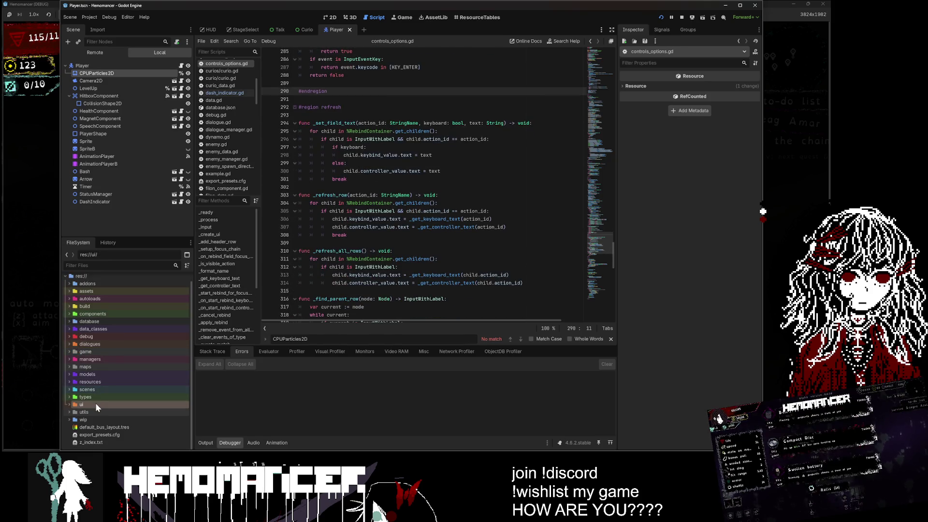
pyautogui.doubleClick(105, 376)
pyautogui.scroll(-3, 106, 385)
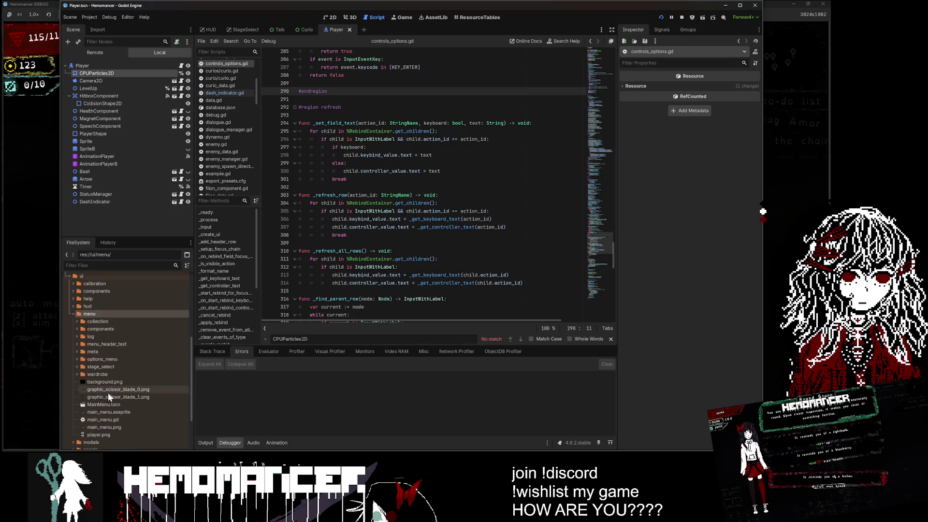
pyautogui.doubleClick(107, 408)
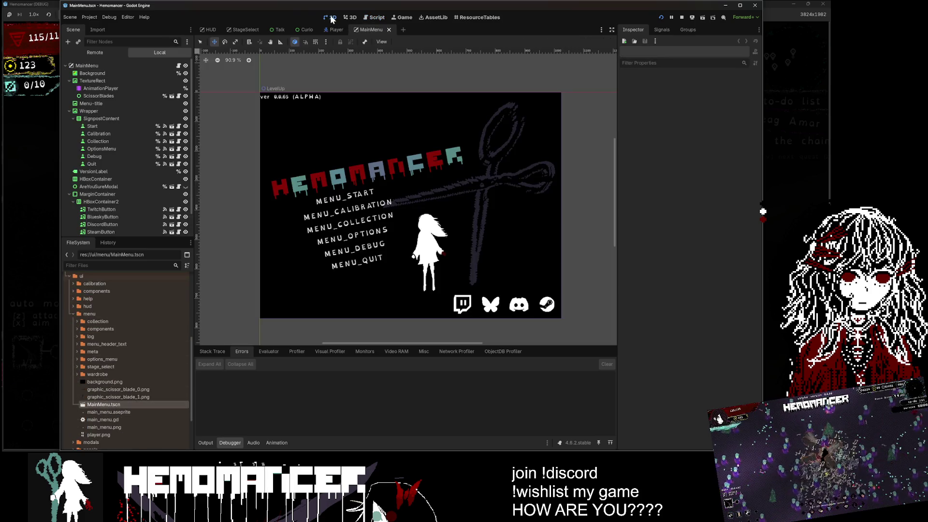
# Open OptionsMenu.tscn from the options_menu folder and inspect its GameplayButton.
pyautogui.doubleClick(116, 338)
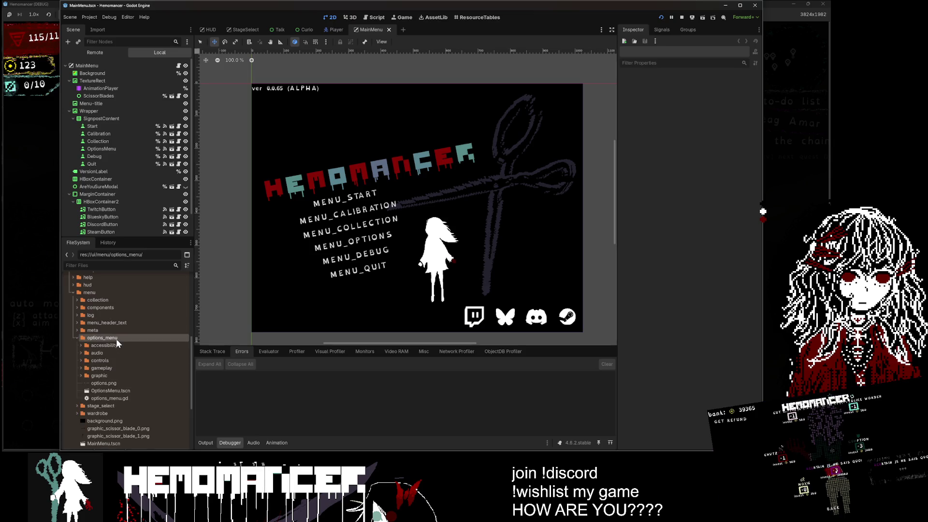
pyautogui.click(112, 390)
pyautogui.doubleClick(112, 391)
pyautogui.scroll(-2, 447, 265)
pyautogui.click(387, 252)
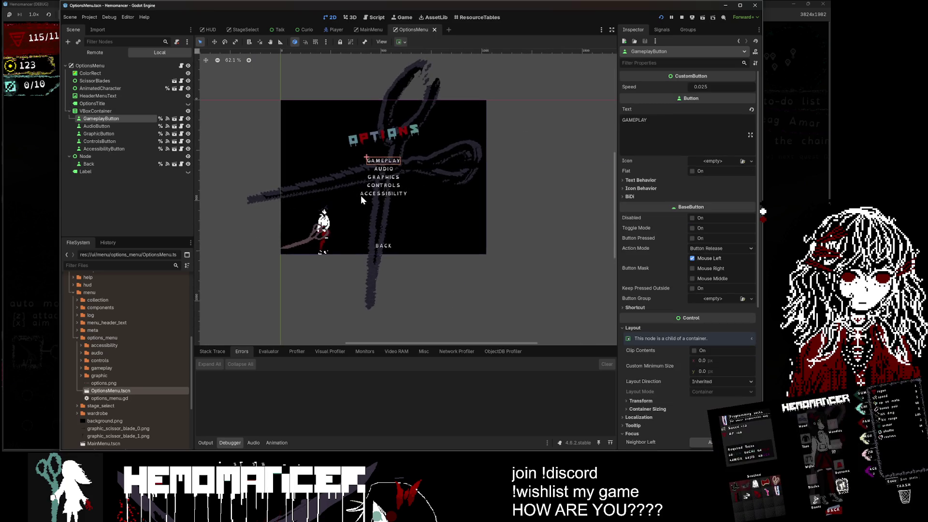
pyautogui.scroll(3, 361, 195)
pyautogui.scroll(1, 439, 155)
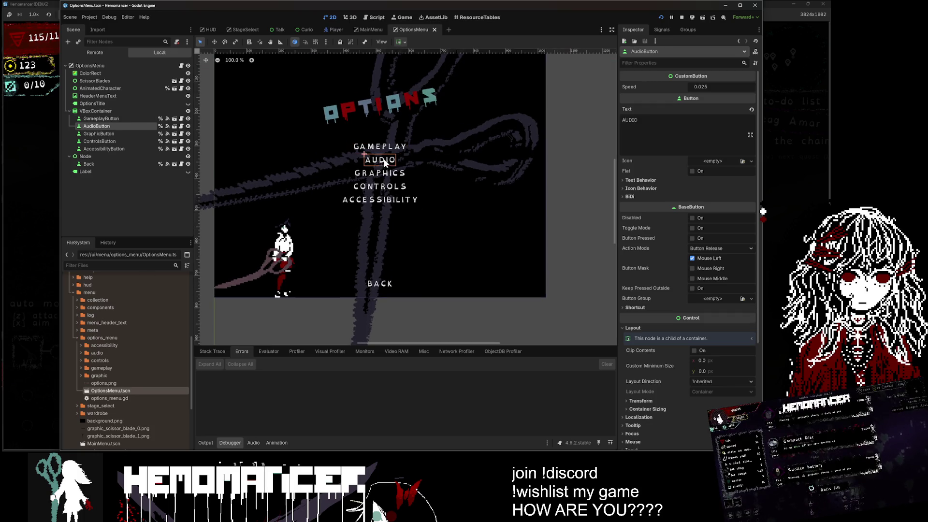
pyautogui.scroll(-2, 559, 166)
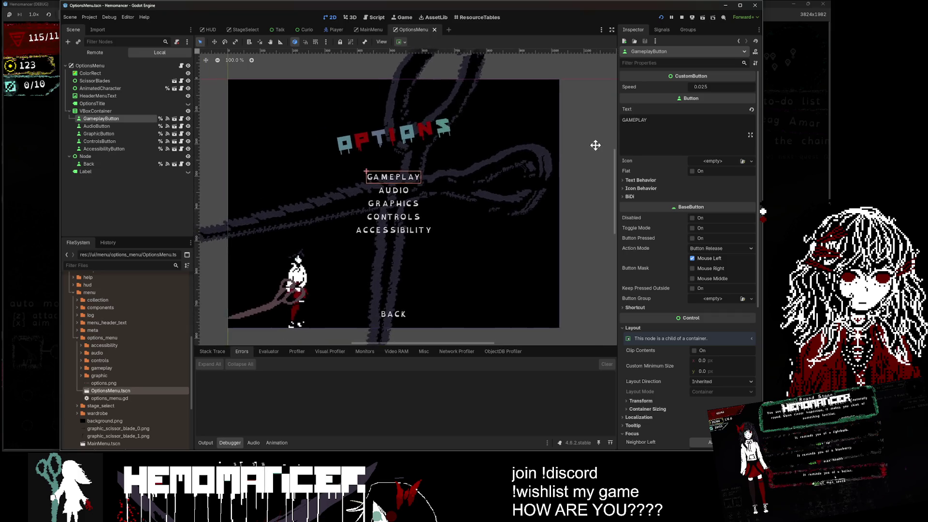
pyautogui.moveTo(225, 138)
pyautogui.mouseDown()
pyautogui.moveTo(249, 118)
pyautogui.moveTo(241, 128)
pyautogui.mouseUp()
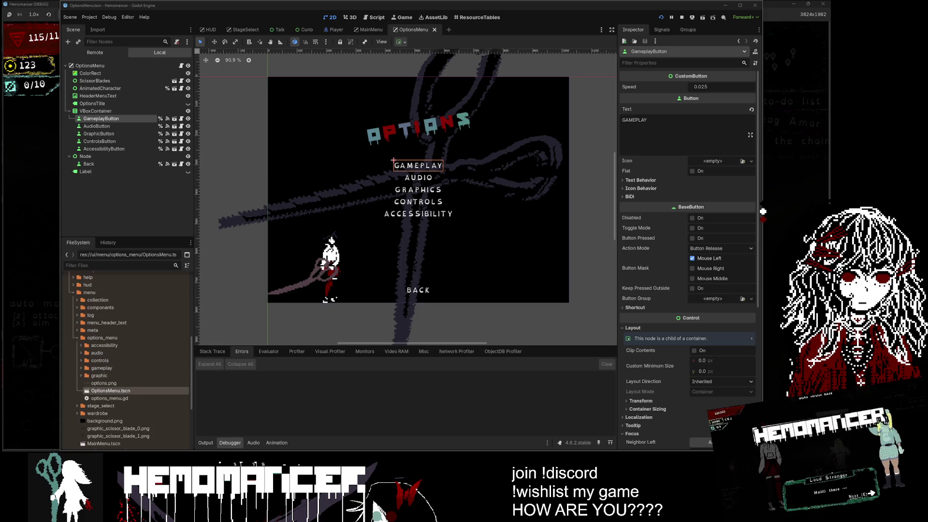
pyautogui.scroll(-1, 474, 144)
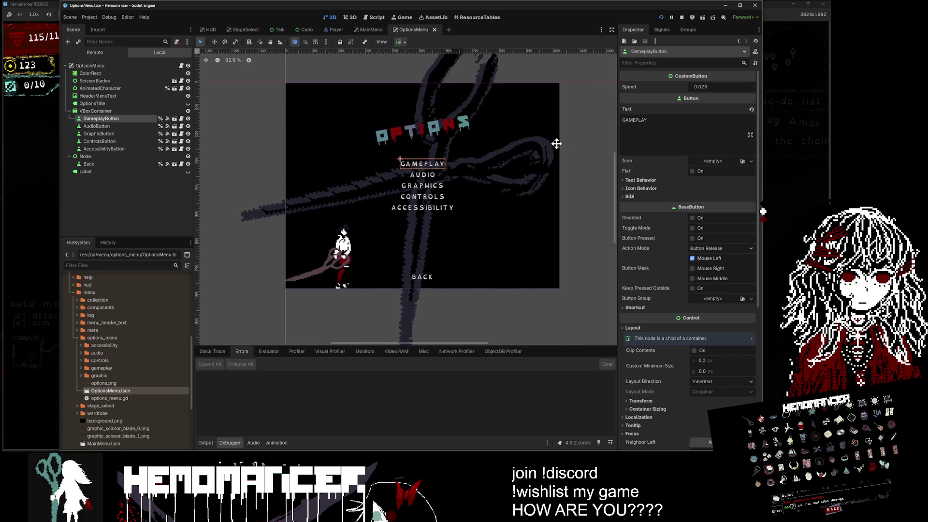
pyautogui.scroll(3, 565, 145)
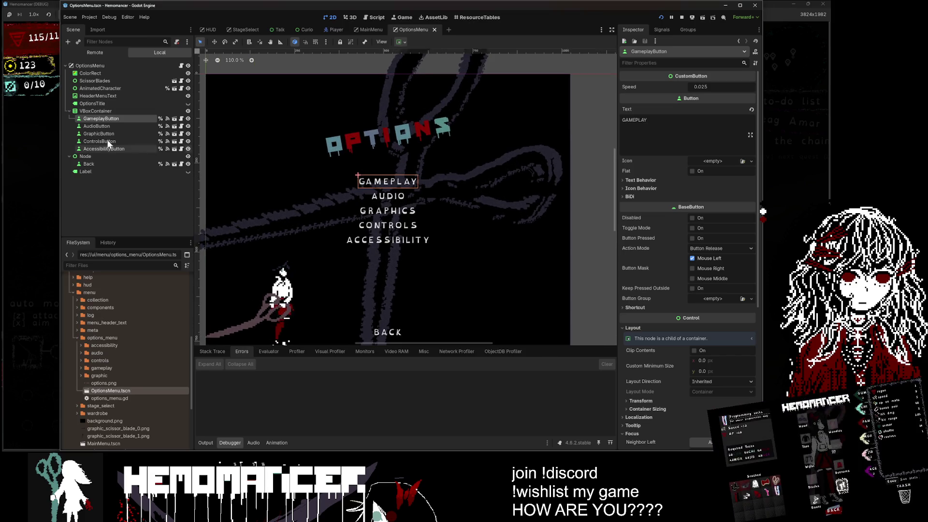
# Check the Controls, Audio and Graphic buttons, then open the CustomButton scene GraphicButton instances.
pyautogui.click(104, 142)
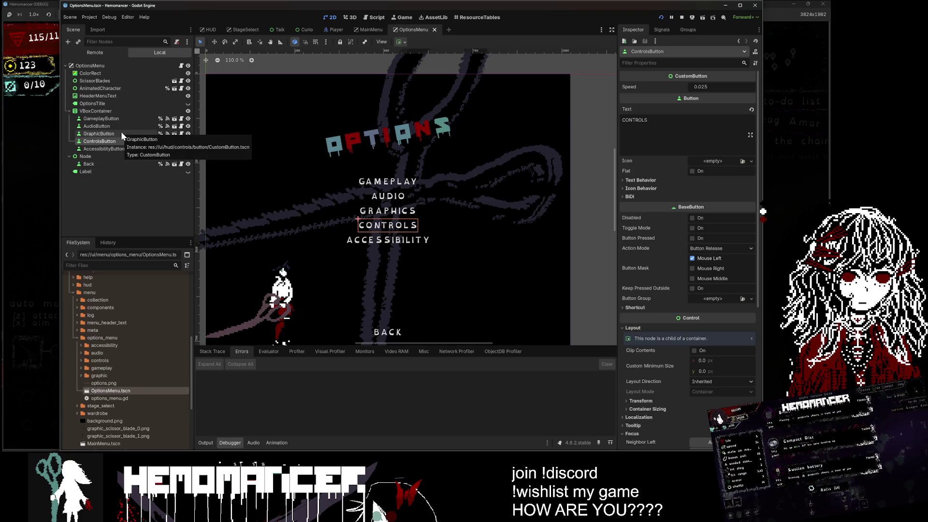
pyautogui.press('Up')
pyautogui.press('Up')
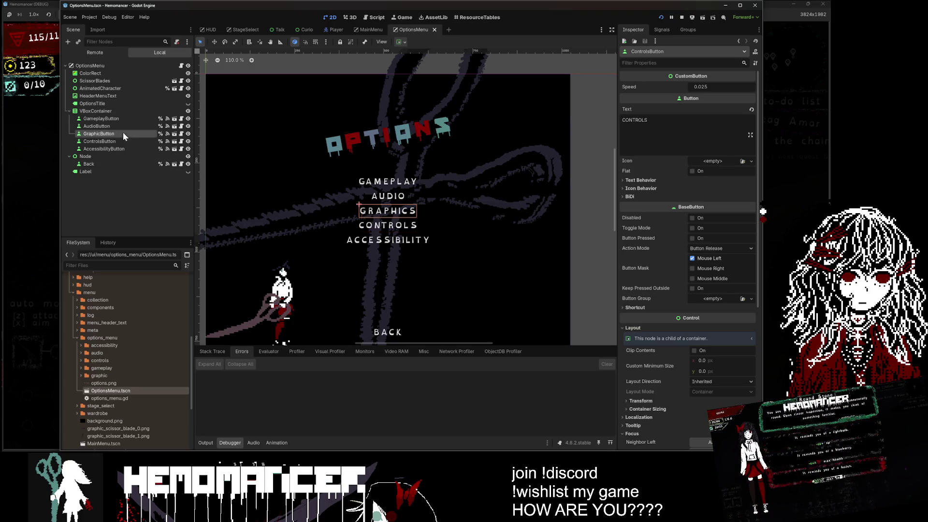
pyautogui.click(122, 134)
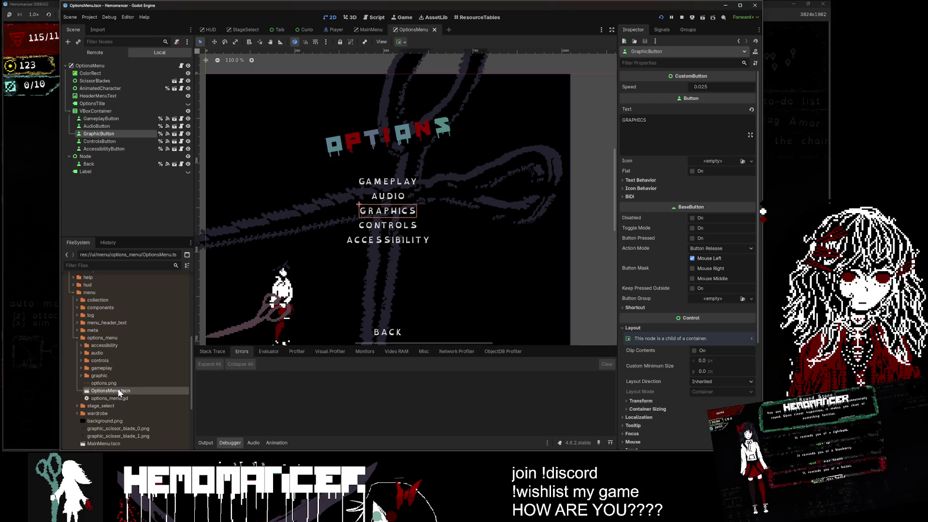
pyautogui.scroll(-2, 540, 193)
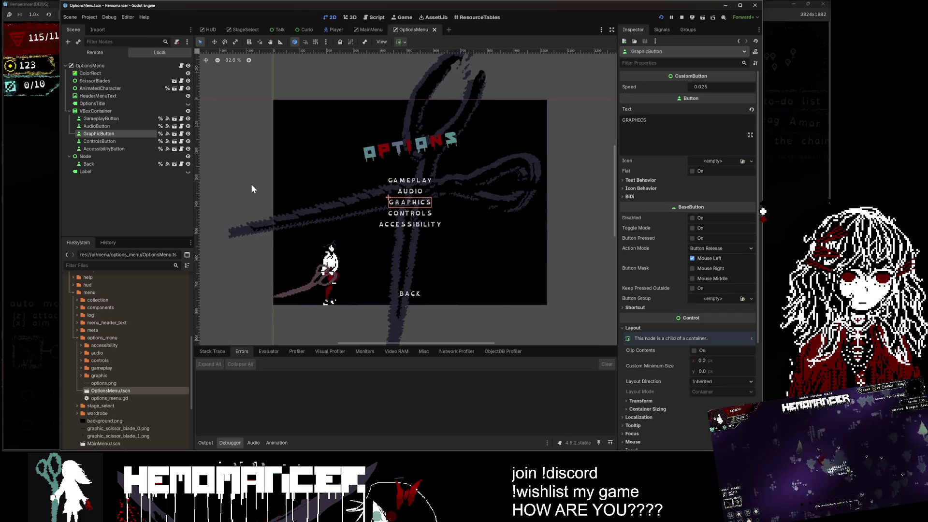
pyautogui.scroll(1, 423, 193)
pyautogui.scroll(2, 424, 193)
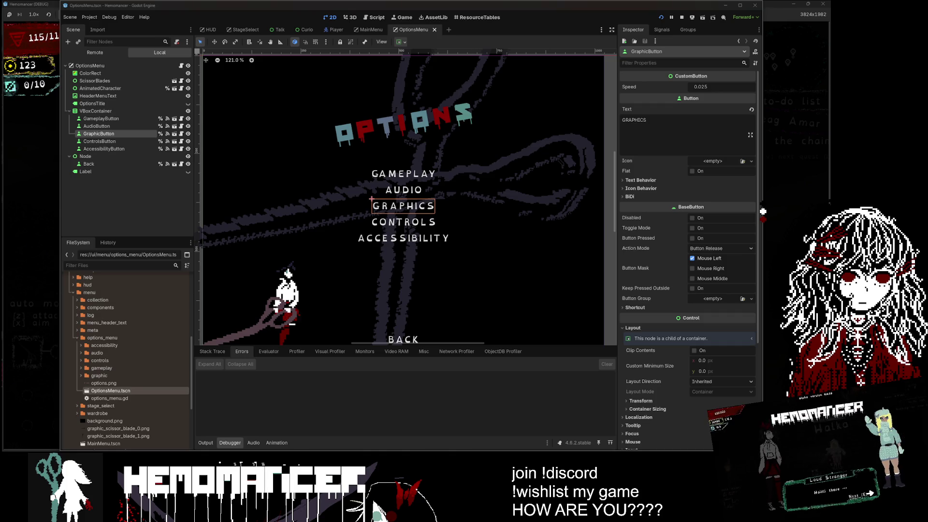
pyautogui.click(172, 133)
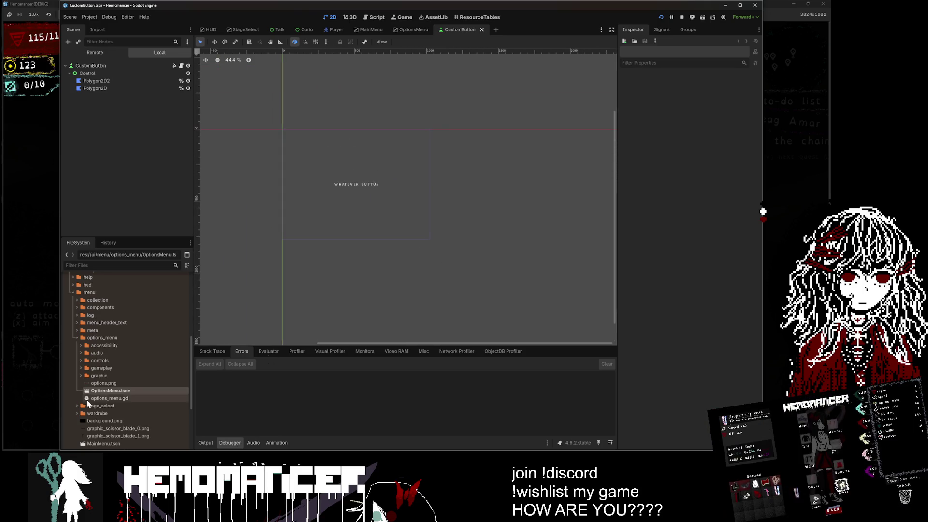
# Return to OptionsMenu and step through the Gameplay, Audio, Graphic, Controls and Accessibility buttons.
pyautogui.doubleClick(108, 391)
pyautogui.scroll(-6, 346, 303)
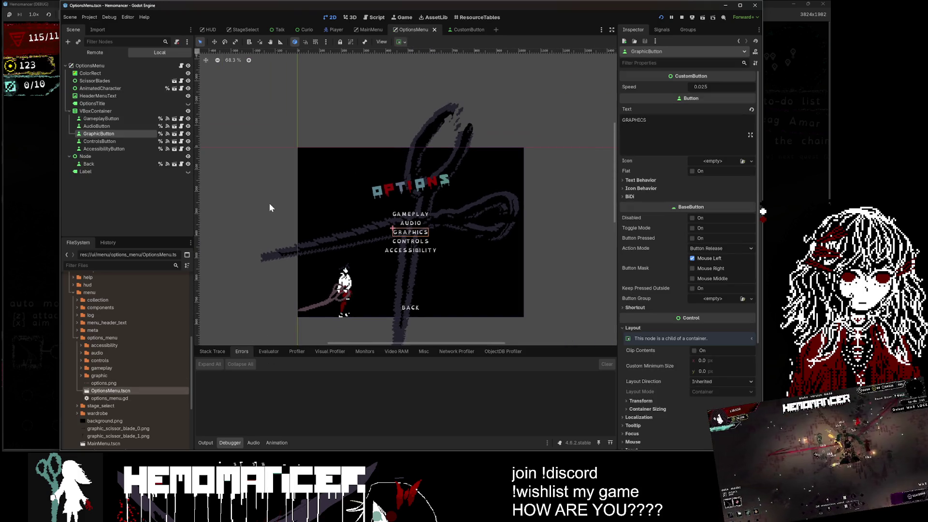
pyautogui.scroll(2, 377, 189)
pyautogui.scroll(3, 377, 190)
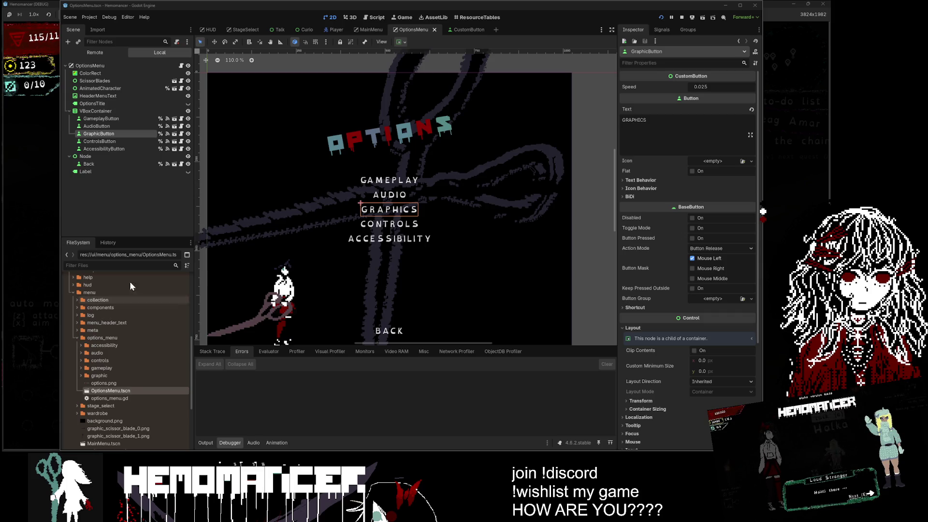
pyautogui.scroll(-3, 418, 194)
pyautogui.scroll(3, 412, 232)
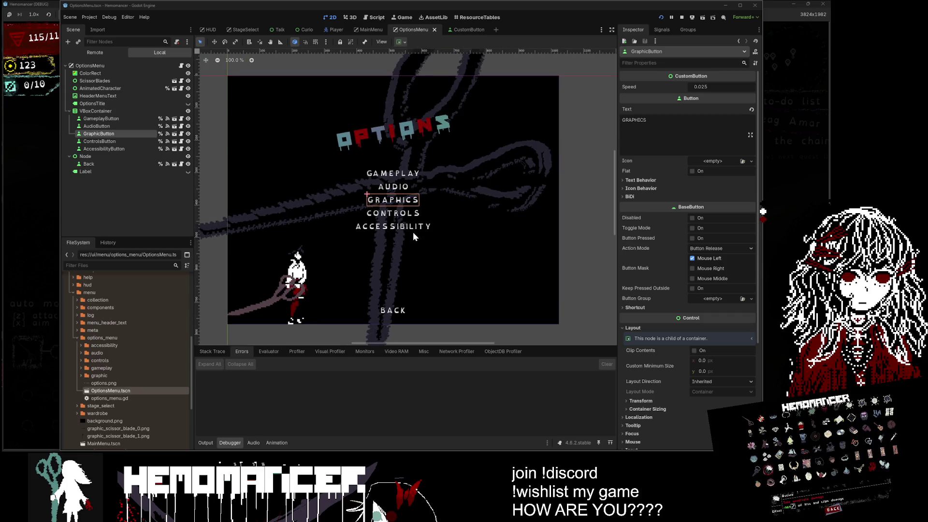
pyautogui.click(396, 184)
pyautogui.click(398, 170)
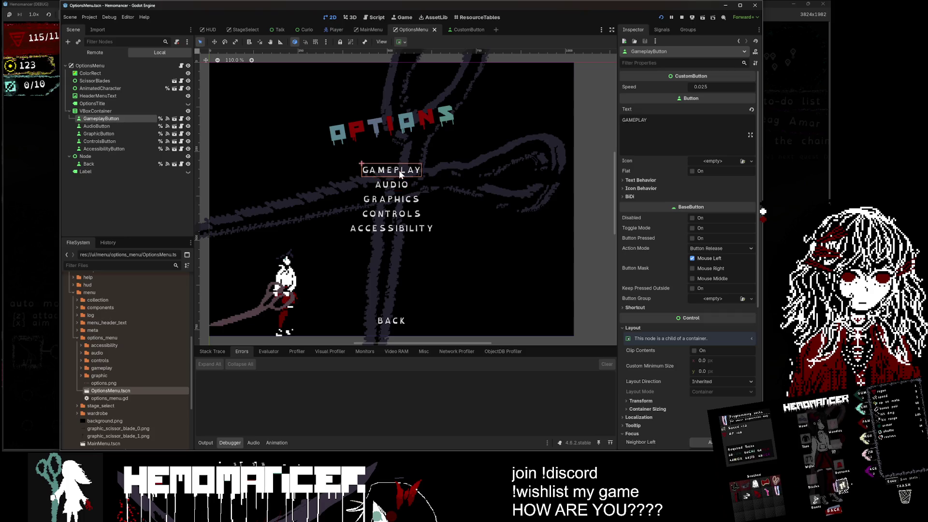
pyautogui.click(399, 185)
pyautogui.click(394, 199)
pyautogui.click(394, 213)
pyautogui.click(394, 227)
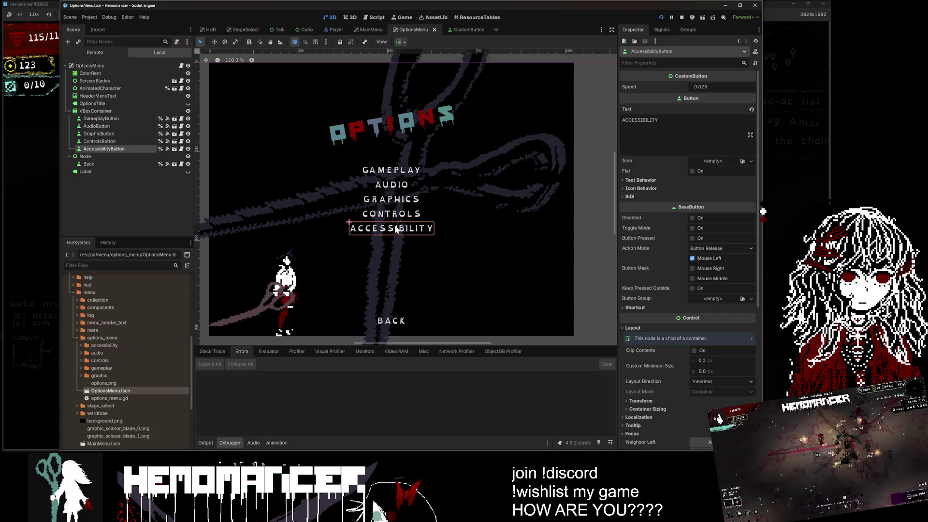
pyautogui.scroll(-1, 395, 218)
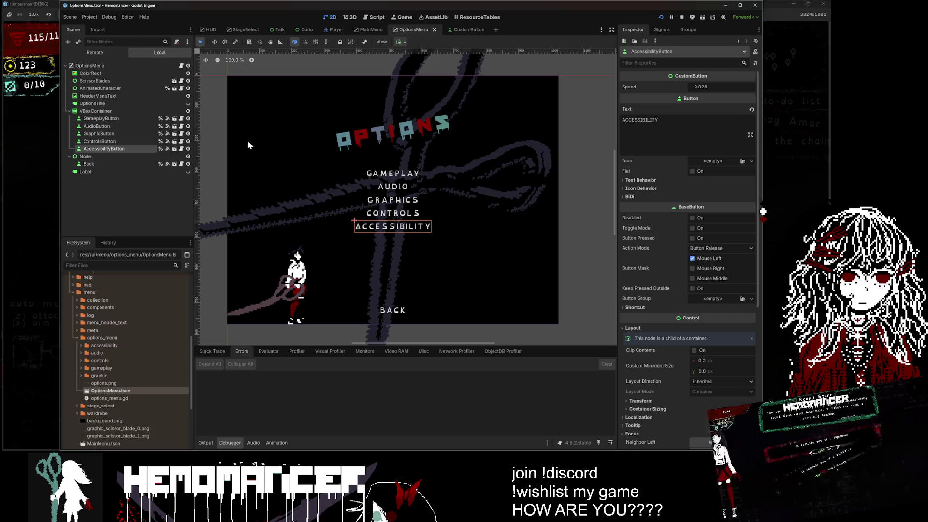
pyautogui.hscroll(-2, 565, 213)
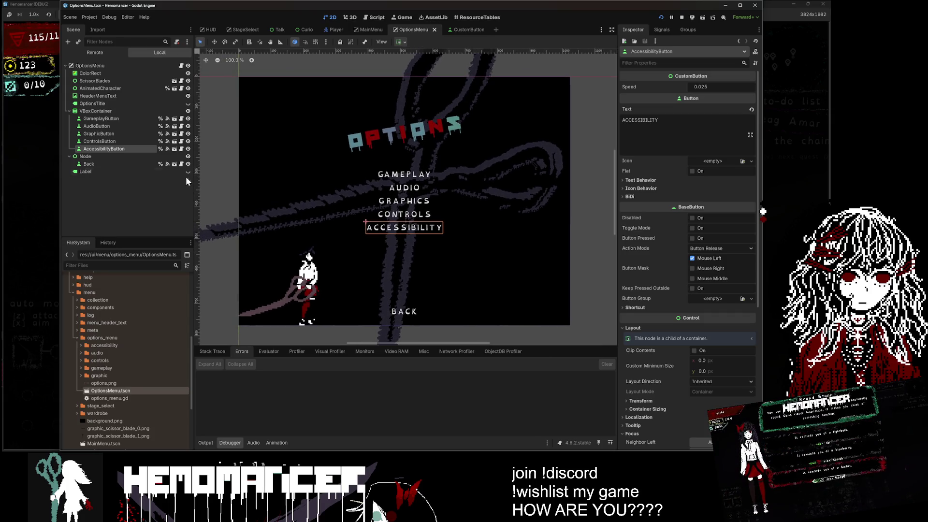
# Select the VBoxContainer holding the menu buttons.
pyautogui.click(117, 119)
pyautogui.click(112, 134)
pyautogui.click(116, 126)
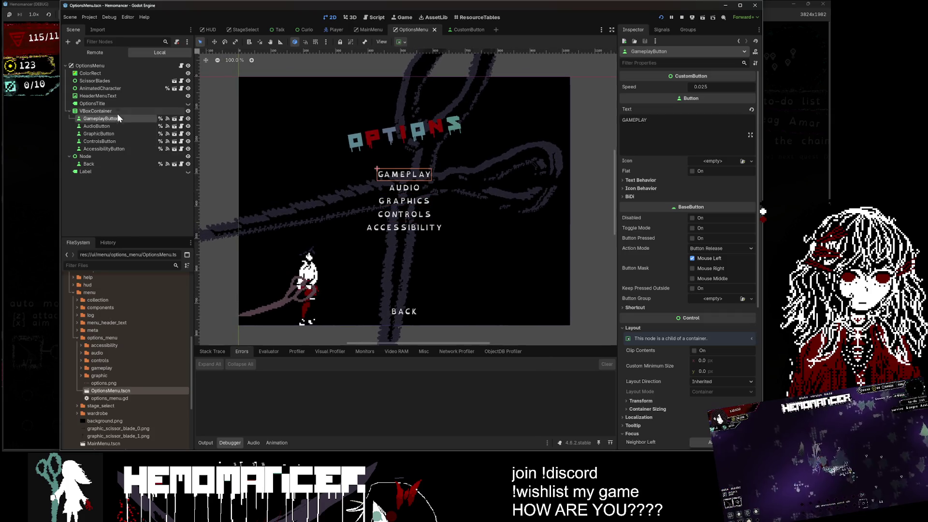
pyautogui.click(117, 110)
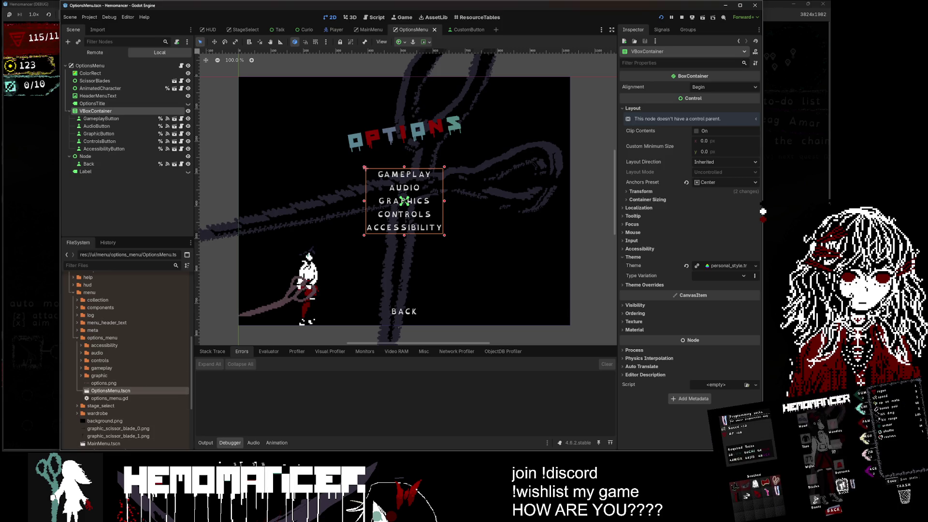
# Show the Output log in the bottom panel and expand the controls folder.
pyautogui.click(203, 443)
pyautogui.click(203, 443)
pyautogui.click(202, 443)
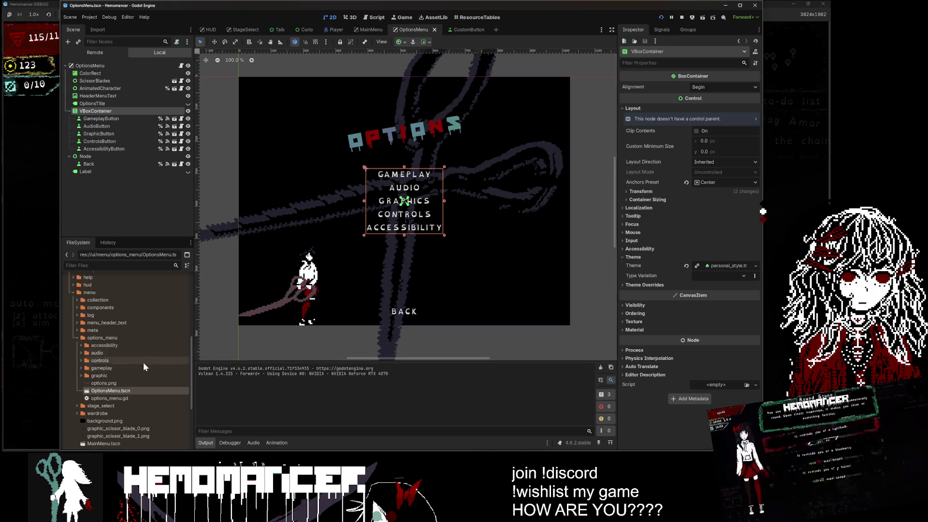
pyautogui.doubleClick(122, 361)
# Open ControlsOptions.tscn and view the root node's attached script.
pyautogui.click(119, 384)
pyautogui.doubleClick(120, 383)
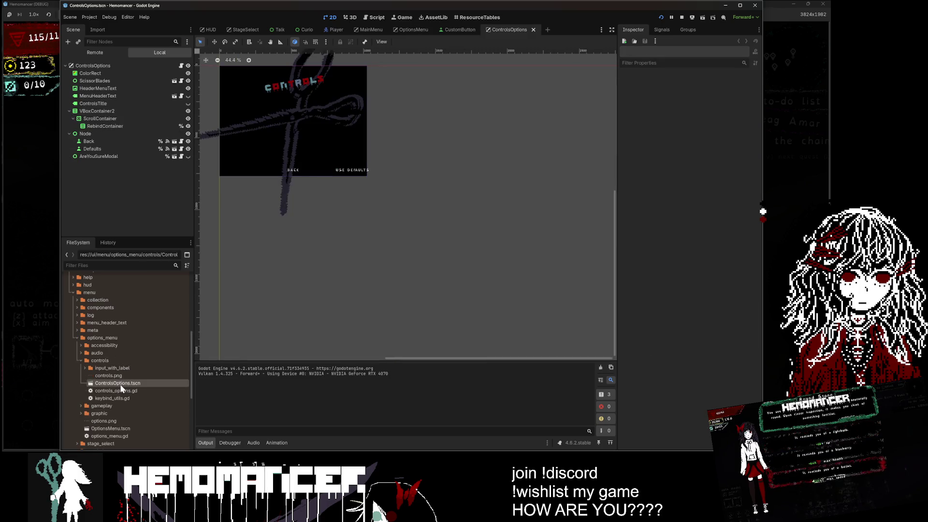
pyautogui.scroll(3, 449, 178)
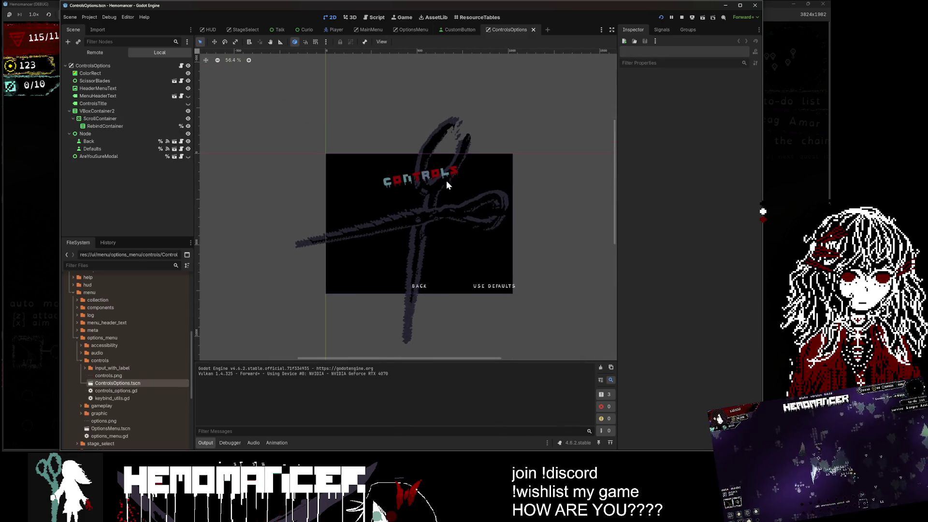
pyautogui.click(134, 68)
pyautogui.click(178, 65)
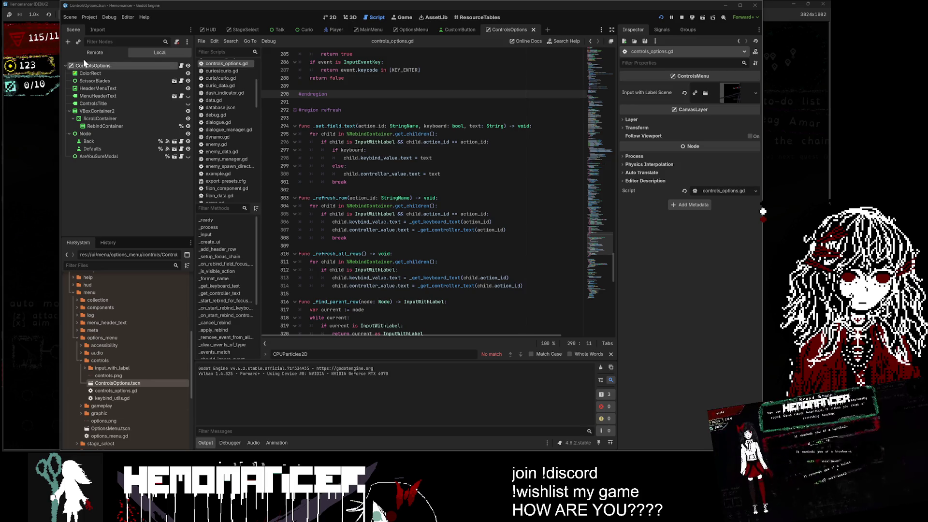
# Back in the 2D view, recentre the scene and select the CONTROLS header image.
pyautogui.click(335, 18)
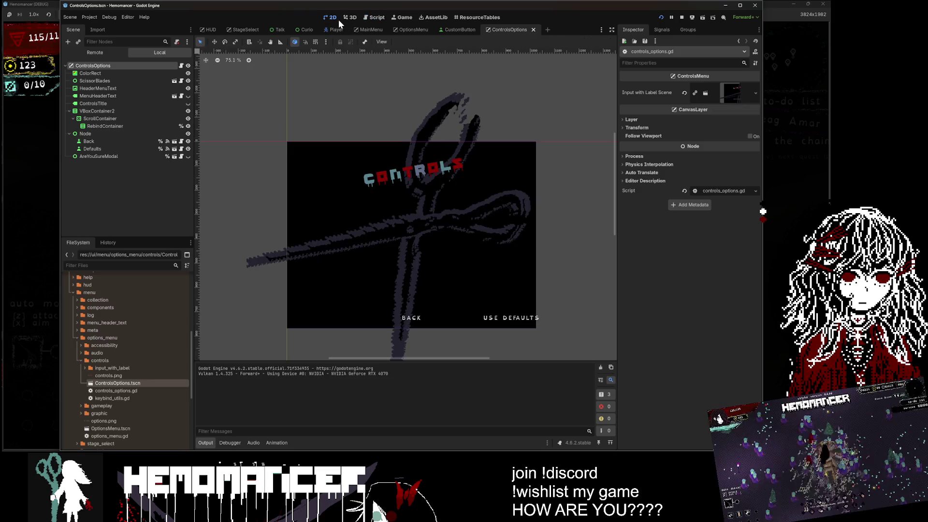
pyautogui.scroll(1, 352, 102)
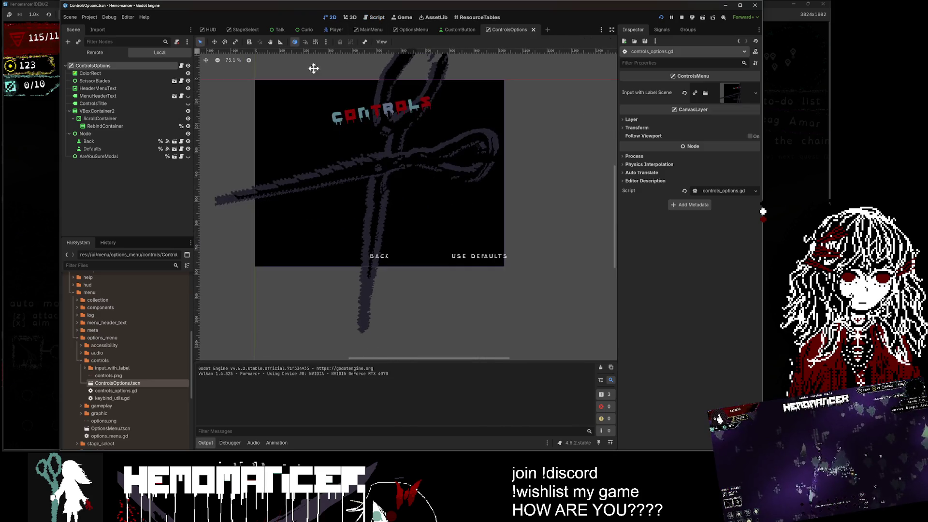
pyautogui.scroll(1, 314, 77)
pyautogui.scroll(-3, 318, 75)
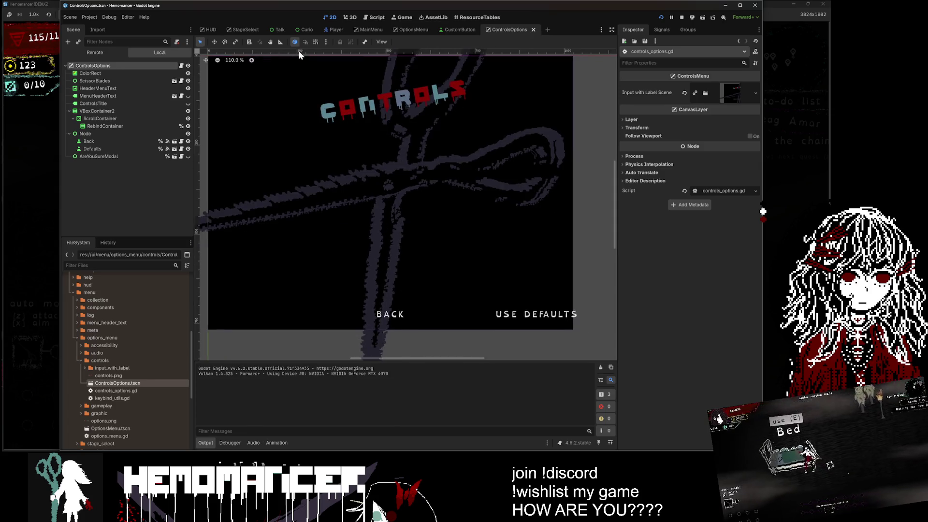
pyautogui.moveTo(238, 86); pyautogui.dragTo(247, 122)
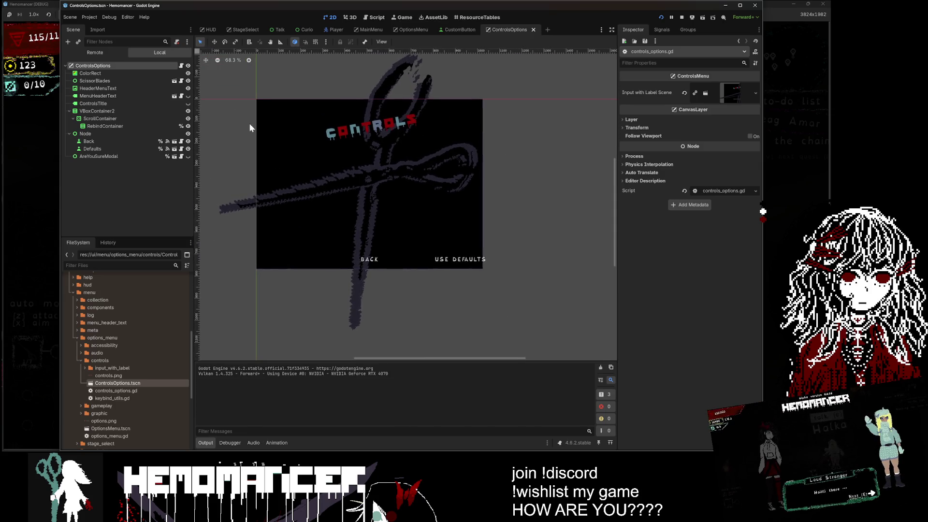
pyautogui.scroll(2, 252, 120)
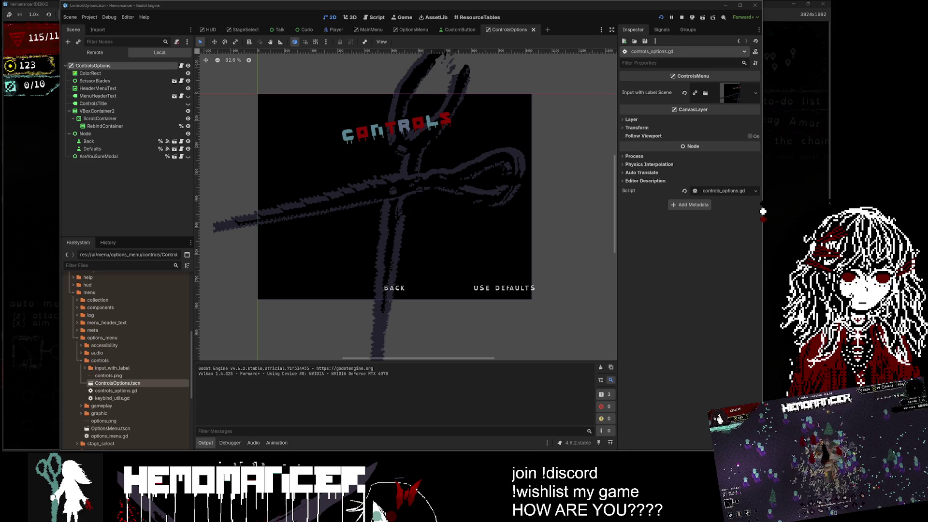
pyautogui.scroll(2, 355, 230)
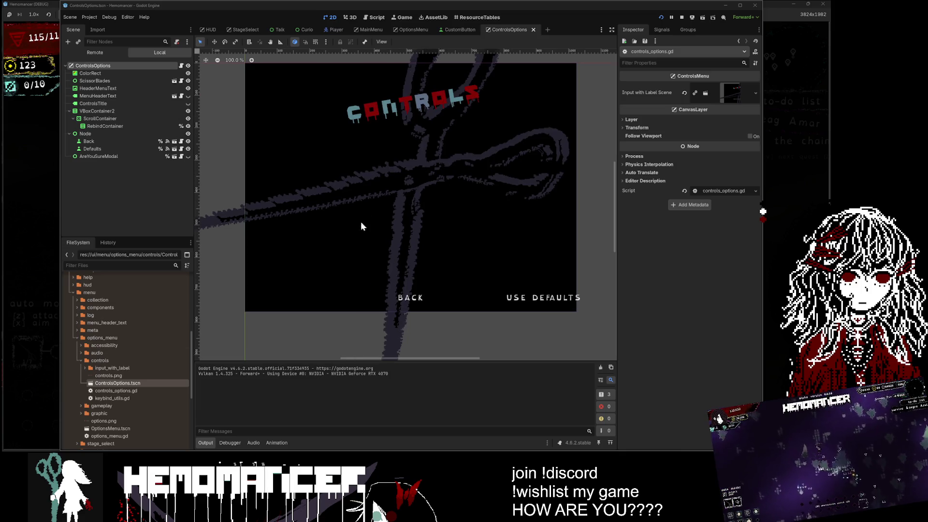
pyautogui.scroll(3, 382, 218)
pyautogui.scroll(-4, 233, 161)
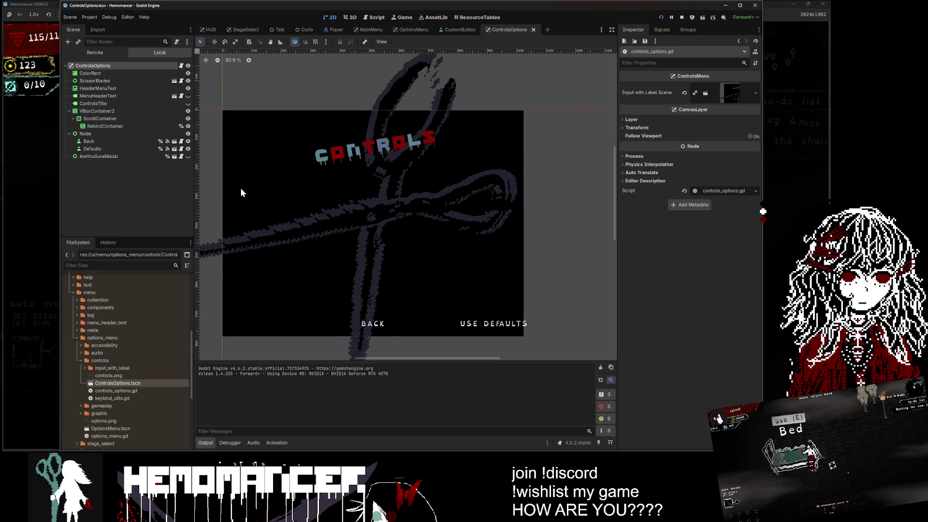
pyautogui.click(124, 89)
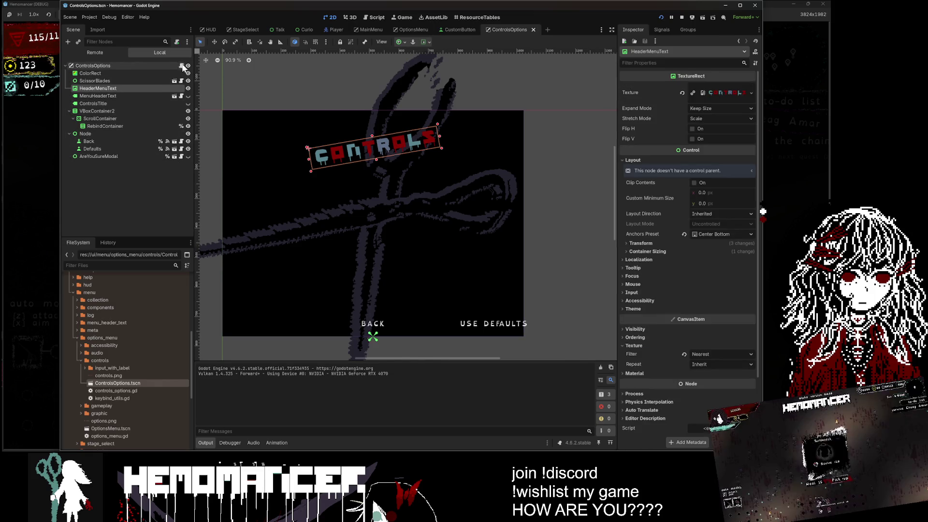
# In controls_options.gd, select the ScrollContainer reference in the code.
pyautogui.click(180, 65)
pyautogui.scroll(20, 425, 194)
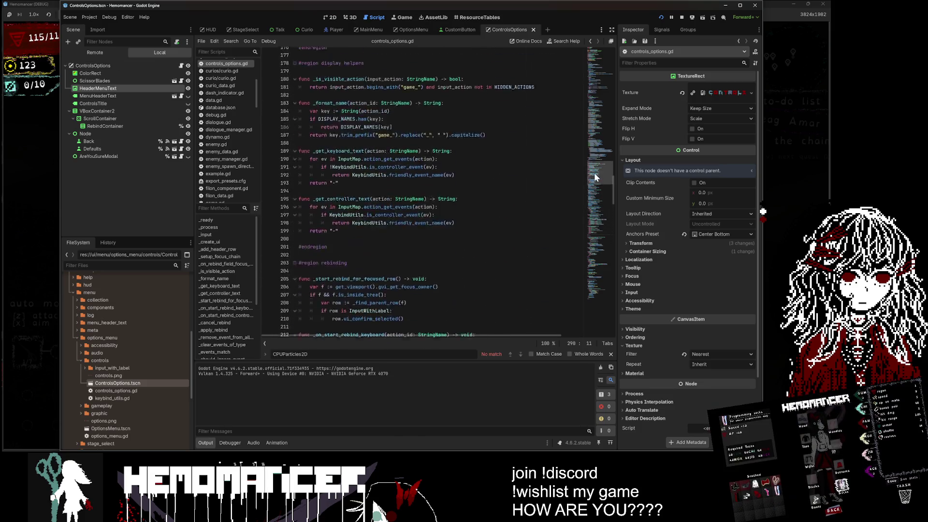
pyautogui.scroll(20, 425, 193)
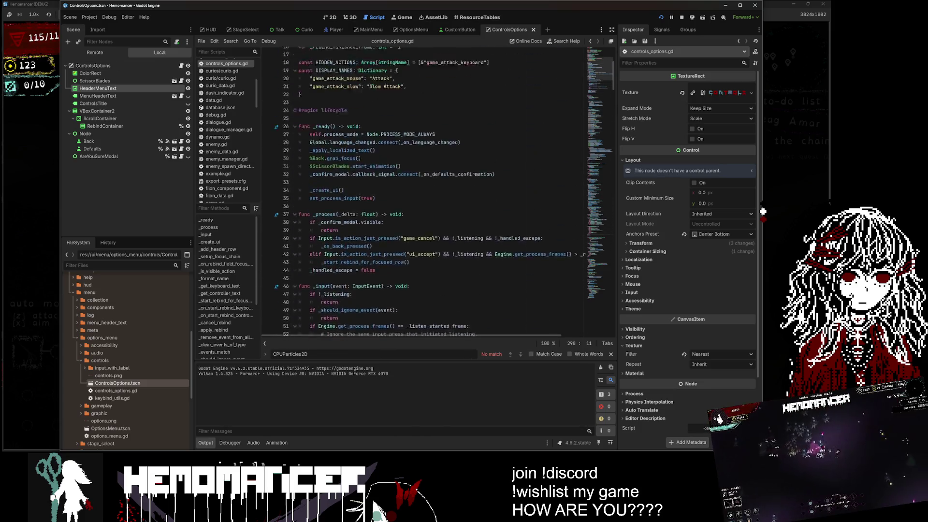
pyautogui.doubleClick(464, 94)
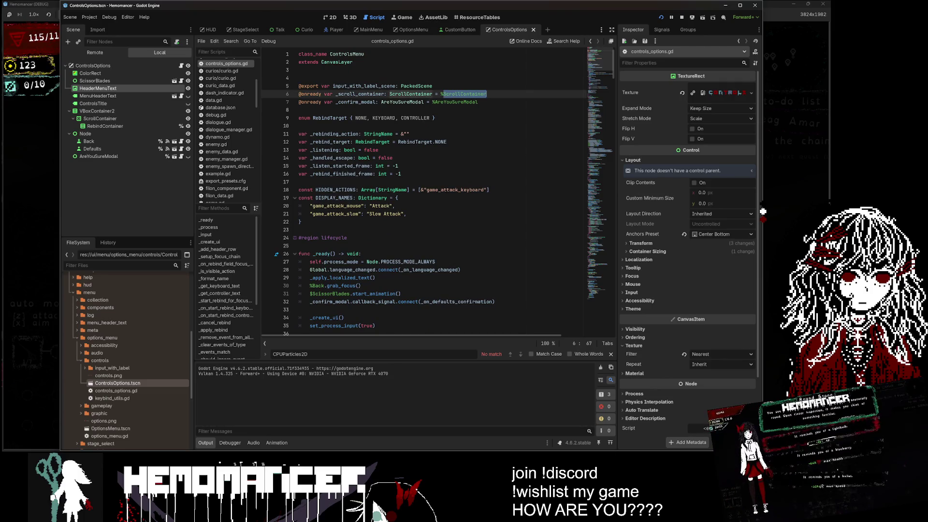
# Make ScrollContainer accessible by unique name, save the scene, and run the game with F5.
pyautogui.click(123, 119)
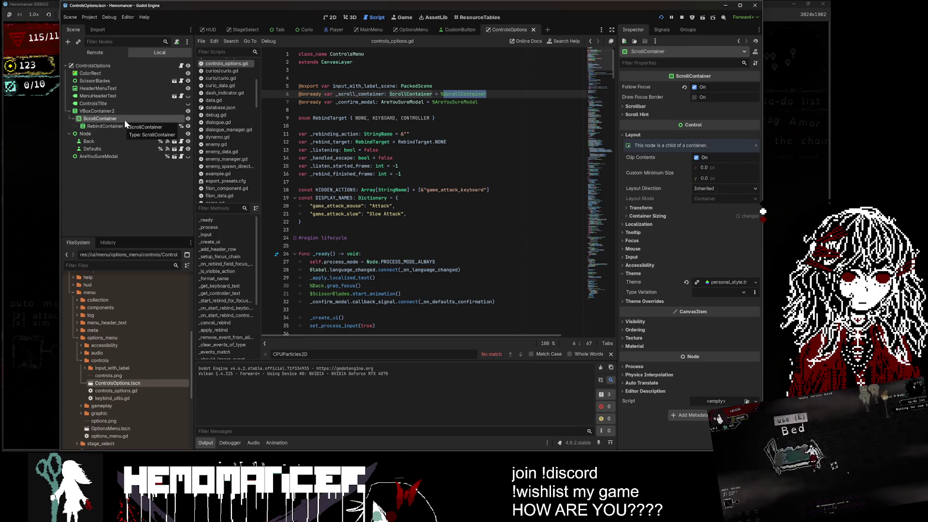
pyautogui.rightClick(124, 120)
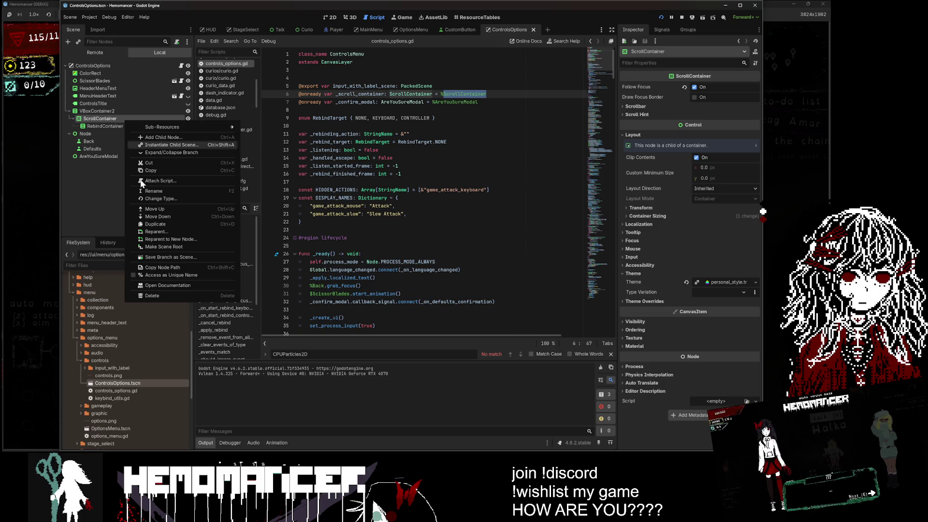
pyautogui.click(193, 275)
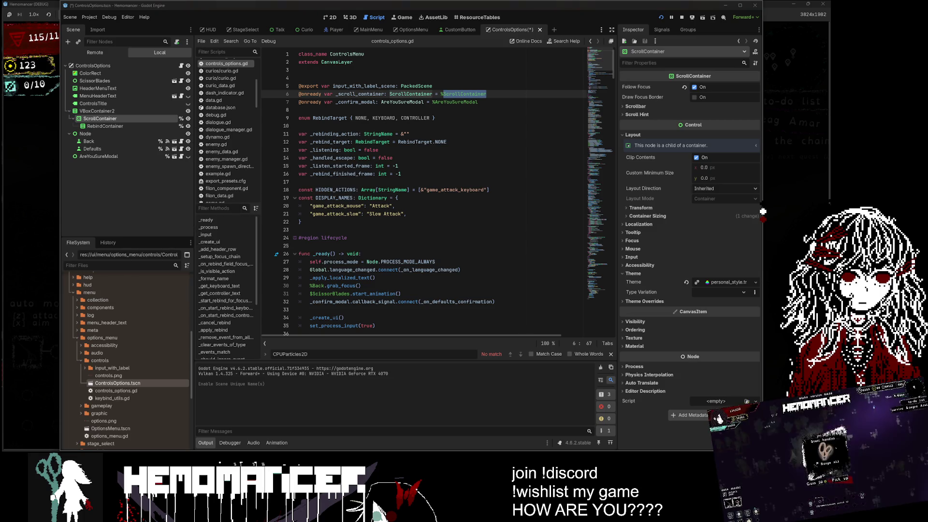
pyautogui.hotkey('ctrl', 's')
pyautogui.click(299, 77)
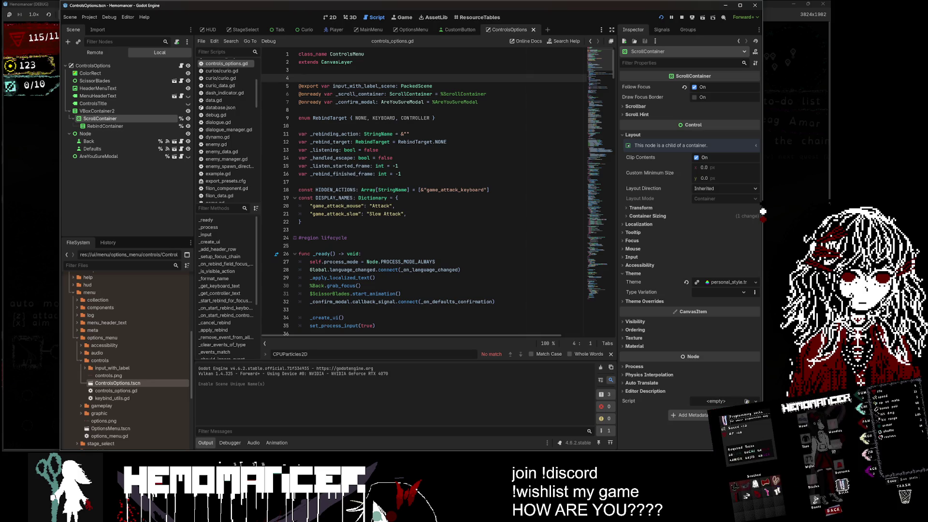
pyautogui.click(399, 214)
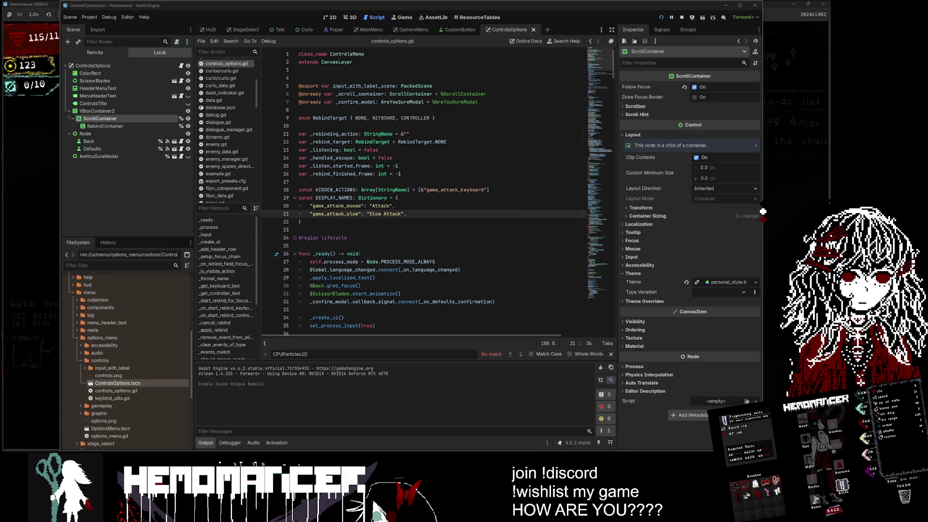
pyautogui.press('F5')
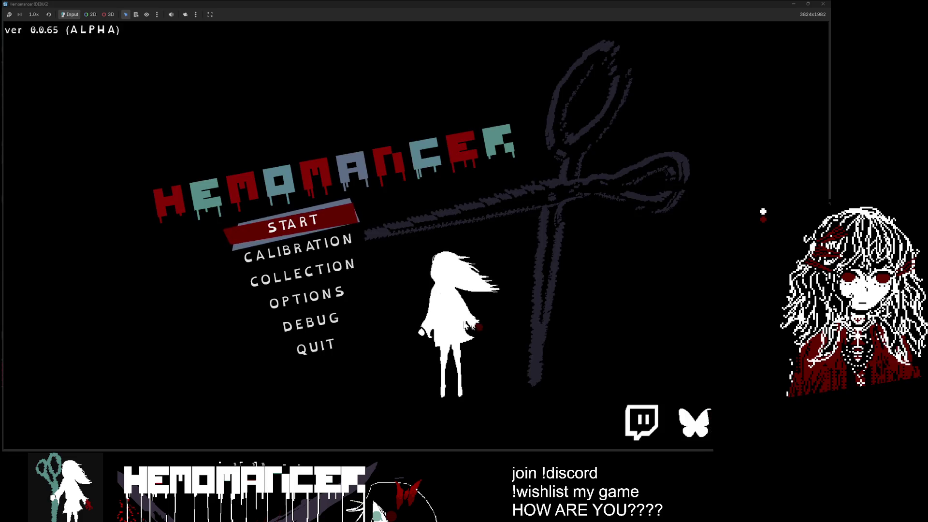
# Close and relaunch the Hemomancer game several times, then stop the run with F8.
pyautogui.click(827, 4)
pyautogui.scroll(1, 633, 260)
pyautogui.click(765, 191)
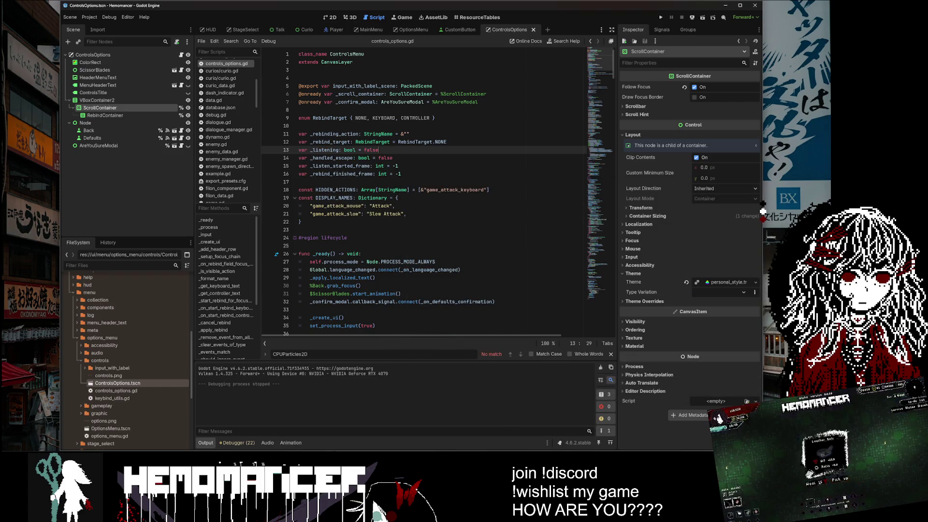
pyautogui.press('F5')
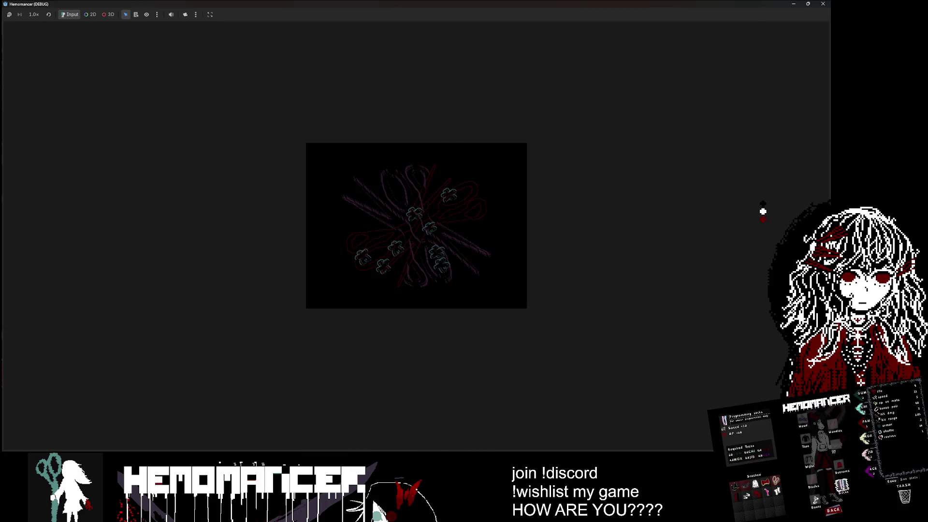
pyautogui.press('Down')
pyautogui.press('Down')
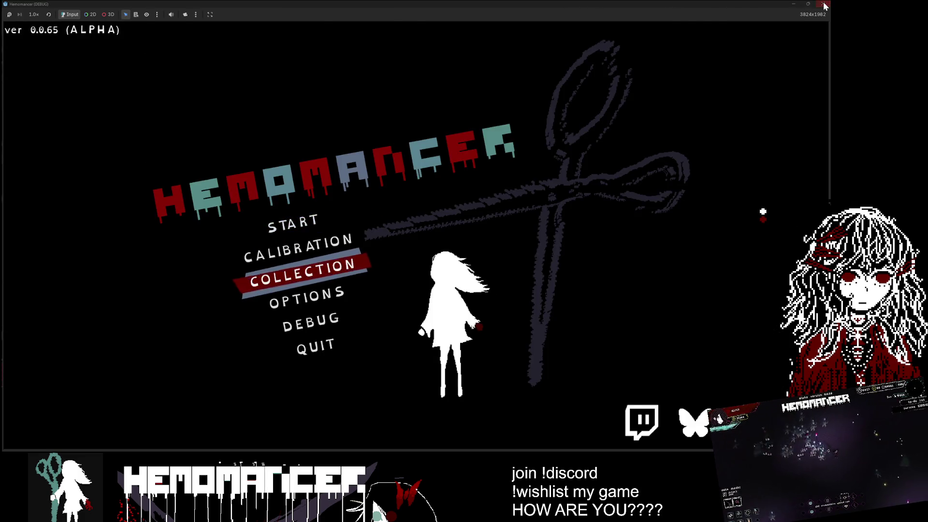
pyautogui.click(824, 6)
pyautogui.press('F5')
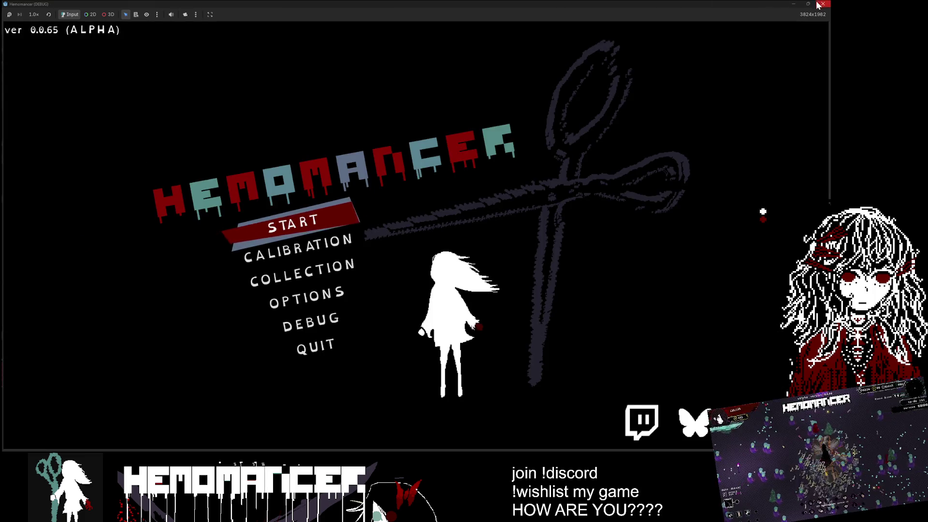
pyautogui.click(822, 4)
pyautogui.press('F5')
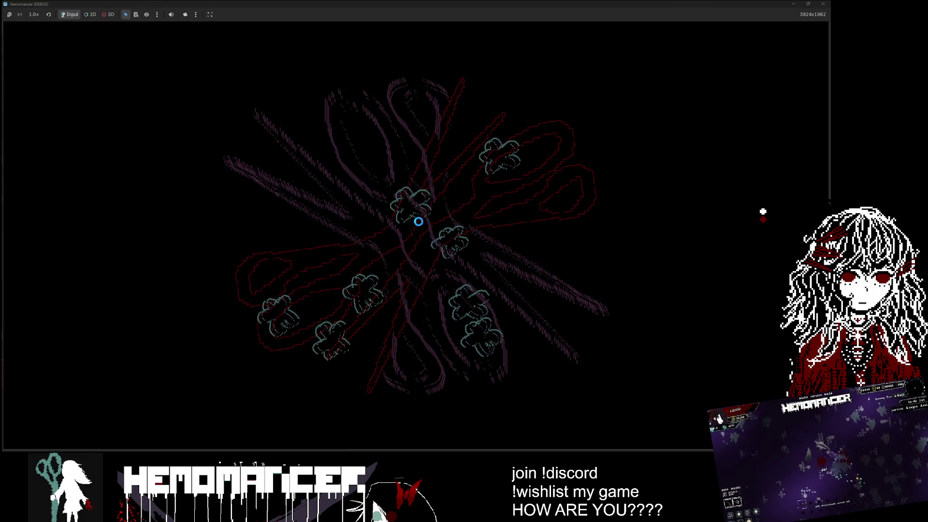
pyautogui.click(824, 4)
pyautogui.press('F5')
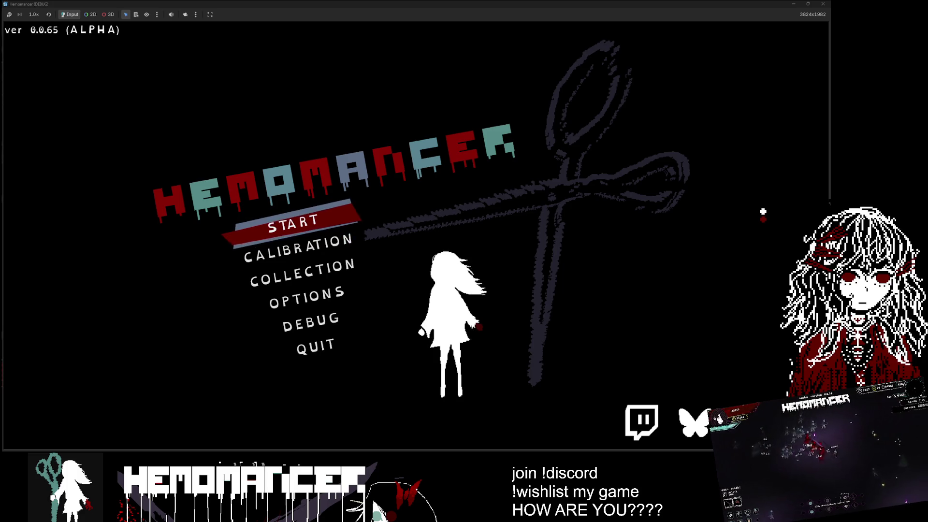
pyautogui.press('F8')
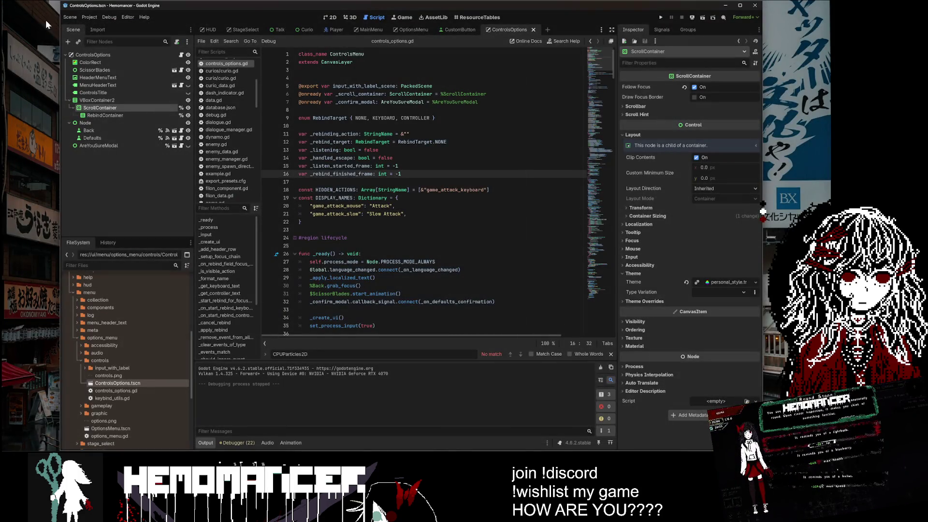
# Open the Project > Export dialog and move it aside to reveal the script.
pyautogui.click(85, 13)
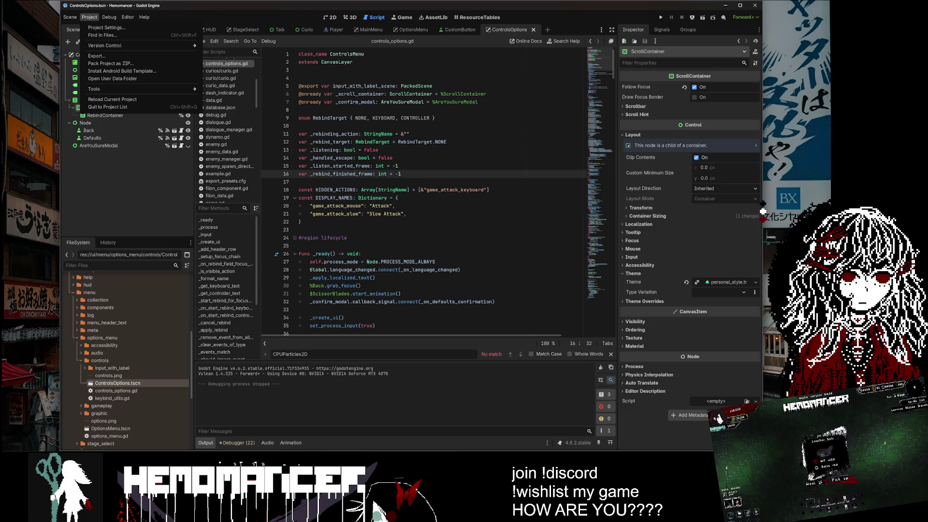
pyautogui.press('Escape')
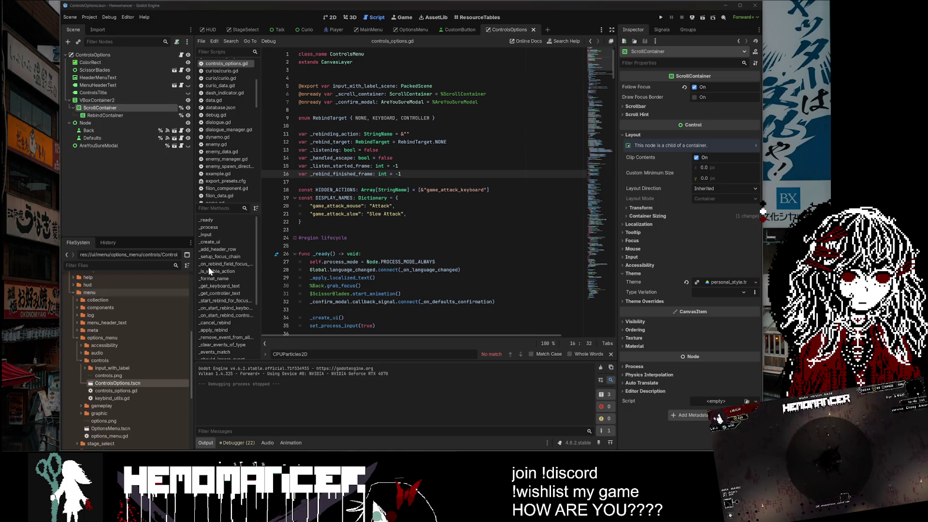
pyautogui.click(91, 18)
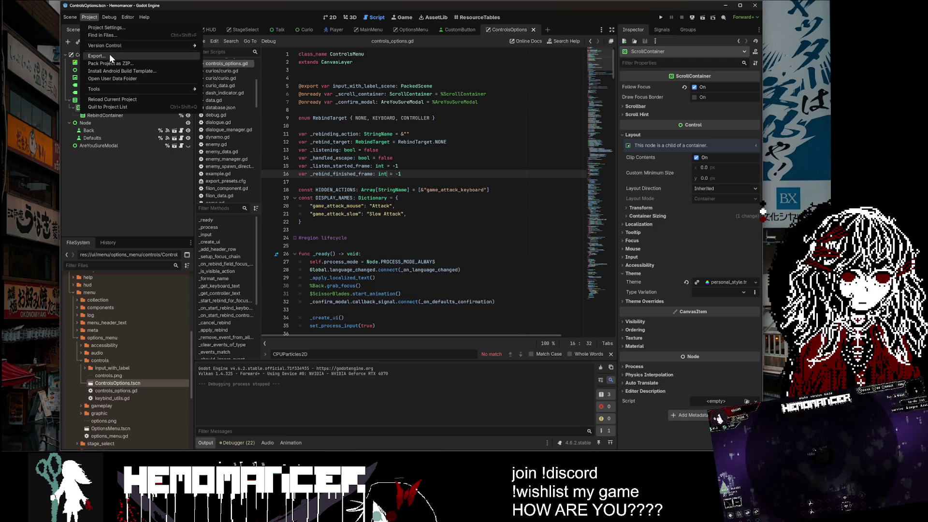
pyautogui.click(108, 56)
pyautogui.moveTo(305, 102)
pyautogui.mouseDown()
pyautogui.moveTo(313, 103)
pyautogui.moveTo(275, 125)
pyautogui.moveTo(196, 139)
pyautogui.moveTo(0, 241)
pyautogui.mouseUp()
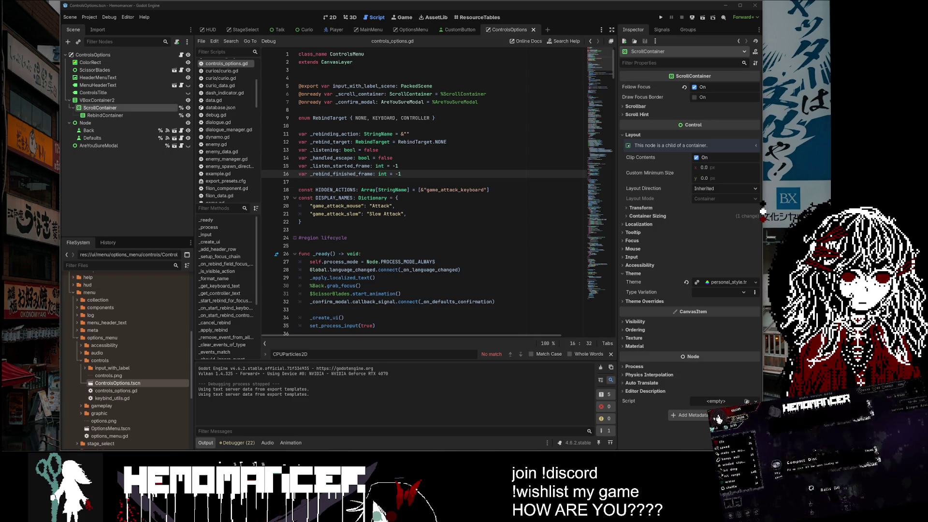
# Test-run the ControlsOptions scene with F6, close it, and switch to fear.aseprite in Aseprite.
pyautogui.click(393, 158)
pyautogui.press('F6')
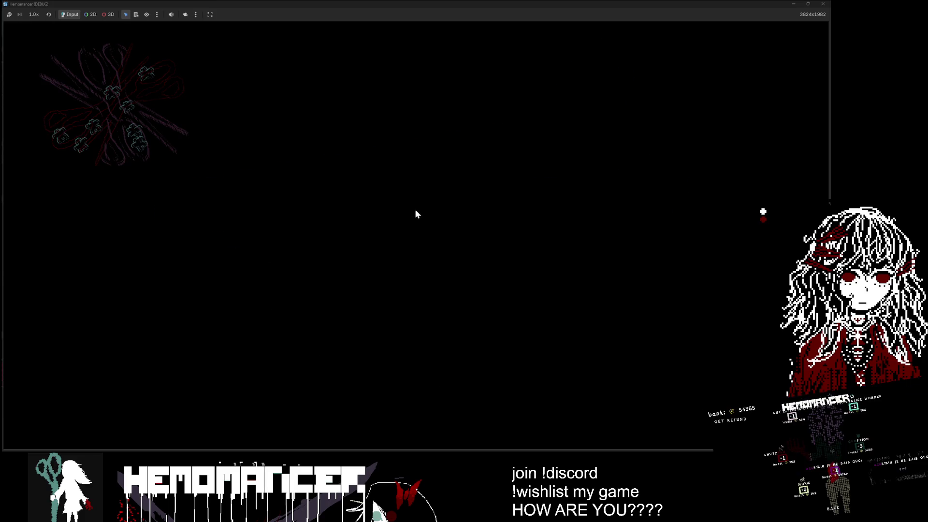
pyautogui.click(824, 5)
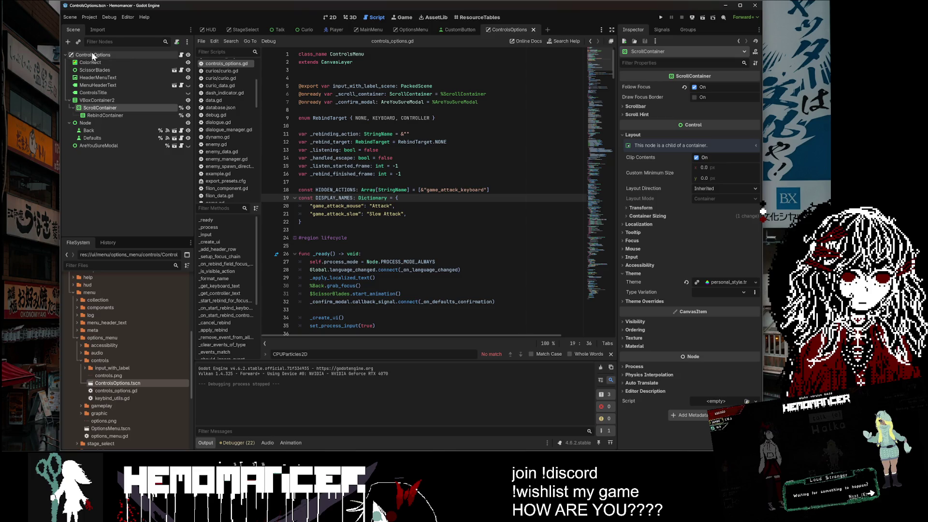
pyautogui.hotkey('alt', 'Tab')
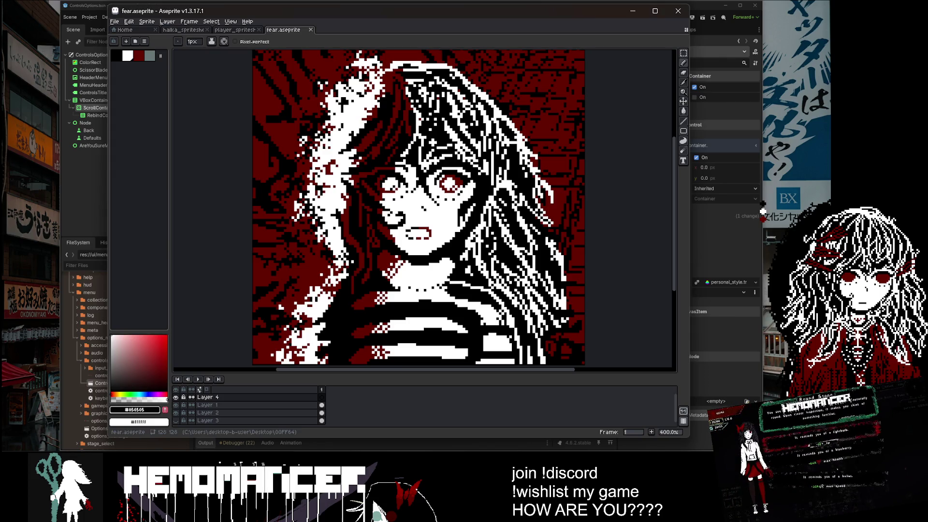
# Zoom in on the face, eyedrop white from it, and switch to the Pencil.
pyautogui.press('u')
pyautogui.press('i')
pyautogui.scroll(-2, 387, 82)
pyautogui.scroll(2, 400, 159)
pyautogui.scroll(3, 400, 161)
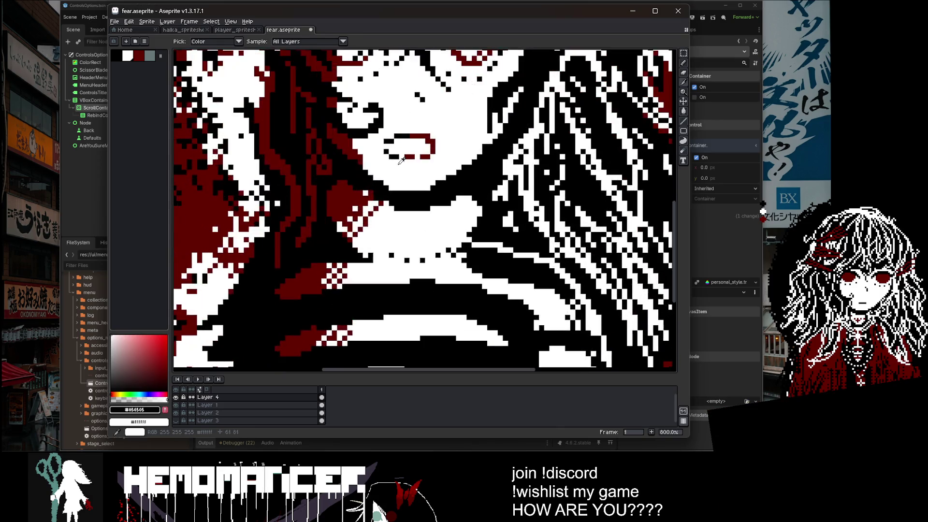
pyautogui.scroll(3, 396, 177)
pyautogui.click(386, 179)
pyautogui.press('u')
pyautogui.press('b')
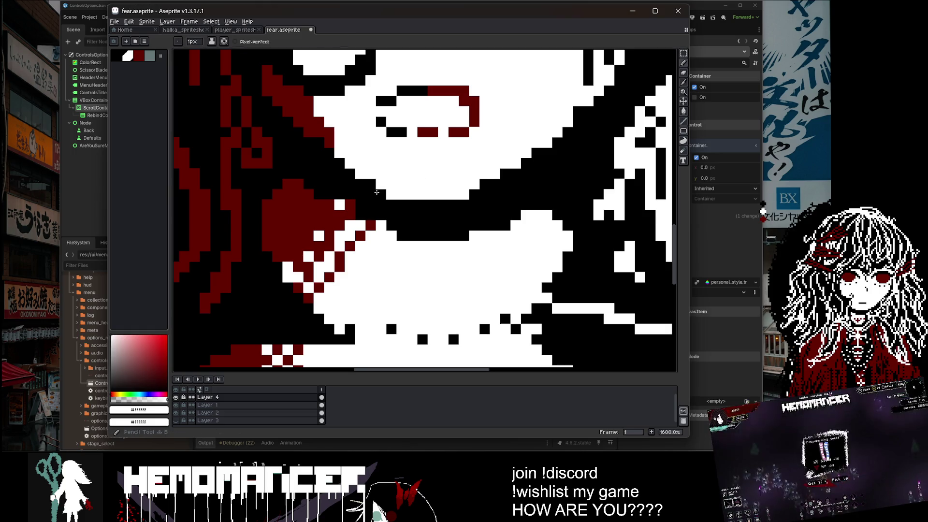
pyautogui.scroll(-4, 367, 183)
# Delete Layer 4 from the portrait.
pyautogui.click(208, 397)
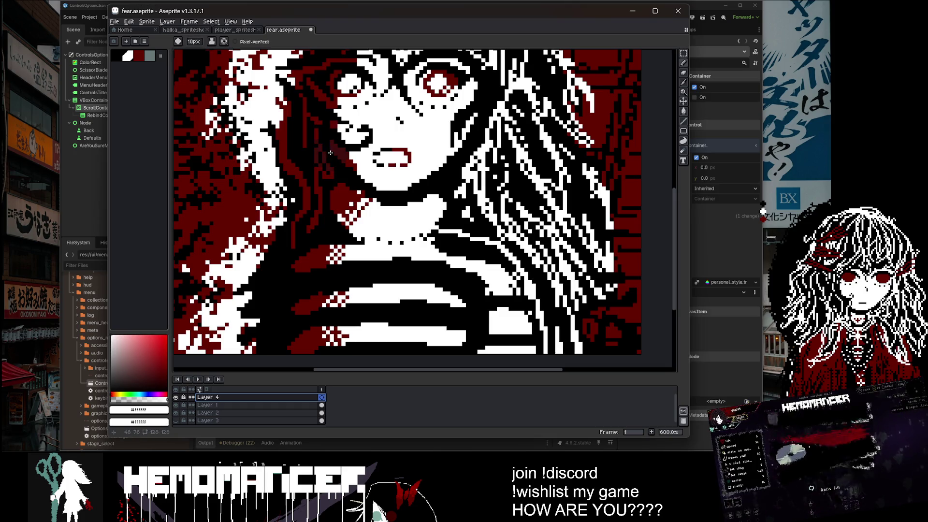
pyautogui.doubleClick(218, 398)
pyautogui.press('Escape')
pyautogui.press('Delete')
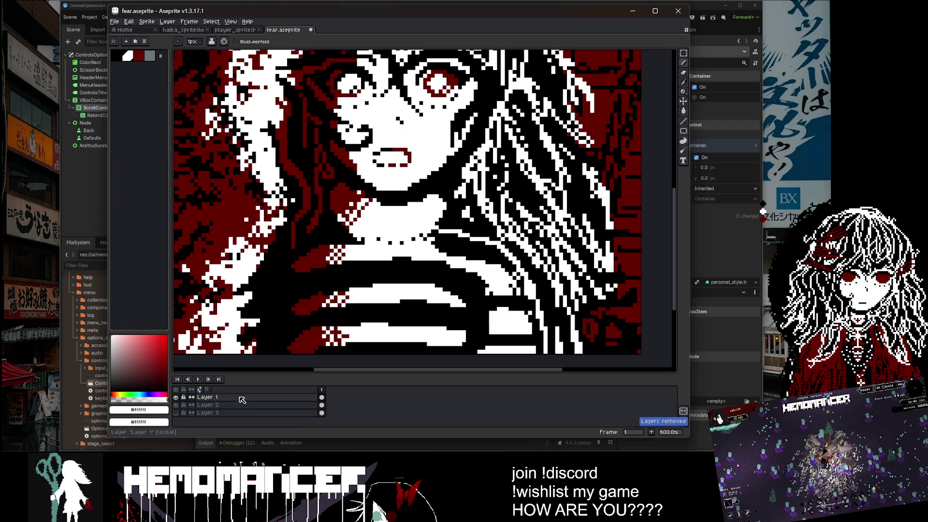
# Paint white pixels along the edge of the mouth.
pyautogui.scroll(5, 335, 199)
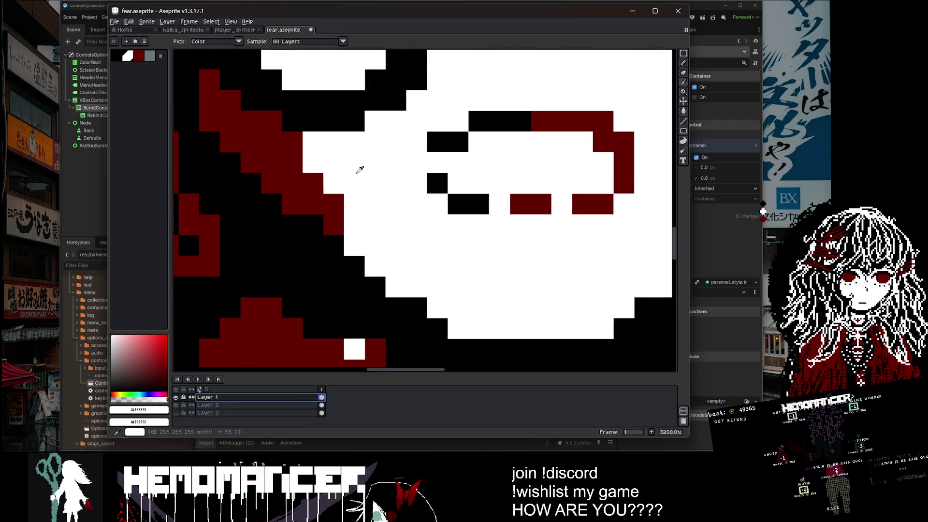
pyautogui.scroll(-5, 335, 199)
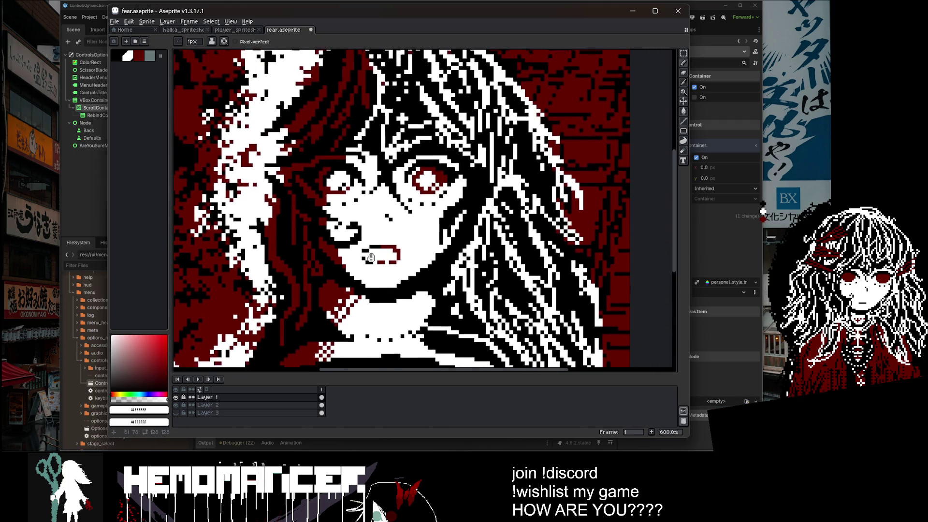
pyautogui.scroll(4, 366, 237)
pyautogui.moveTo(367, 237)
pyautogui.mouseDown()
pyautogui.moveTo(349, 239)
pyautogui.moveTo(299, 198)
pyautogui.mouseUp()
# Sample dark red #640000 and paint two pixels beside the mouth.
pyautogui.scroll(-4, 298, 197)
pyautogui.scroll(3, 299, 197)
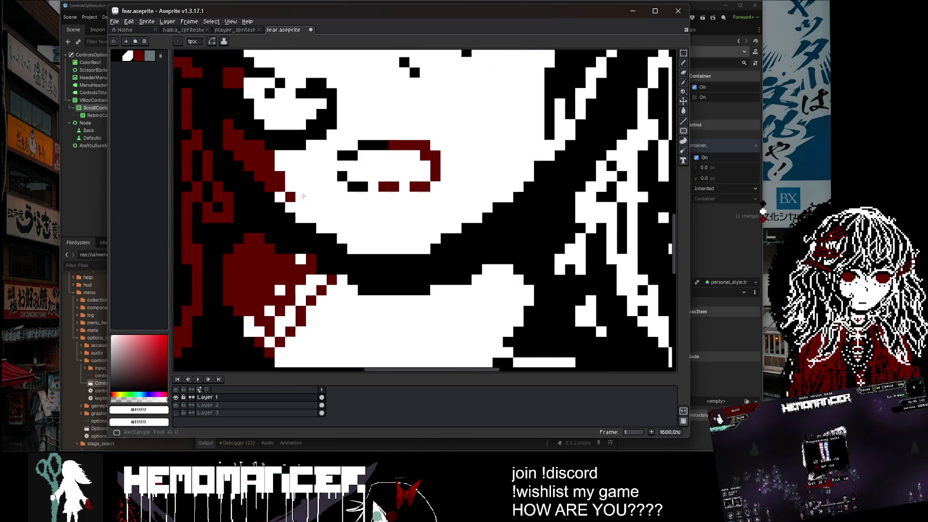
pyautogui.keyDown('alt'); pyautogui.click(299, 201); pyautogui.keyUp('alt')
pyautogui.click(300, 207)
pyautogui.click(298, 187)
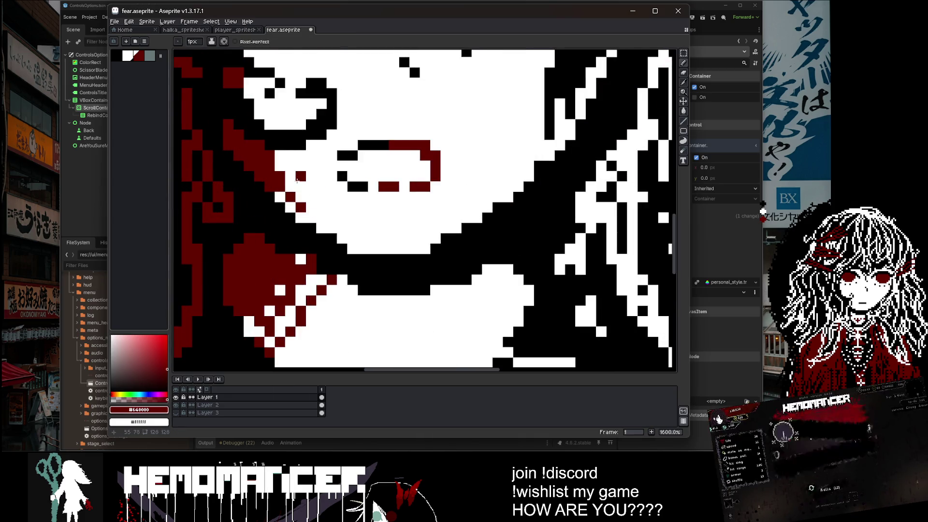
# Sample #640000 from the hair and paint six dark red pixels near the nose.
pyautogui.scroll(-7, 328, 156)
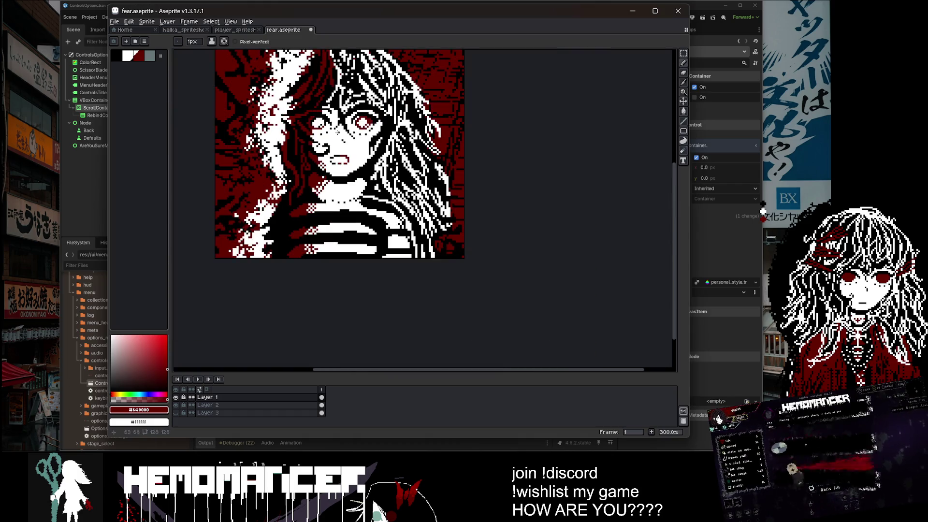
pyautogui.scroll(7, 342, 145)
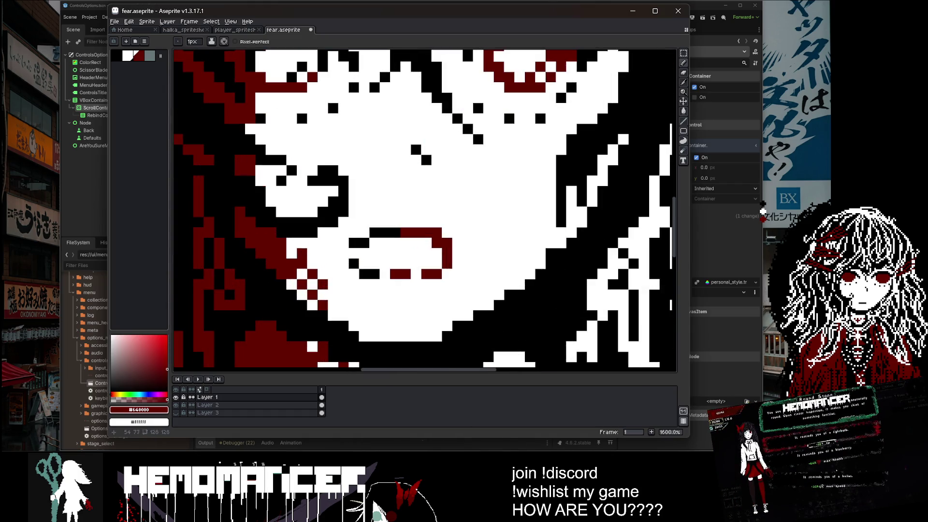
pyautogui.scroll(-2, 296, 253)
pyautogui.scroll(5, 281, 260)
pyautogui.keyDown('alt'); pyautogui.click(280, 261); pyautogui.keyUp('alt')
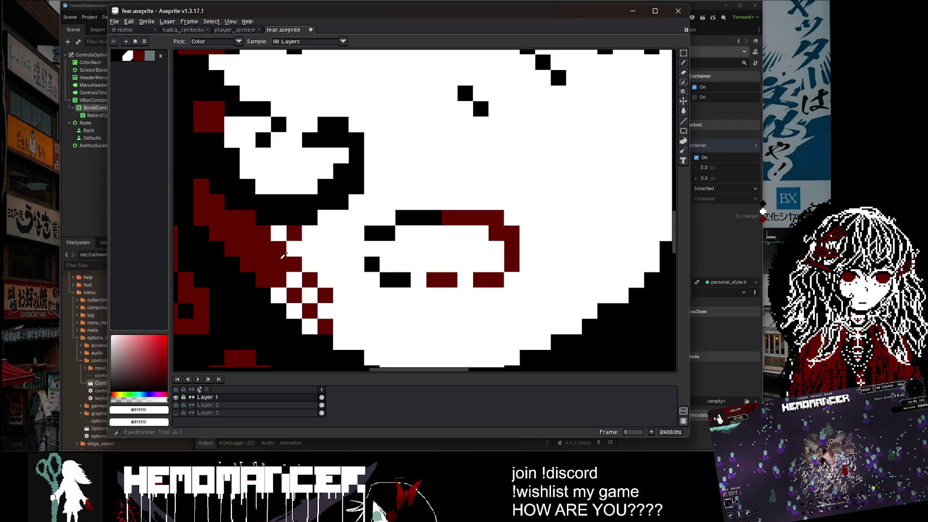
pyautogui.scroll(-9, 280, 261)
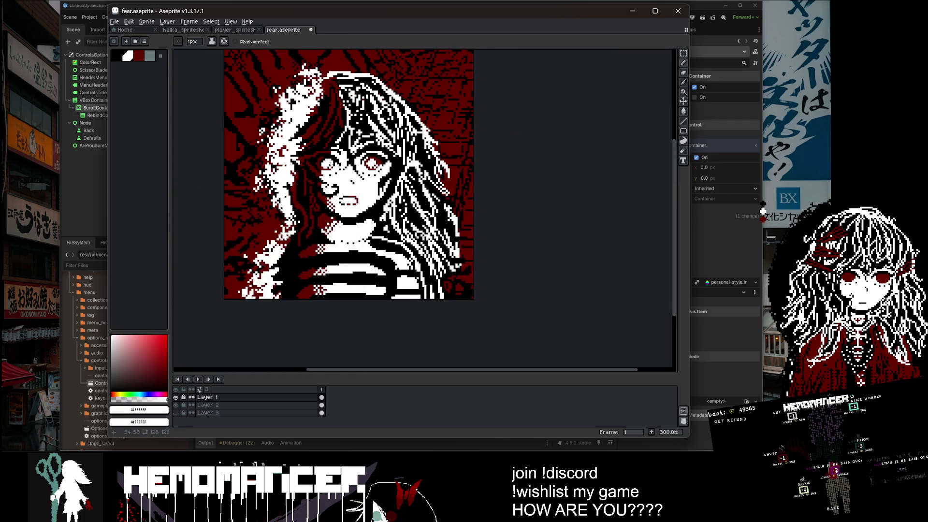
pyautogui.scroll(9, 338, 208)
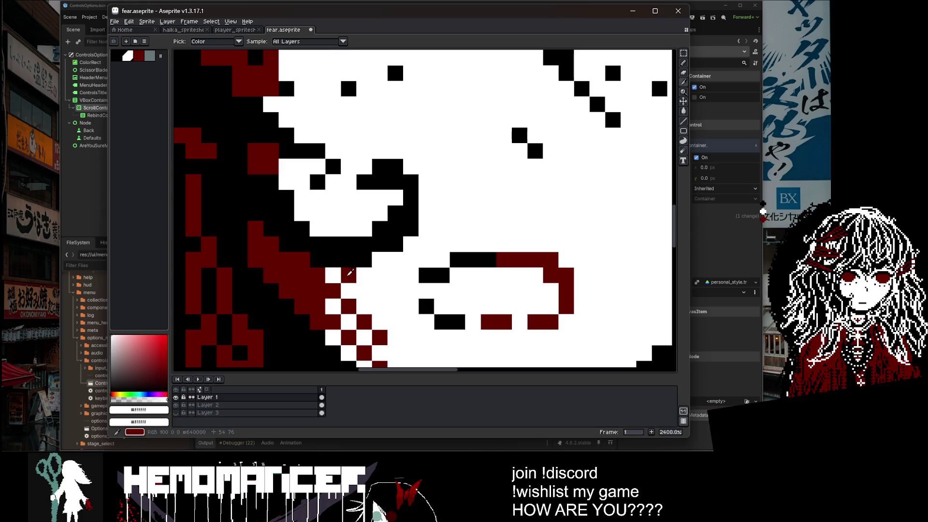
pyautogui.keyDown('alt'); pyautogui.click(334, 211); pyautogui.keyUp('alt')
pyautogui.click(317, 228)
pyautogui.click(318, 198)
pyautogui.click(302, 182)
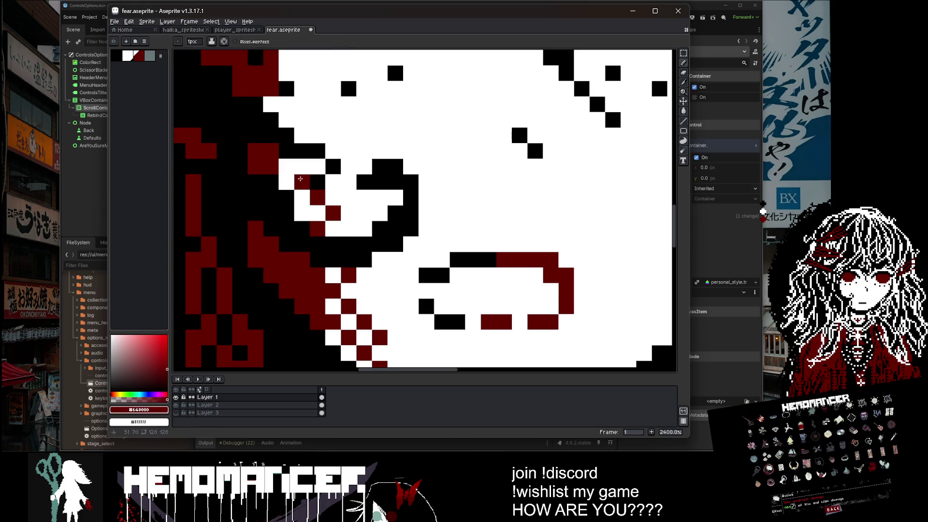
pyautogui.click(302, 213)
pyautogui.click(286, 167)
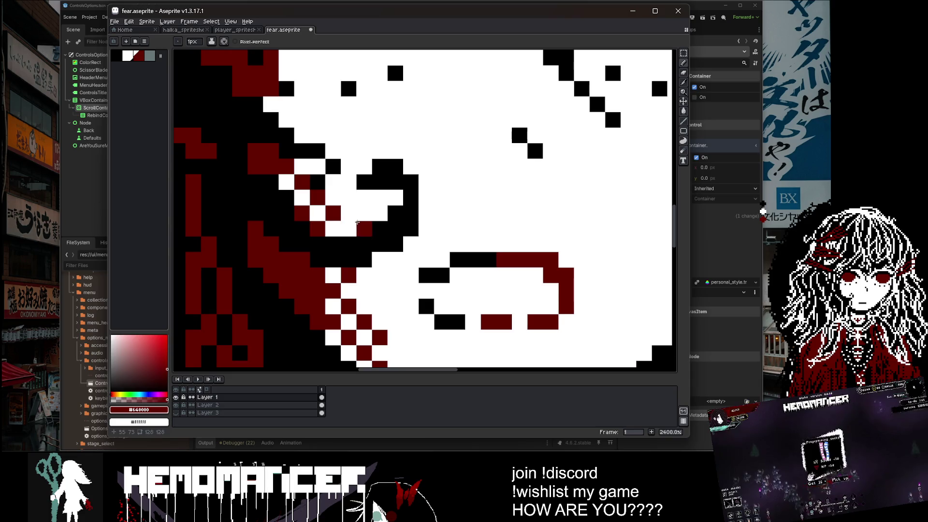
pyautogui.click(348, 228)
# Darken three more pixels near the nose with dark red, including a stray white one.
pyautogui.scroll(-10, 334, 189)
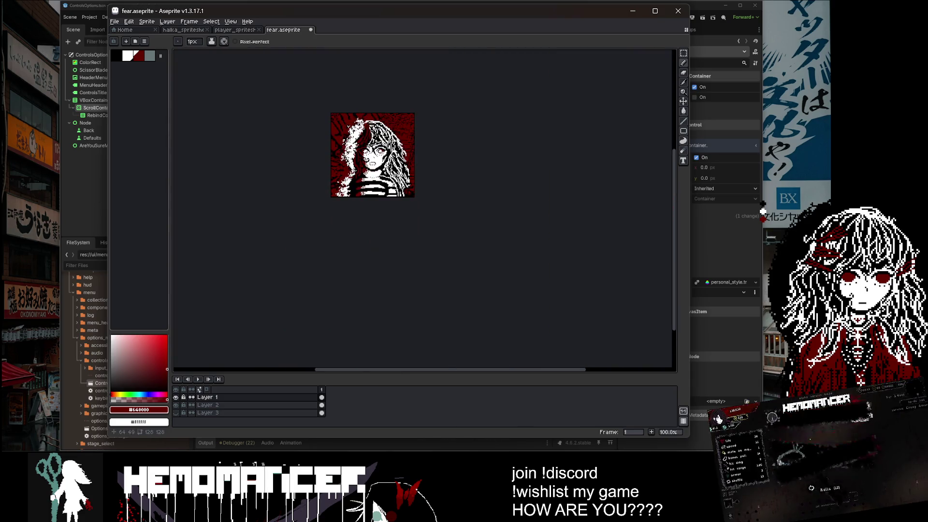
pyautogui.scroll(4, 371, 150)
pyautogui.scroll(7, 345, 224)
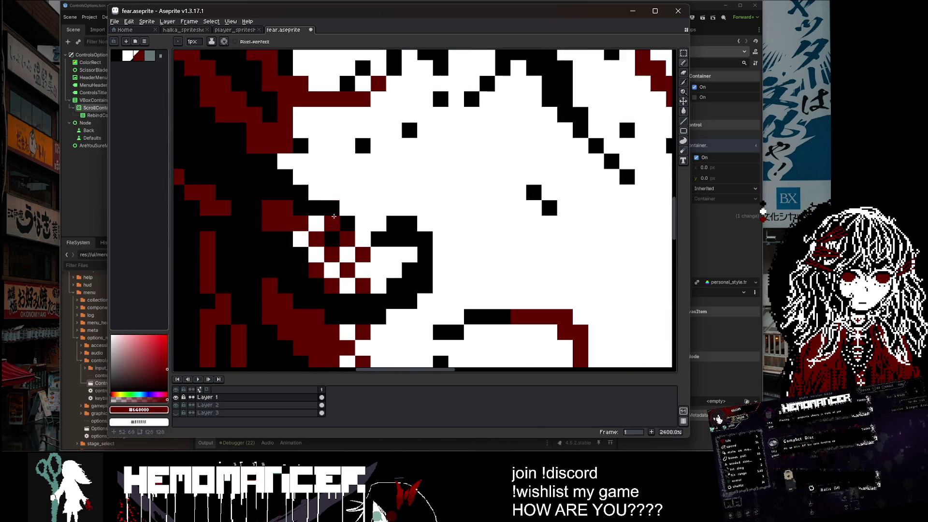
pyautogui.press('alt')
pyautogui.click(345, 224)
pyautogui.scroll(-5, 367, 197)
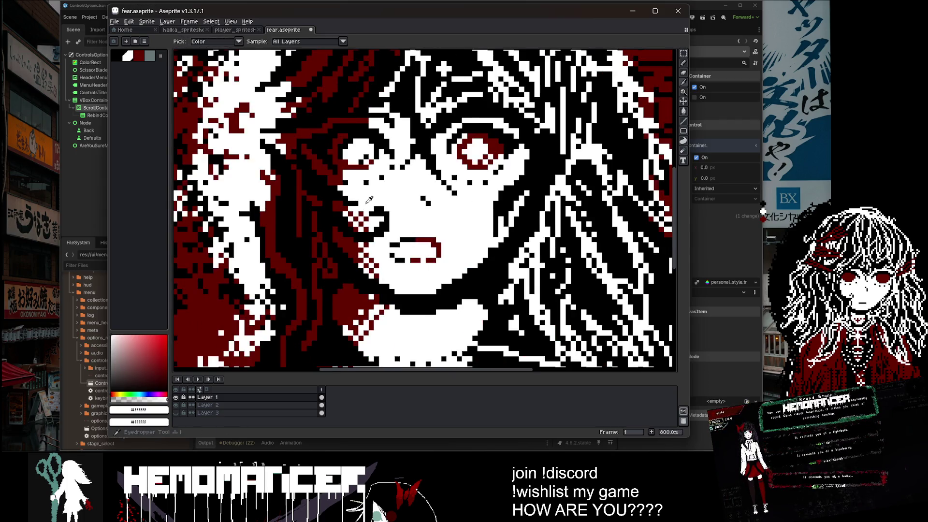
pyautogui.scroll(2, 360, 196)
pyautogui.scroll(-5, 361, 194)
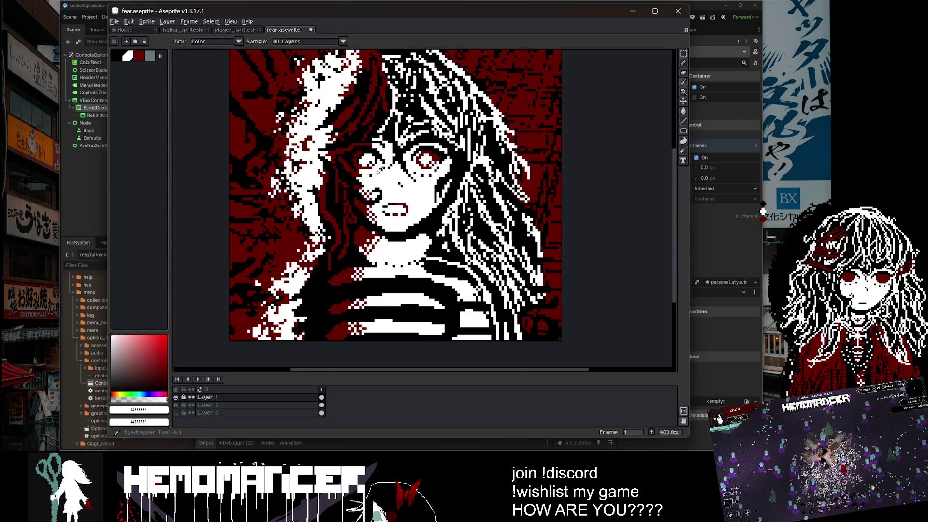
pyautogui.scroll(7, 378, 147)
pyautogui.click(357, 238)
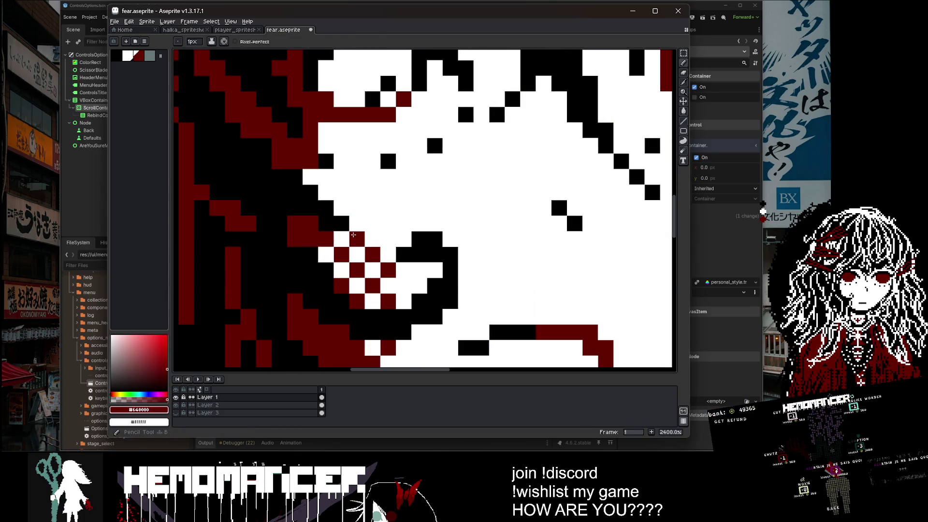
pyautogui.click(341, 192)
pyautogui.click(324, 174)
pyautogui.click(341, 129)
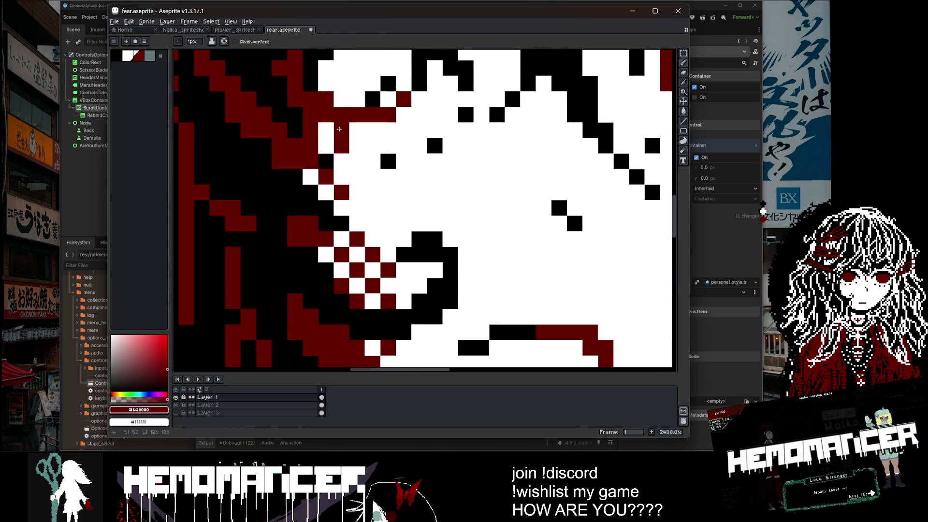
# Turn one pixel white and paint six face-edge pixels dark red #640000.
pyautogui.scroll(-8, 344, 135)
pyautogui.scroll(-2, 375, 172)
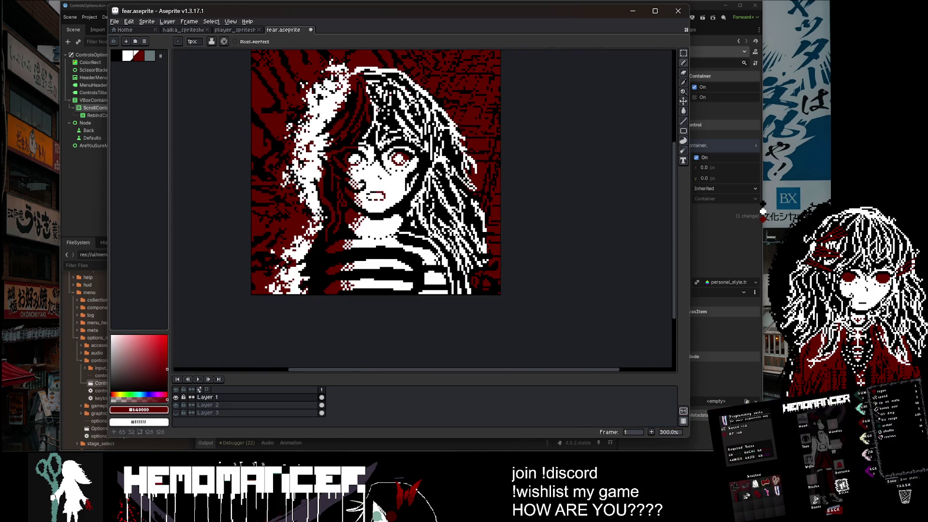
pyautogui.scroll(9, 370, 224)
pyautogui.keyDown('alt'); pyautogui.click(341, 195); pyautogui.keyUp('alt')
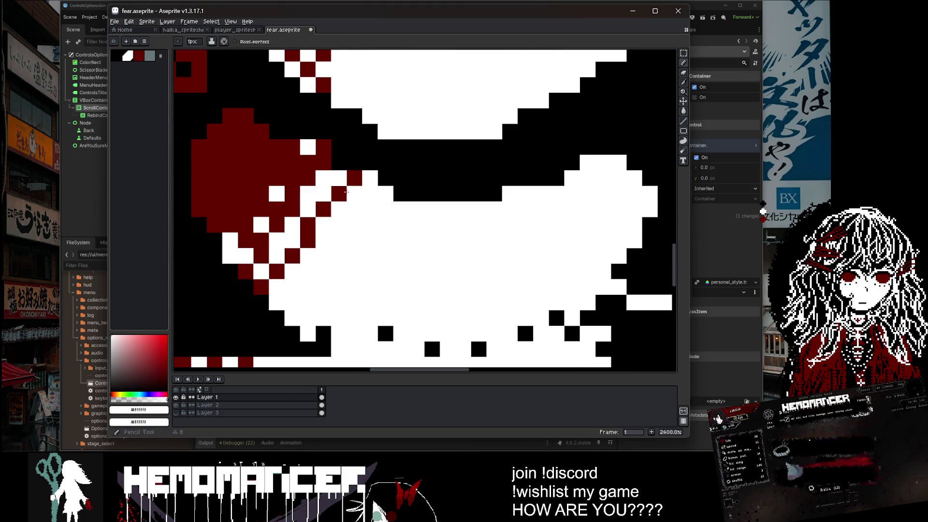
pyautogui.click(261, 243)
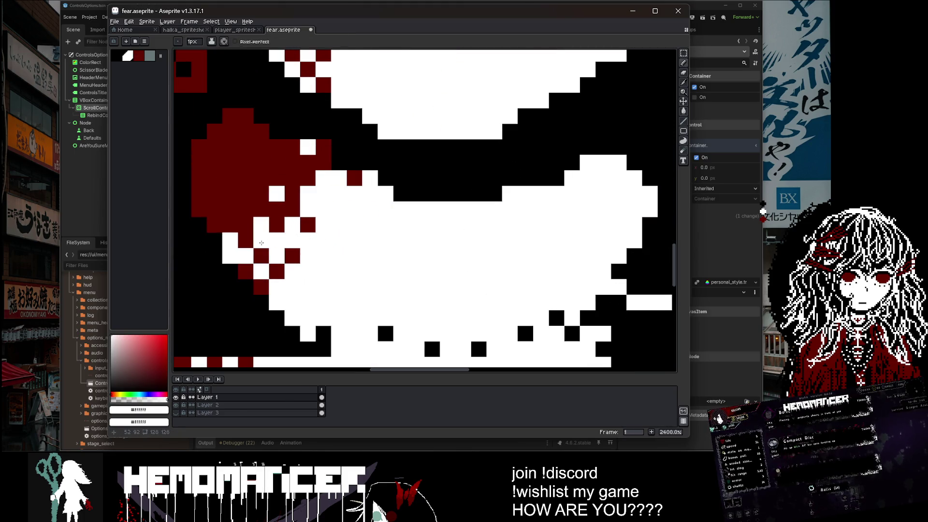
pyautogui.keyDown('alt'); pyautogui.click(274, 225); pyautogui.keyUp('alt')
pyautogui.click(275, 240)
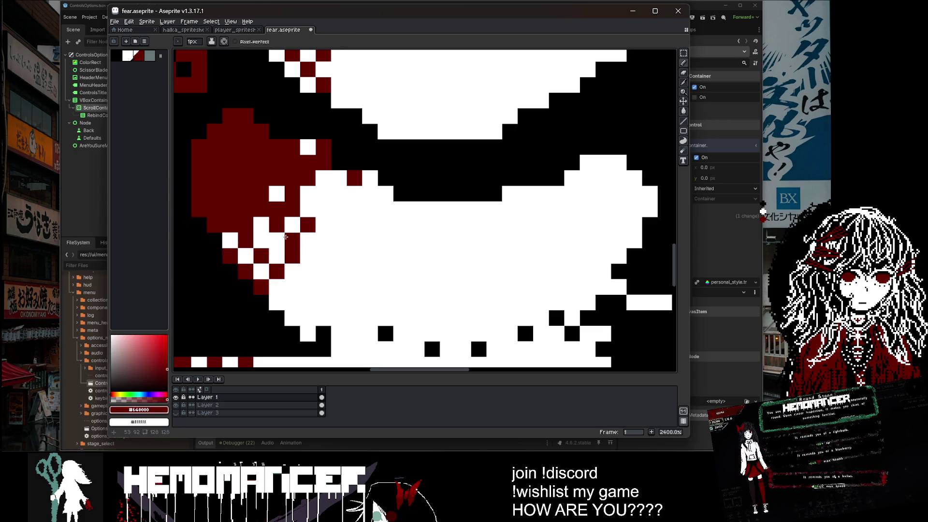
pyautogui.click(307, 209)
pyautogui.click(322, 193)
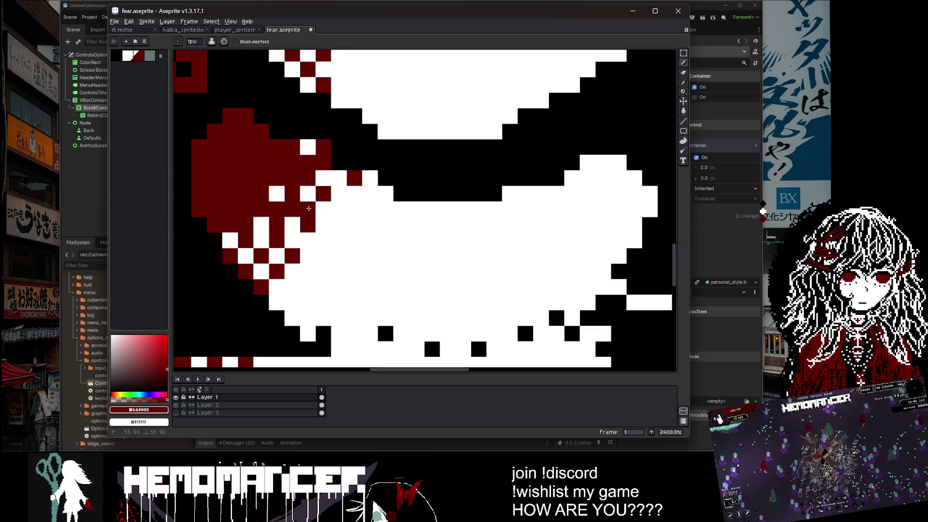
pyautogui.click(292, 240)
pyautogui.click(338, 210)
pyautogui.click(338, 194)
# Zoom out and save fear.aseprite with Ctrl+S.
pyautogui.scroll(-8, 339, 193)
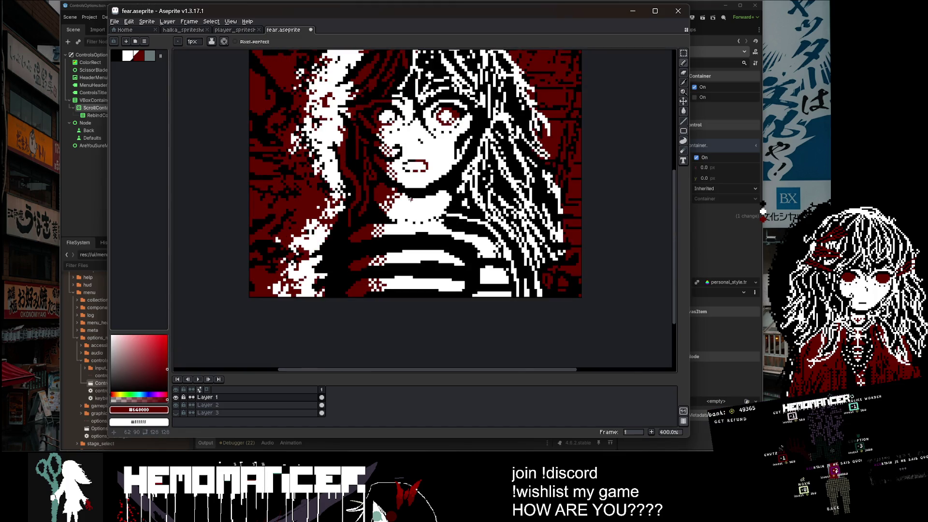
pyautogui.hotkey('ctrl', 's')
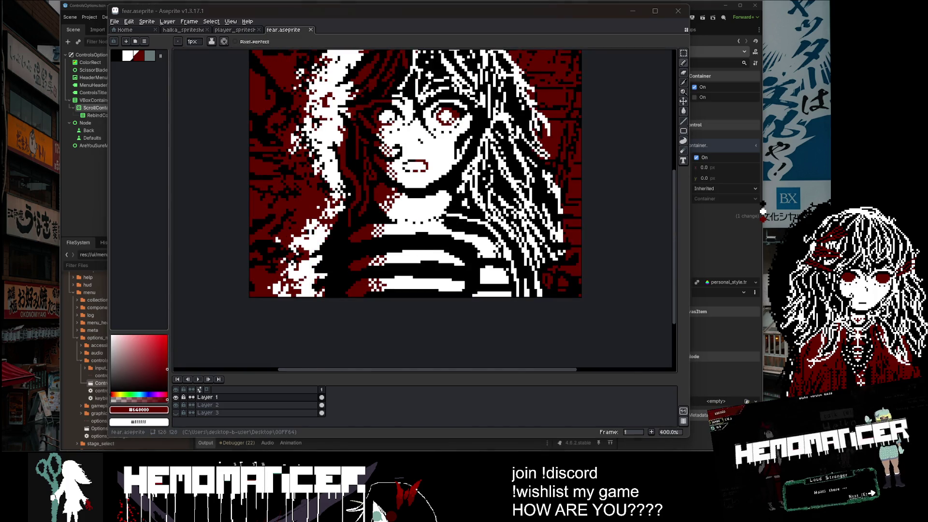
pyautogui.scroll(-2, 473, 234)
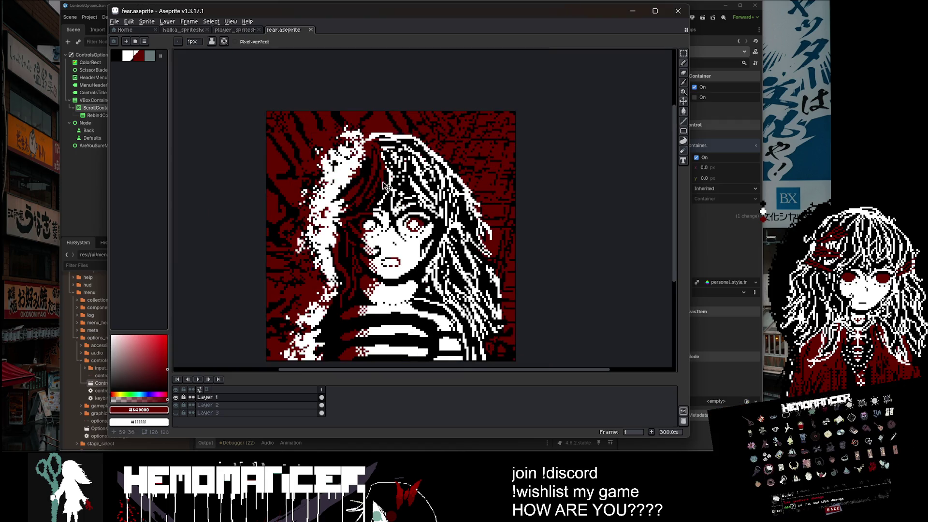
pyautogui.scroll(-2, 383, 182)
pyautogui.hotkey('ctrl', 's')
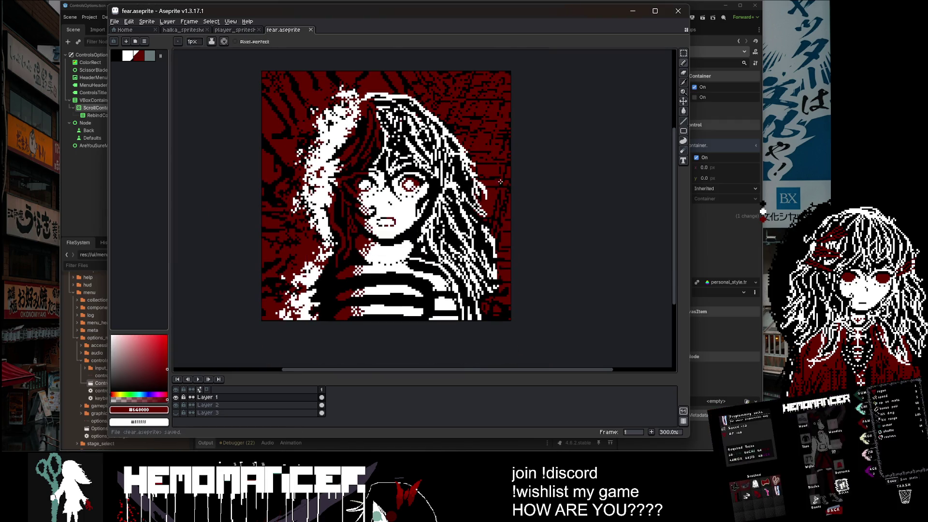
pyautogui.scroll(2, 494, 274)
# Eyedrop black and white to draw pixels near the lower right, undoing the white stroke.
pyautogui.press('i')
pyautogui.click(485, 315)
pyautogui.press('b')
pyautogui.click(486, 317)
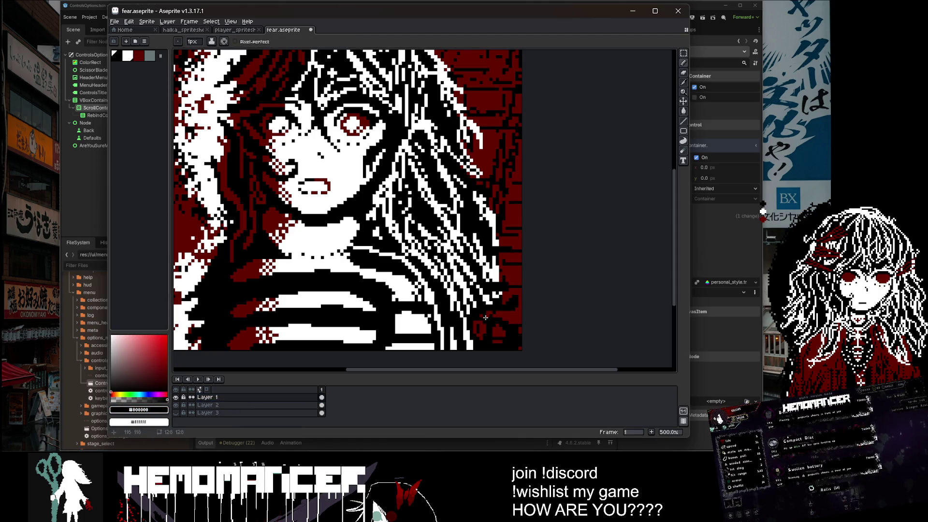
pyautogui.keyDown('alt'); pyautogui.click(486, 312); pyautogui.keyUp('alt')
pyautogui.moveTo(486, 309); pyautogui.dragTo(486, 329)
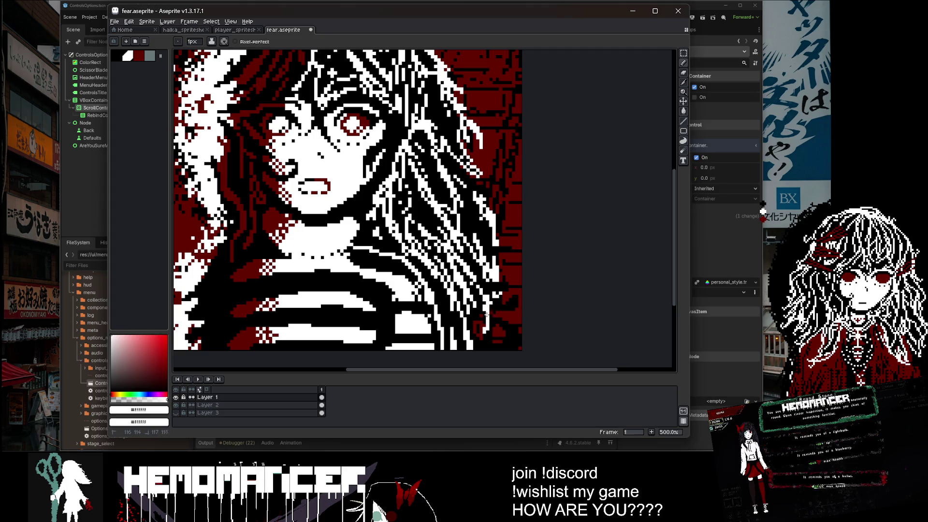
pyautogui.scroll(-2, 522, 303)
pyautogui.hotkey('ctrl', 'z')
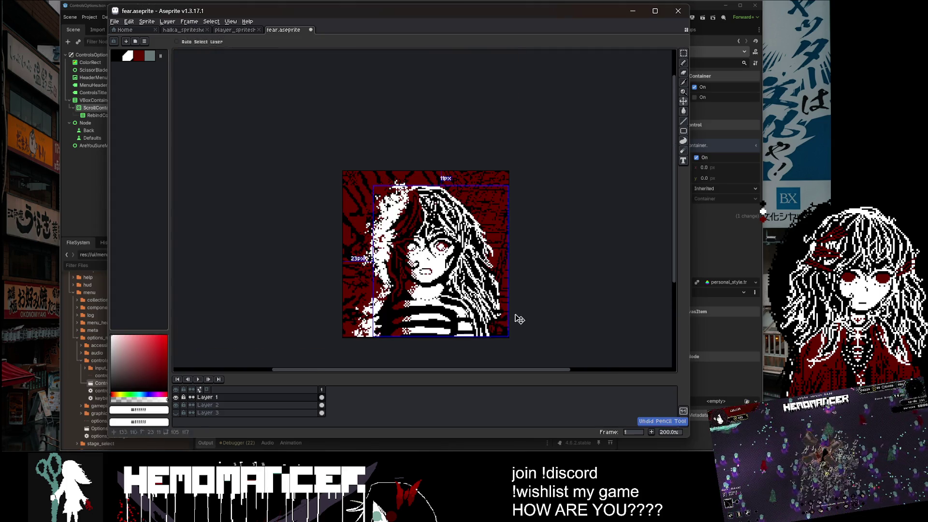
pyautogui.scroll(2, 518, 317)
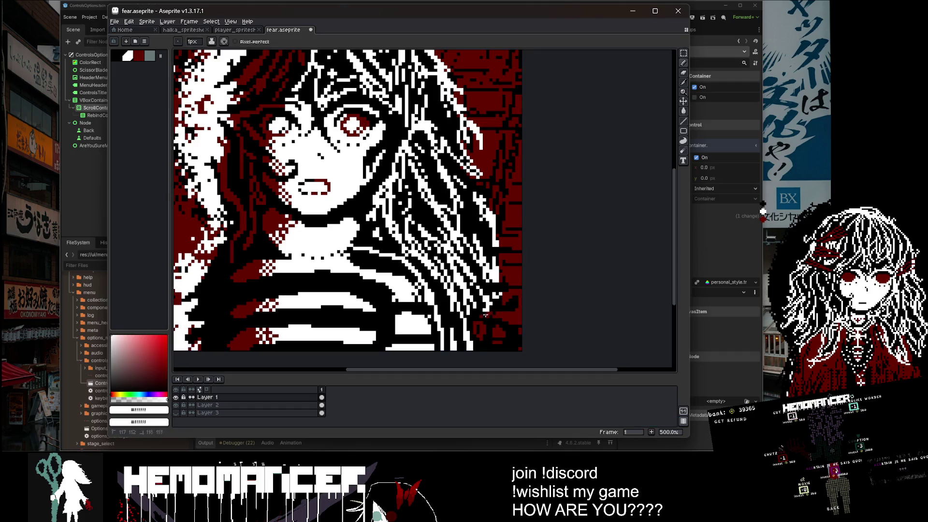
# Pick black from the portrait as the drawing colour and save fear.aseprite.
pyautogui.scroll(-2, 484, 308)
pyautogui.scroll(3, 503, 290)
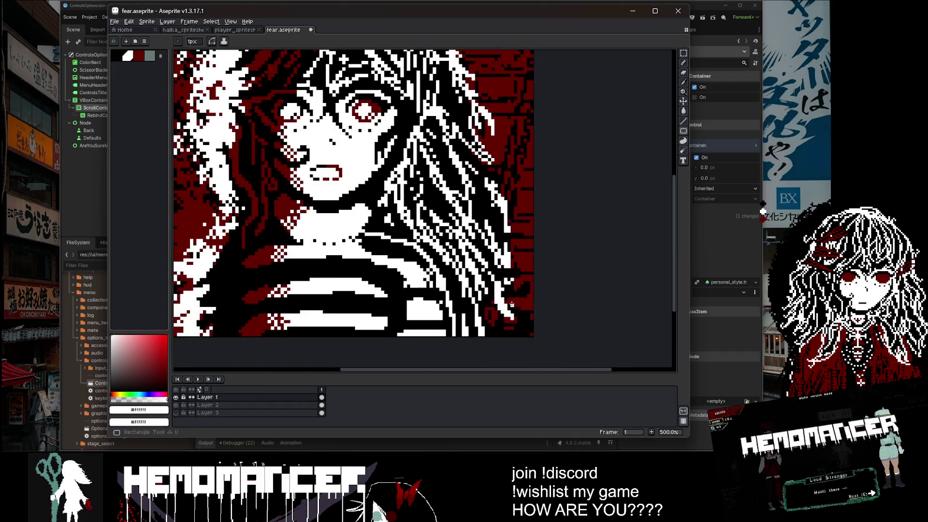
pyautogui.press('i')
pyautogui.click(504, 279)
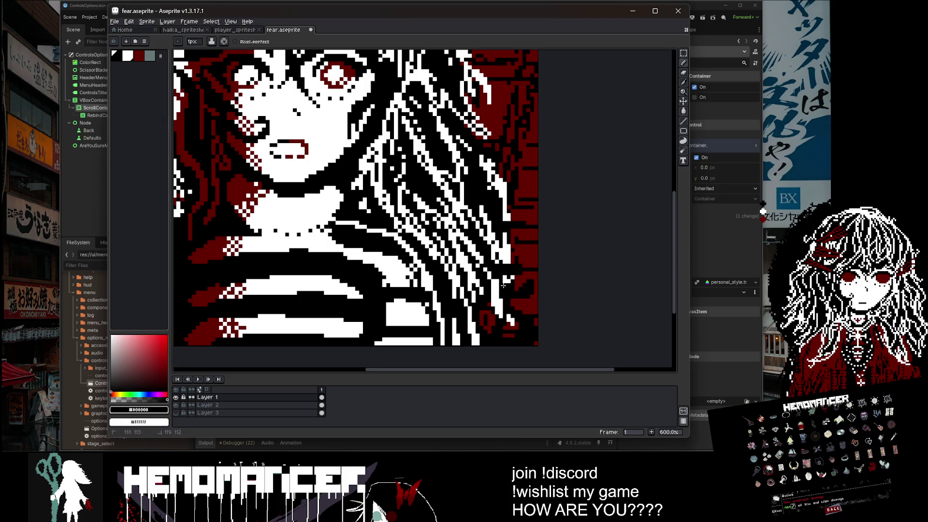
pyautogui.scroll(-3, 506, 298)
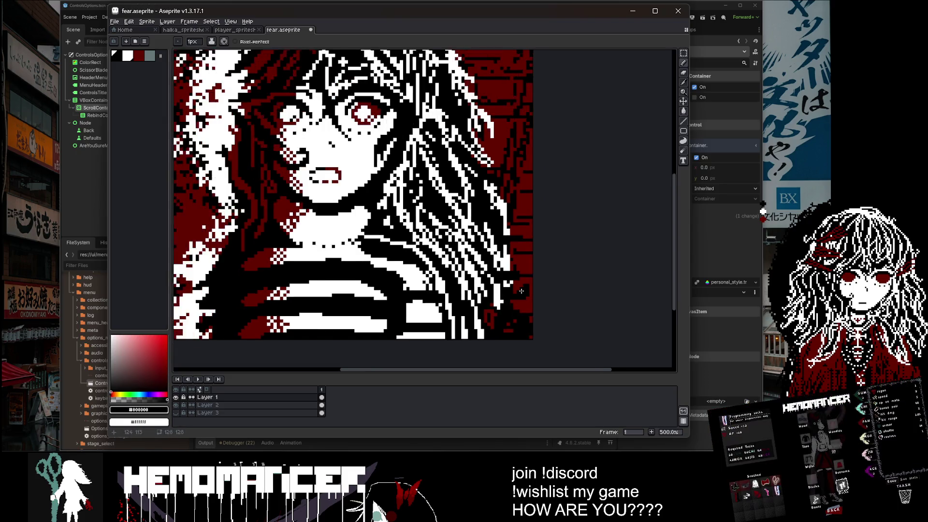
pyautogui.hotkey('ctrl', 's')
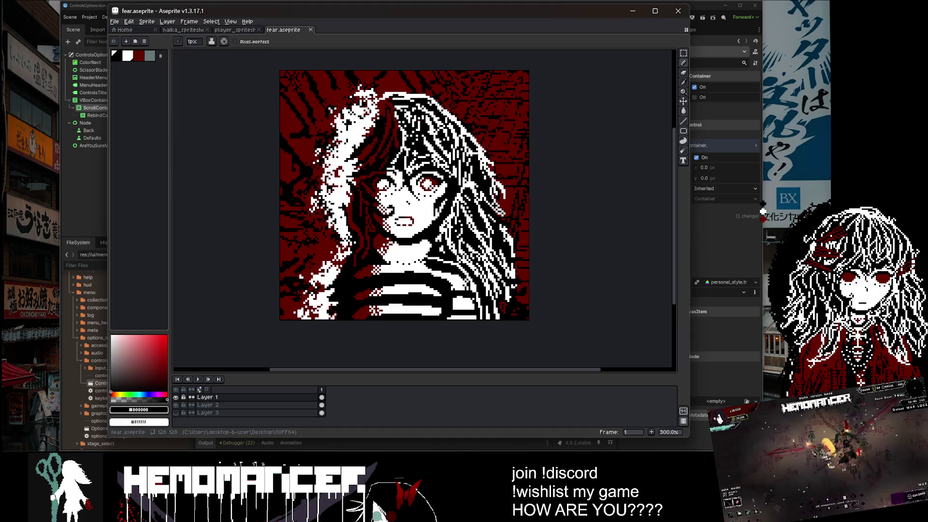
# Repaint part of the red area along the portrait's right edge.
pyautogui.scroll(3, 569, 316)
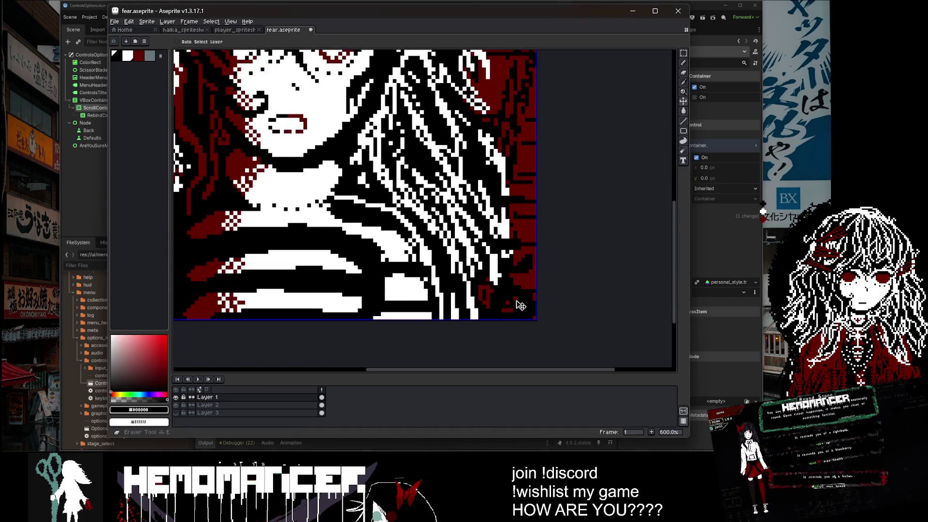
pyautogui.scroll(1, 498, 301)
pyautogui.moveTo(498, 301); pyautogui.dragTo(534, 300)
pyautogui.press('b')
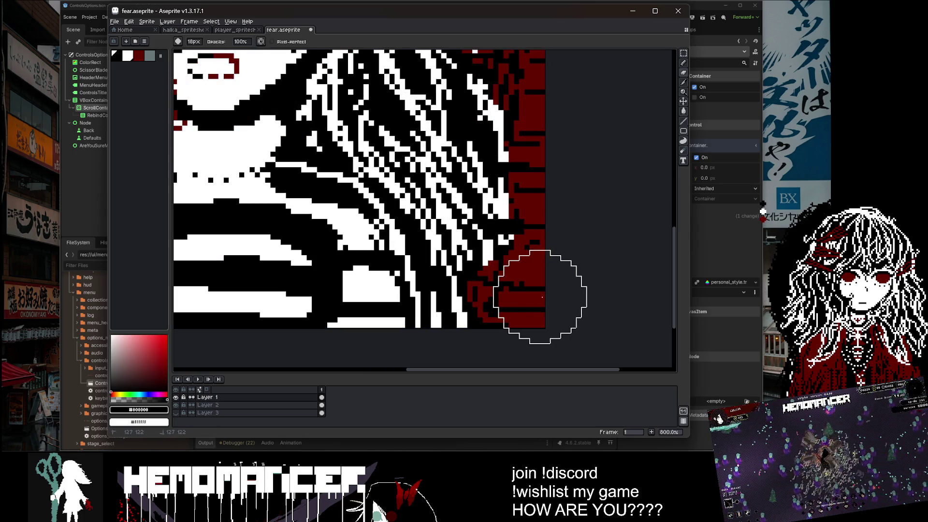
pyautogui.scroll(-5, 541, 302)
pyautogui.moveTo(613, 258); pyautogui.dragTo(583, 268)
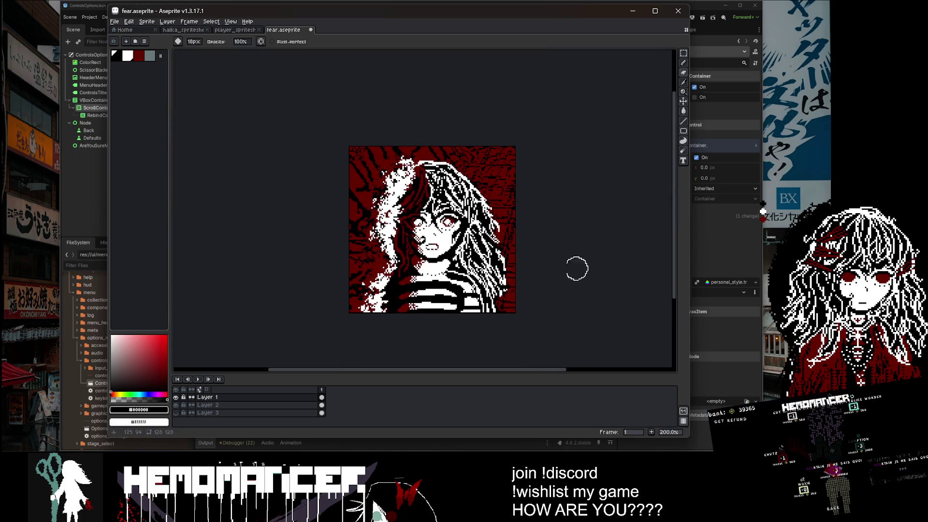
pyautogui.scroll(7, 524, 313)
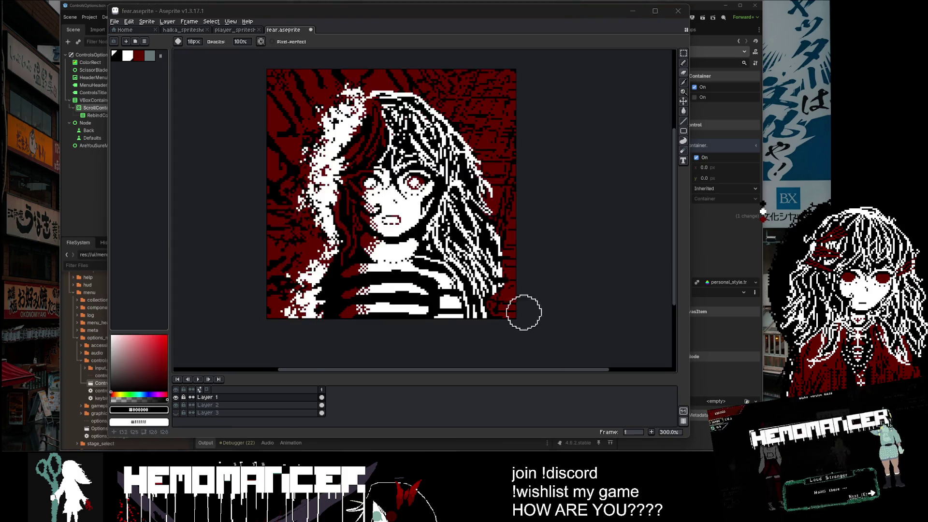
# With a 1px brush, paint white pixels over the dark red edge, trim, and save.
pyautogui.press('-')
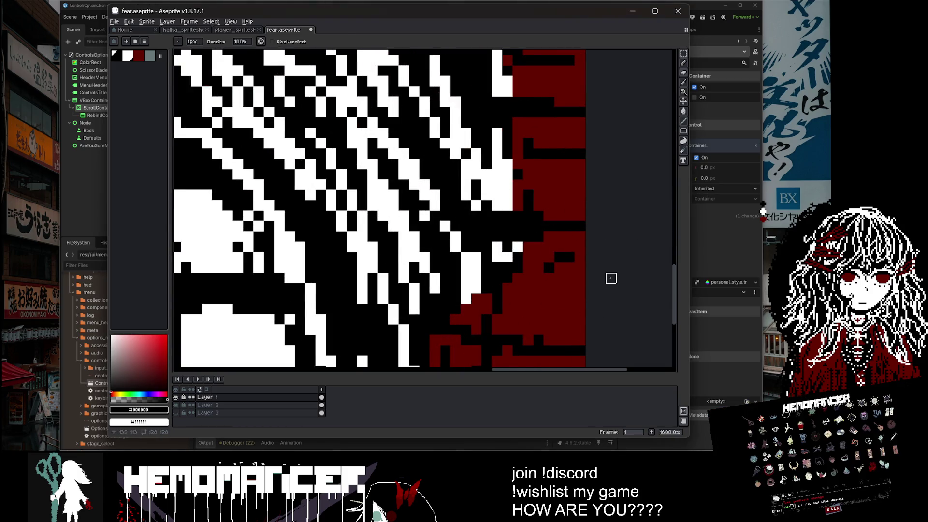
pyautogui.keyDown('alt'); pyautogui.click(481, 286); pyautogui.keyUp('alt')
pyautogui.click(482, 298)
pyautogui.moveTo(482, 298); pyautogui.dragTo(468, 355)
pyautogui.hotkey('ctrl', 'z')
pyautogui.scroll(-3, 493, 321)
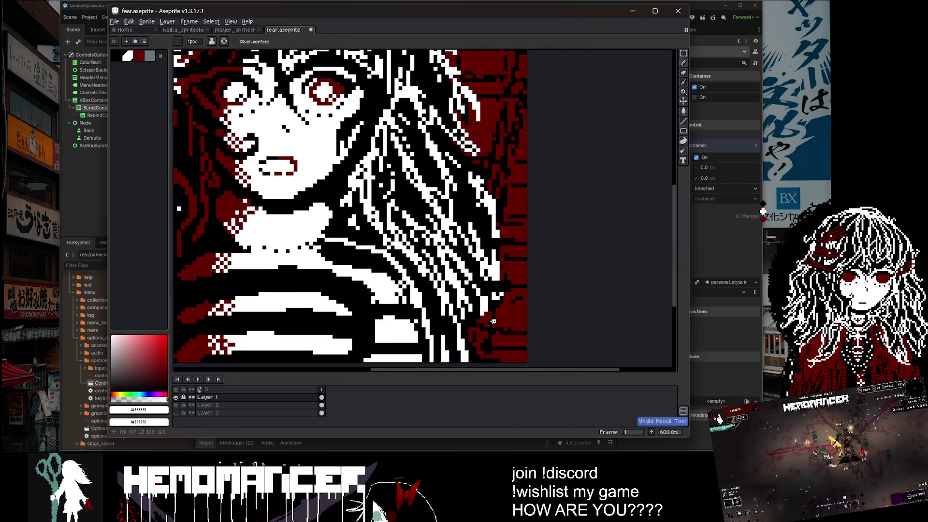
pyautogui.hotkey('ctrl', 's')
pyautogui.scroll(-1, 486, 309)
pyautogui.moveTo(483, 306); pyautogui.dragTo(508, 340)
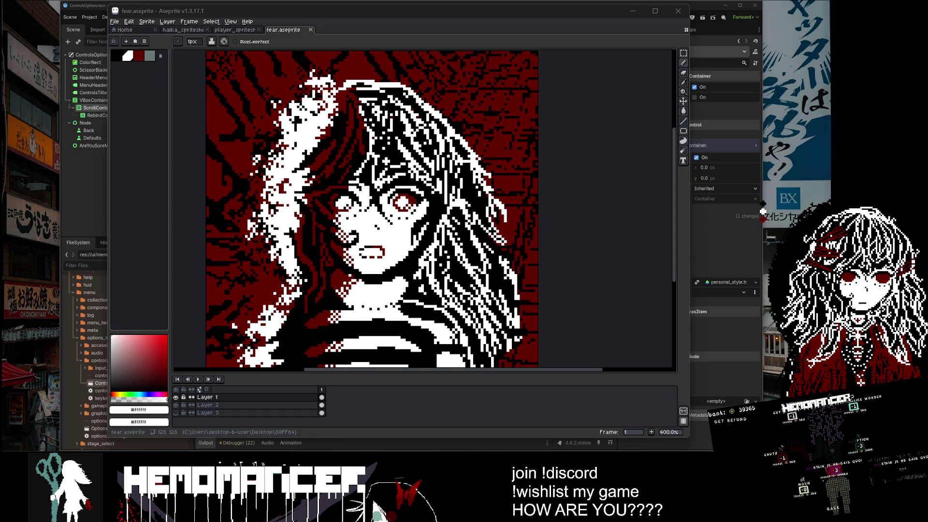
# Bucket-fill the white blob in the left eye with dark red sampled from the portrait.
pyautogui.scroll(6, 347, 204)
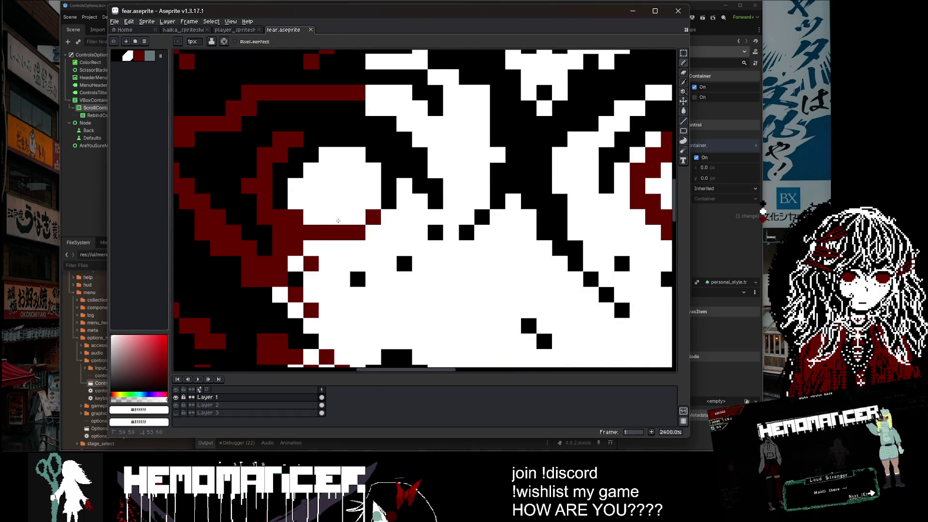
pyautogui.scroll(-8, 339, 221)
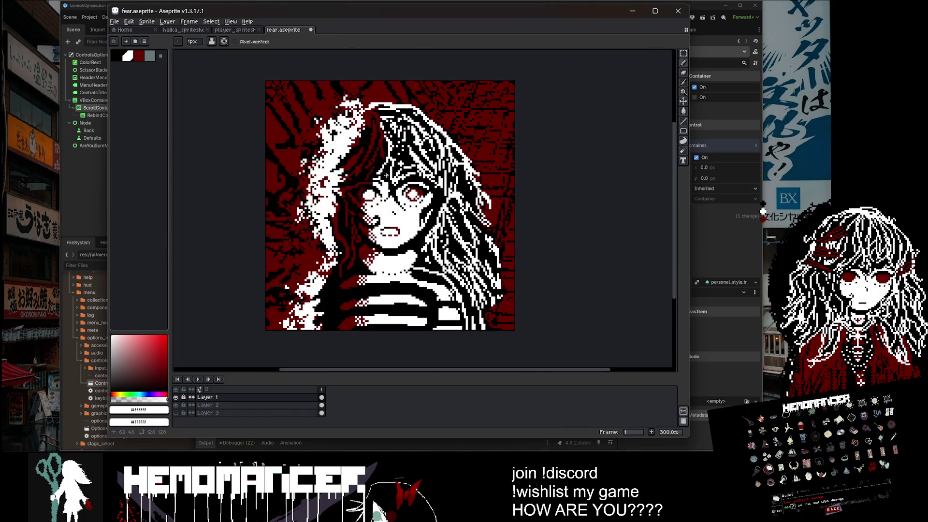
pyautogui.scroll(2, 374, 188)
pyautogui.press('g')
pyautogui.keyDown('alt'); pyautogui.click(380, 177); pyautogui.keyUp('alt')
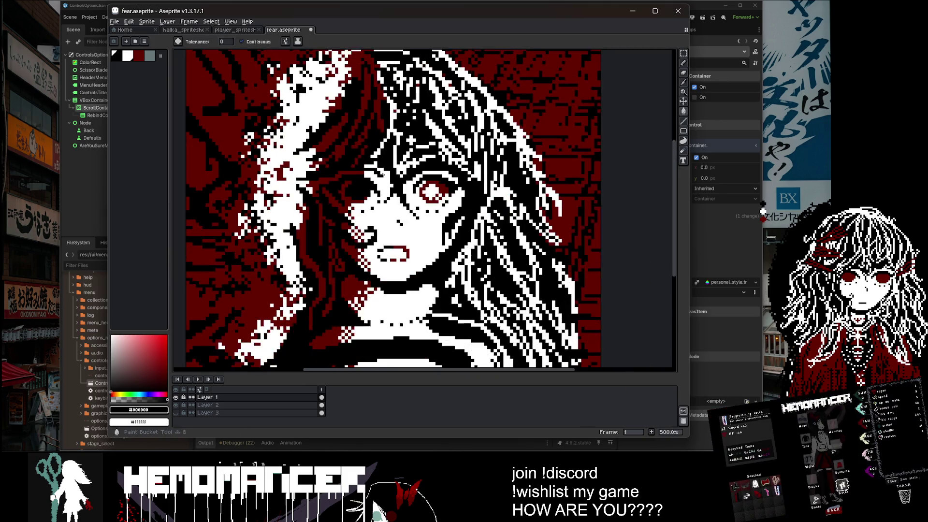
pyautogui.scroll(8, 379, 177)
pyautogui.keyDown('alt'); pyautogui.click(404, 245); pyautogui.keyUp('alt')
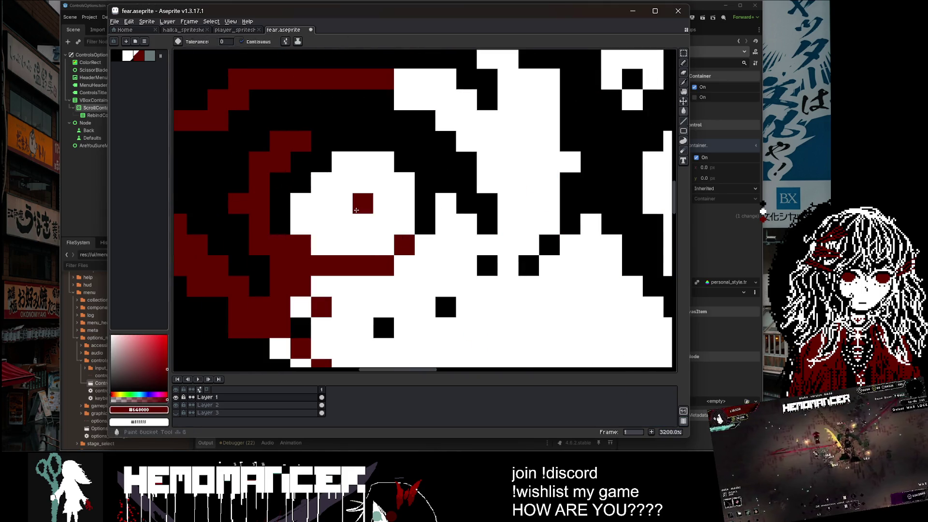
pyautogui.click(339, 208)
# Pencil black pixels and a black line across the red eye patch, then save fear.aseprite.
pyautogui.scroll(-8, 338, 208)
pyautogui.scroll(8, 344, 181)
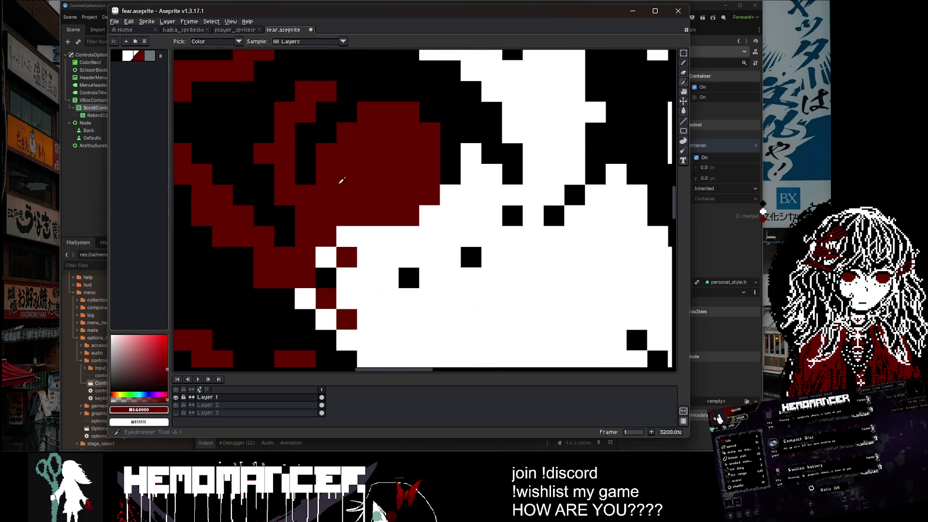
pyautogui.keyDown('alt'); pyautogui.click(305, 174); pyautogui.keyUp('alt')
pyautogui.click(324, 199)
pyautogui.moveTo(324, 202)
pyautogui.mouseDown()
pyautogui.moveTo(347, 215)
pyautogui.moveTo(408, 215)
pyautogui.moveTo(429, 195)
pyautogui.mouseUp()
pyautogui.scroll(-8, 429, 195)
pyautogui.scroll(4, 476, 141)
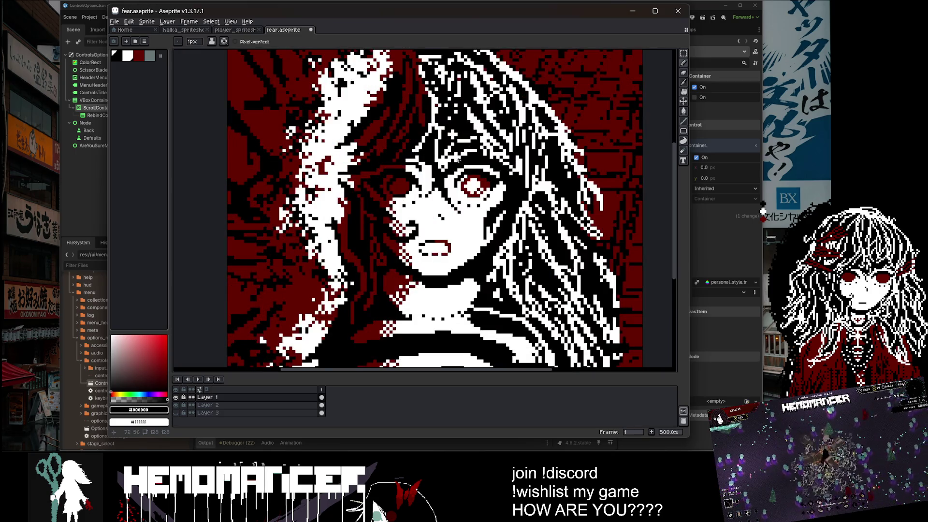
pyautogui.scroll(5, 462, 157)
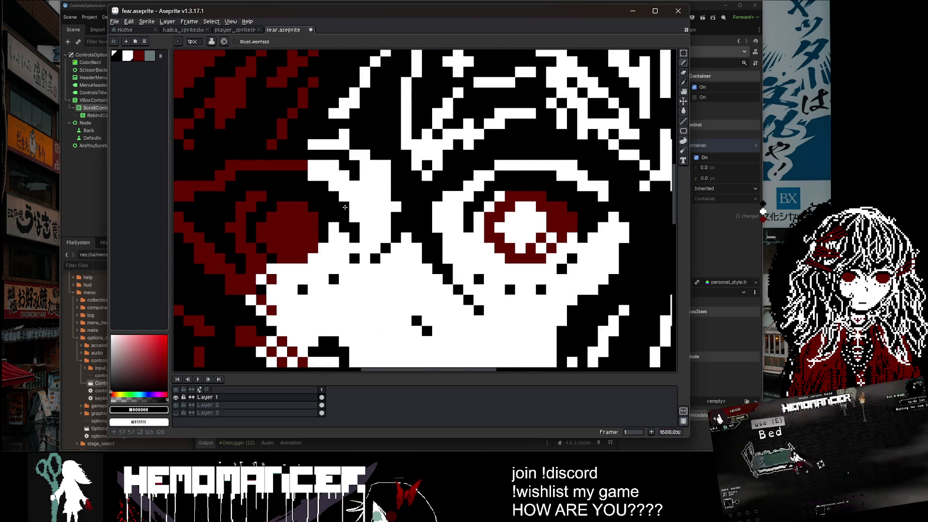
pyautogui.scroll(-7, 330, 218)
pyautogui.hotkey('ctrl', 's')
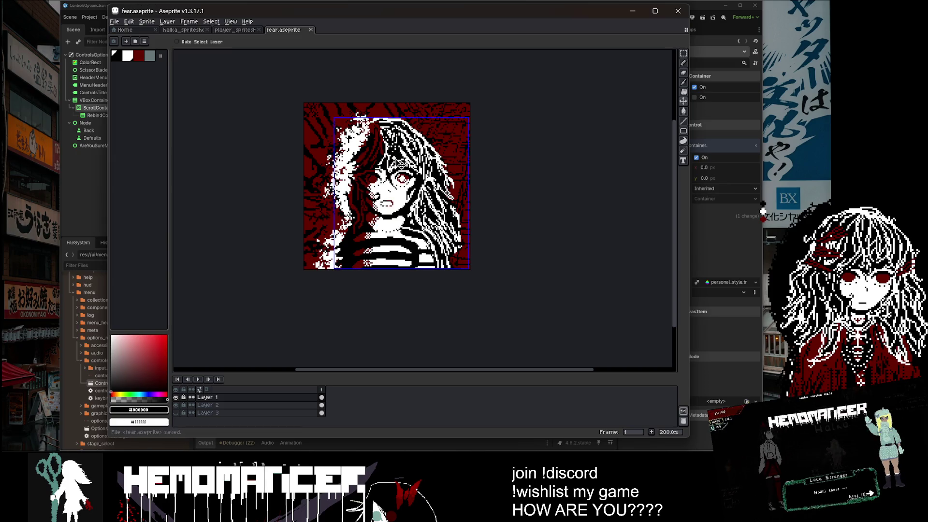
# Sample white and dark red from the face and save the portrait.
pyautogui.scroll(10, 338, 181)
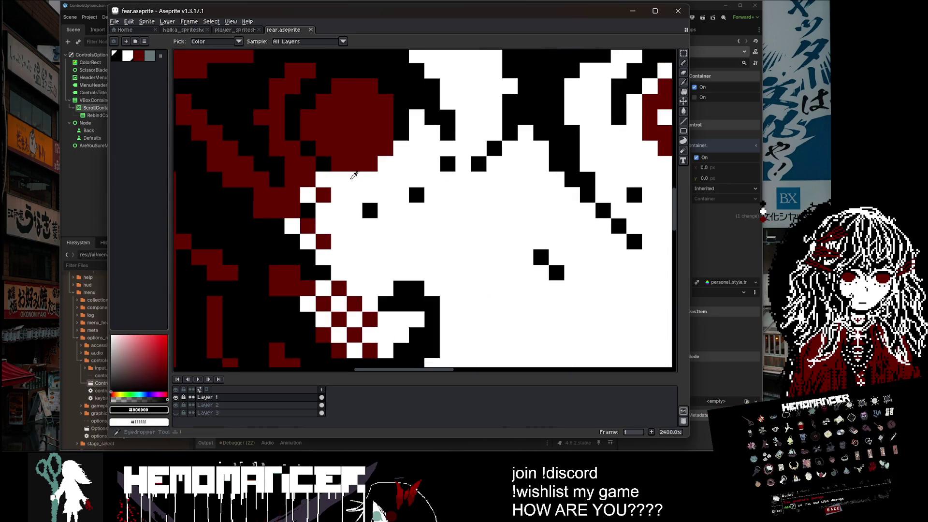
pyautogui.keyDown('alt'); pyautogui.click(338, 181); pyautogui.keyUp('alt')
pyautogui.keyDown('alt'); pyautogui.click(338, 181); pyautogui.keyUp('alt')
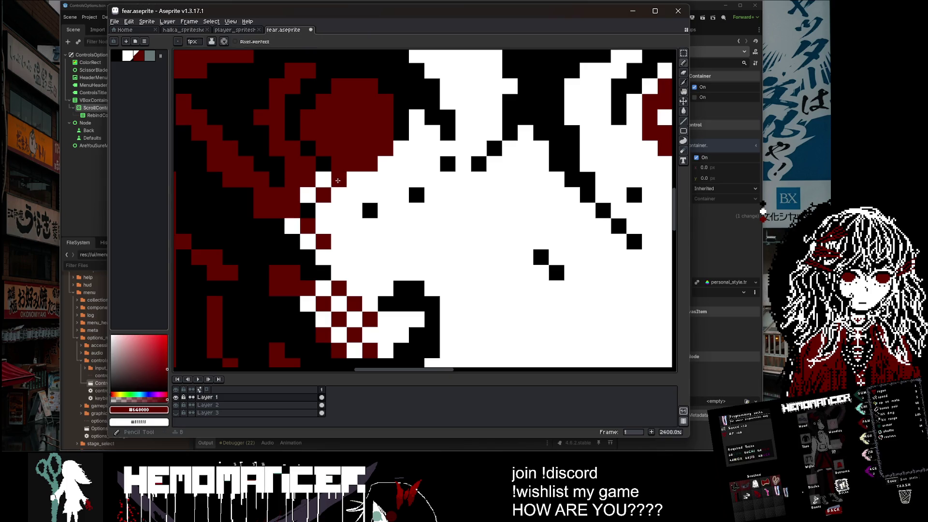
pyautogui.scroll(-8, 338, 181)
pyautogui.hotkey('ctrl', 's')
# Save fear.aseprite again, glance at the Godot editor, and return to Aseprite.
pyautogui.scroll(5, 374, 140)
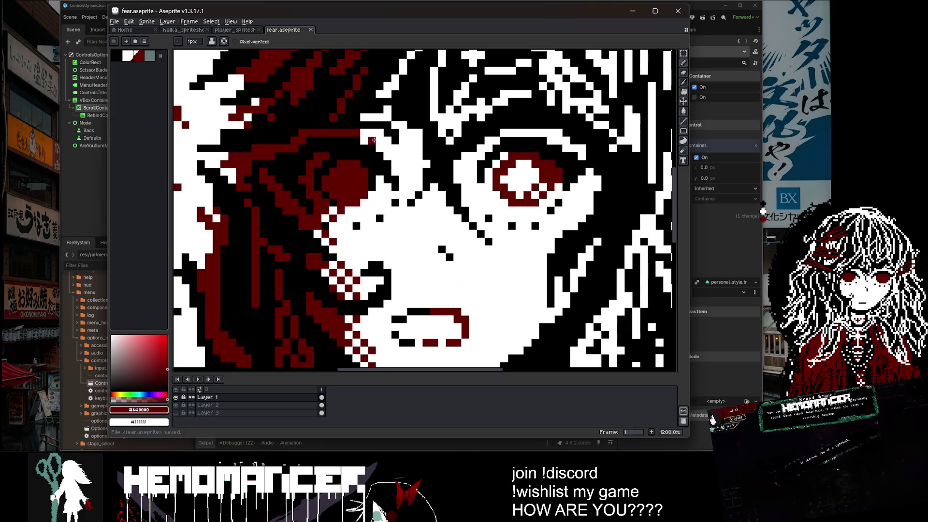
pyautogui.scroll(-3, 373, 114)
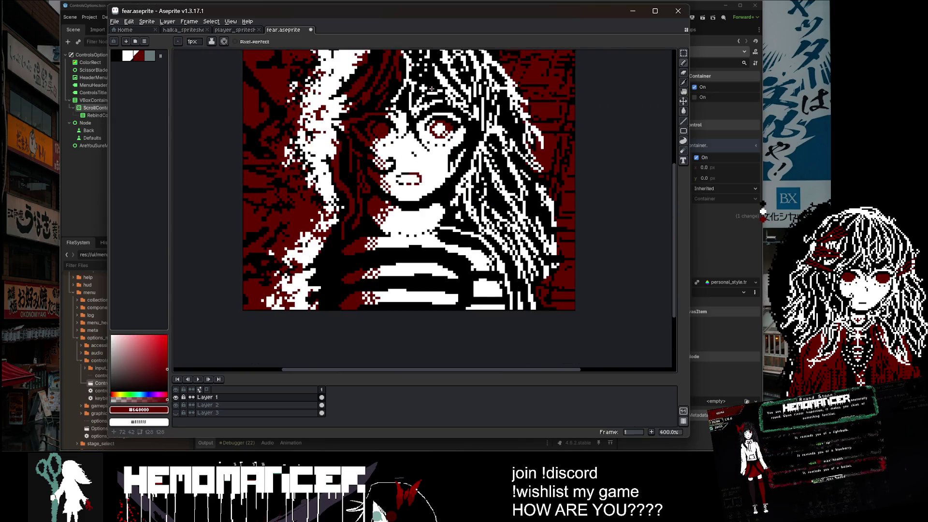
pyautogui.scroll(2, 334, 176)
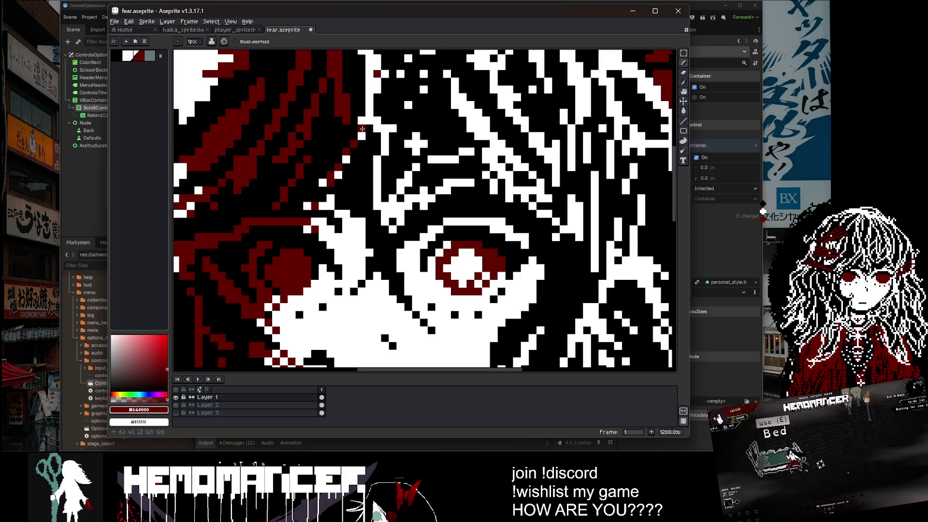
pyautogui.scroll(-1, 366, 113)
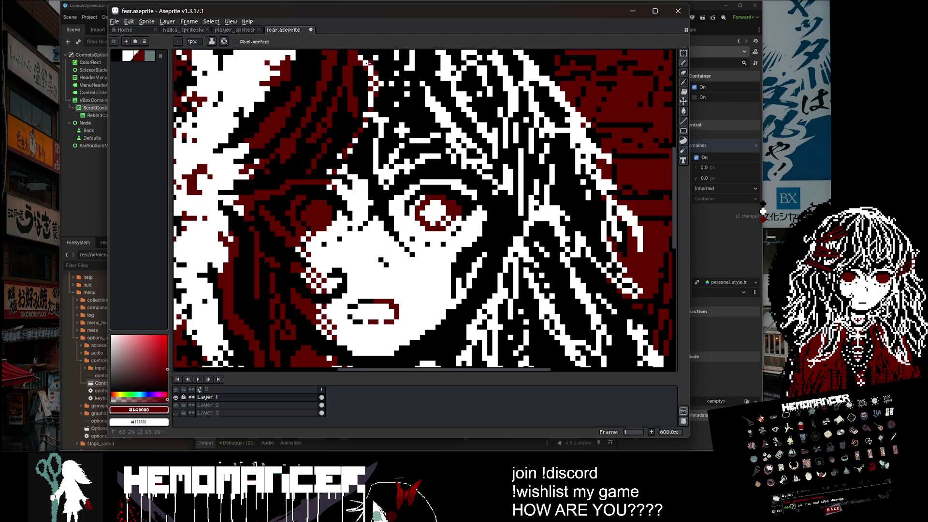
pyautogui.scroll(-2, 367, 63)
pyautogui.scroll(4, 345, 148)
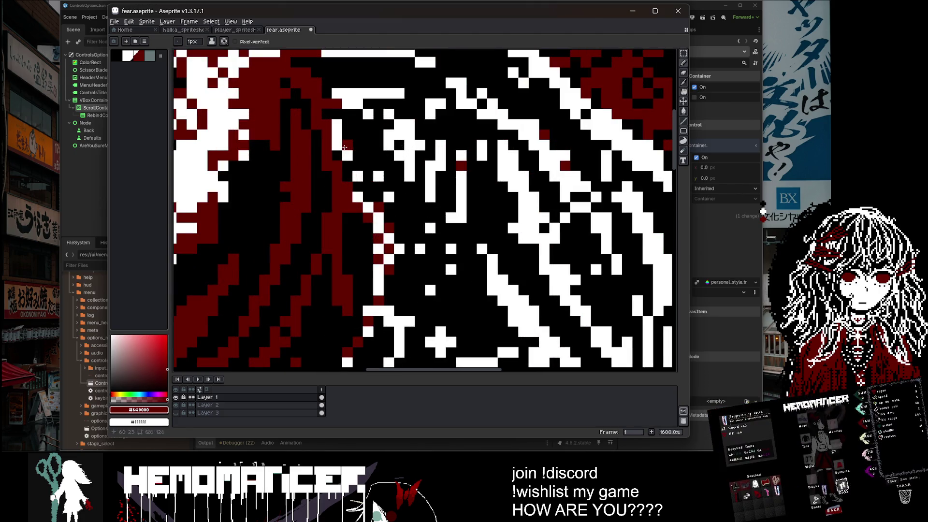
pyautogui.scroll(-3, 346, 83)
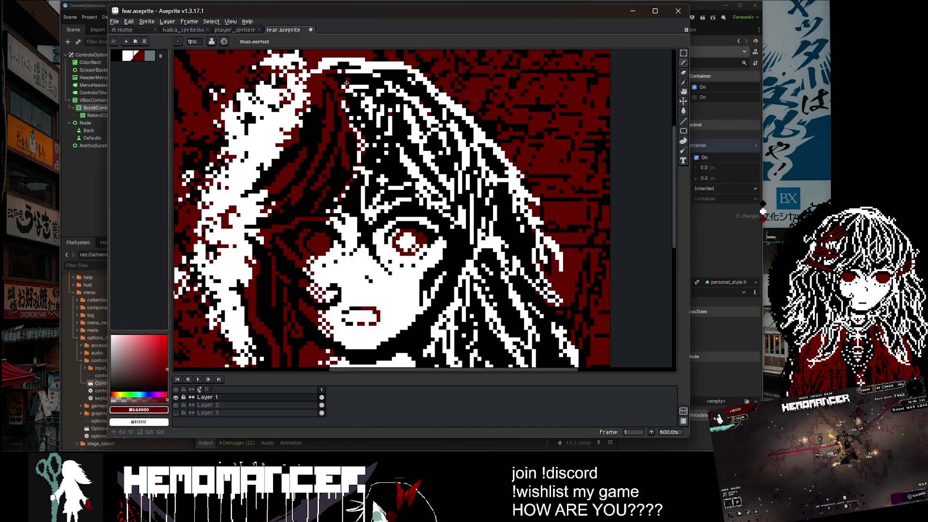
pyautogui.scroll(-3, 355, 118)
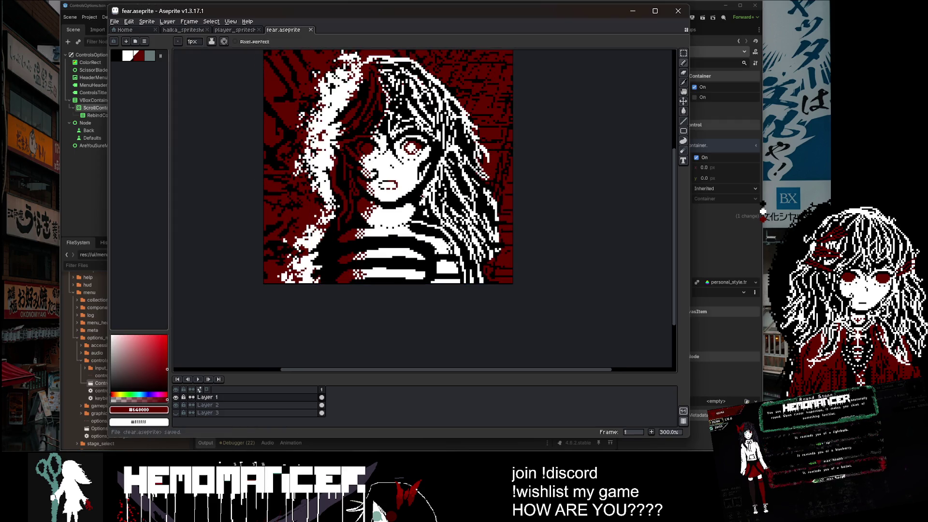
pyautogui.hotkey('ctrl', 's')
pyautogui.hotkey('alt', 'Tab')
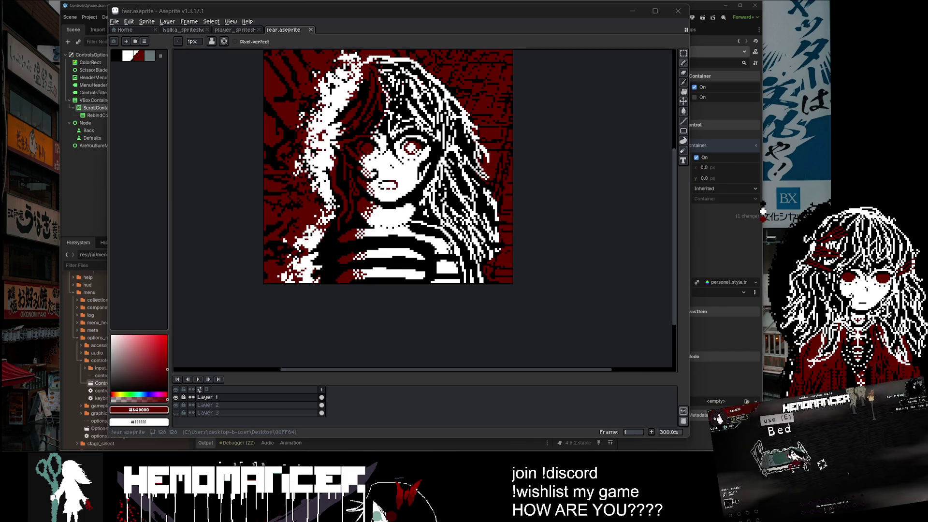
pyautogui.hotkey('alt', 'Tab')
pyautogui.hotkey('ctrl', 's')
# Paint white pixels on the lower part of the portrait and save it.
pyautogui.moveTo(382, 333)
pyautogui.mouseDown()
pyautogui.moveTo(356, 348)
pyautogui.moveTo(356, 359)
pyautogui.mouseUp()
pyautogui.scroll(6, 318, 333)
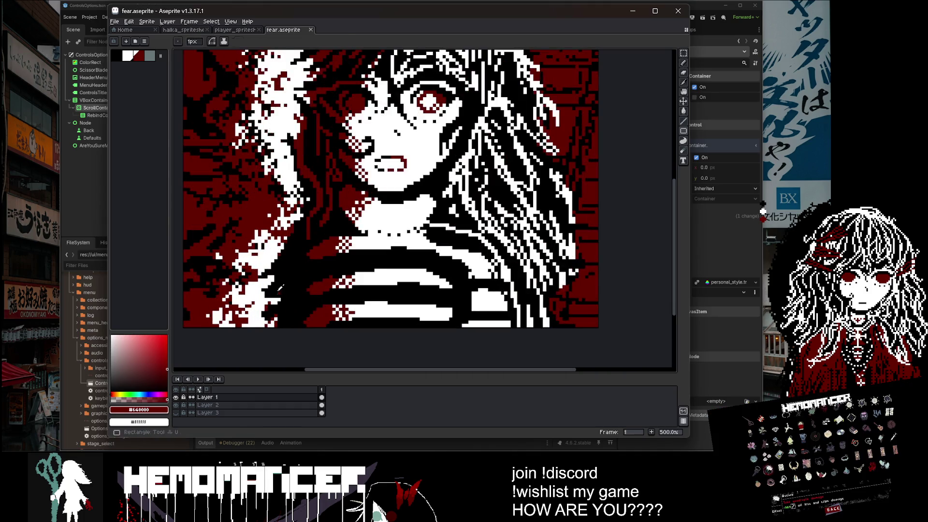
pyautogui.keyDown('alt'); pyautogui.click(244, 287); pyautogui.keyUp('alt')
pyautogui.moveTo(255, 286); pyautogui.dragTo(259, 301)
pyautogui.moveTo(246, 348); pyautogui.dragTo(263, 342)
pyautogui.scroll(-4, 260, 342)
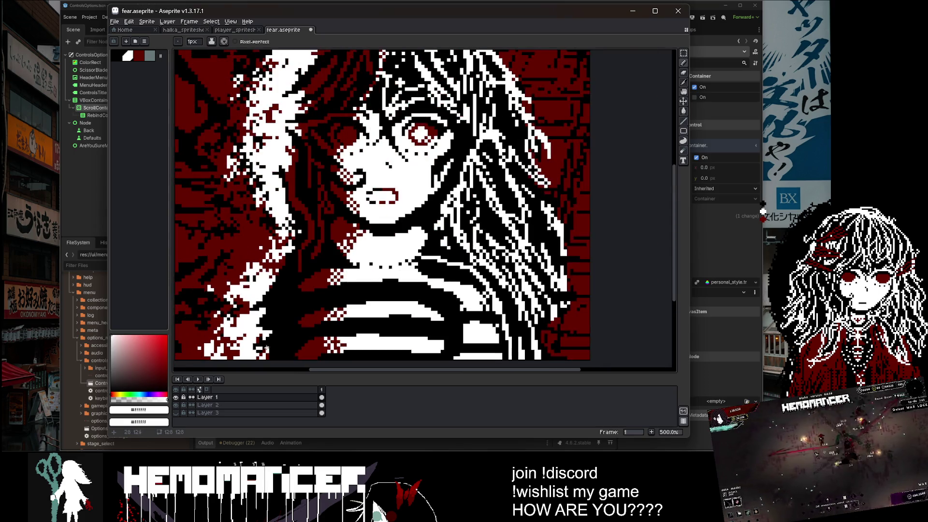
pyautogui.scroll(-3, 258, 300)
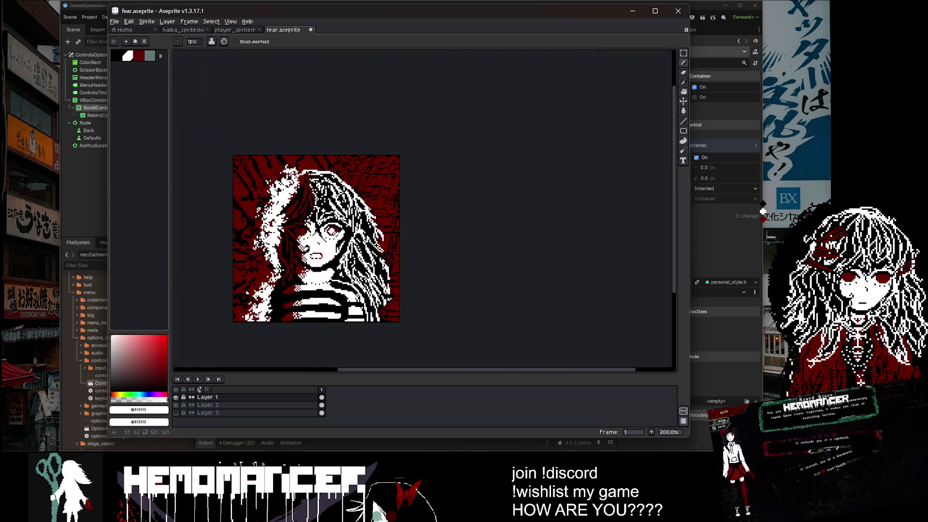
pyautogui.moveTo(286, 309); pyautogui.dragTo(321, 273)
pyautogui.hotkey('ctrl', 's')
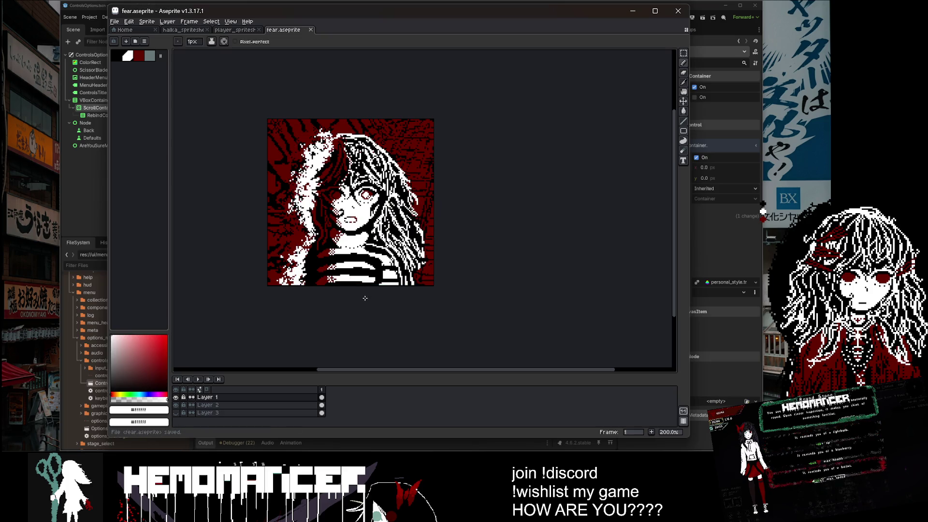
pyautogui.scroll(10, 335, 210)
# Dot five dark red pixels along the cheek edge and save the portrait.
pyautogui.keyDown('alt'); pyautogui.click(313, 202); pyautogui.keyUp('alt')
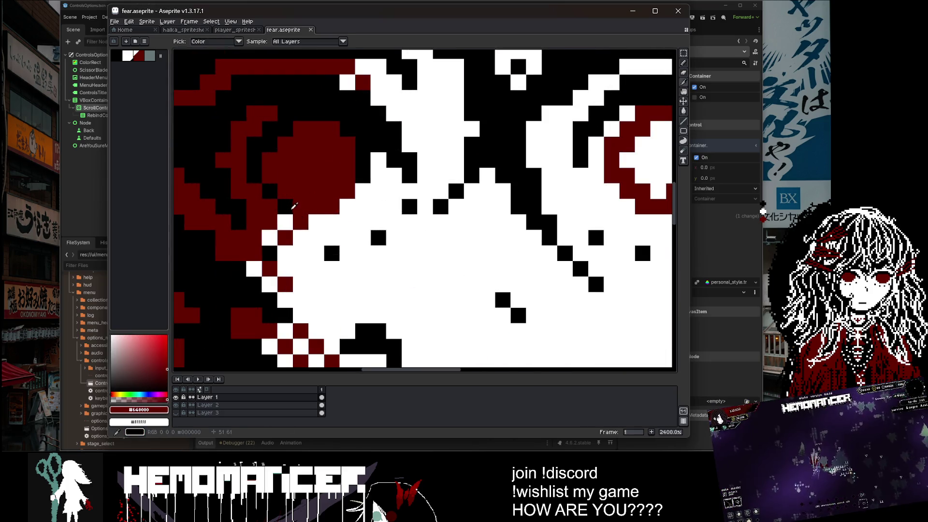
pyautogui.scroll(-4, 360, 149)
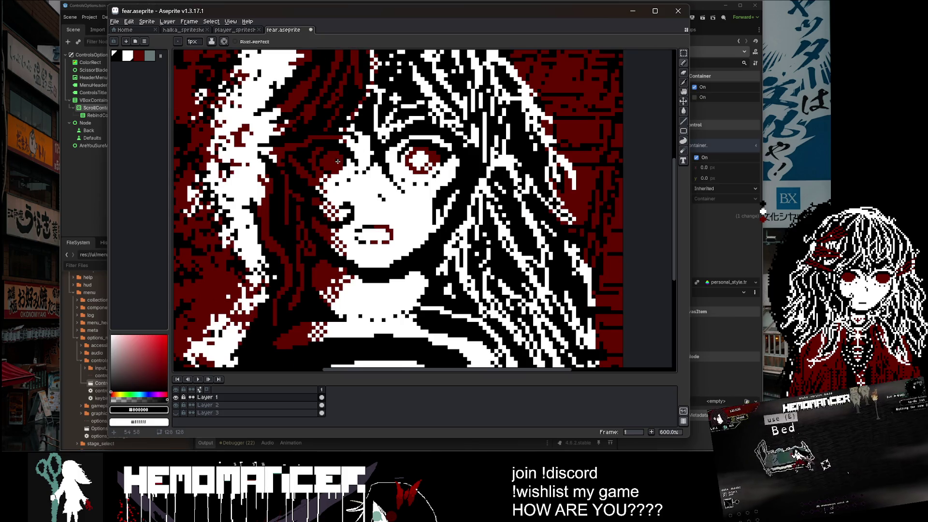
pyautogui.scroll(4, 360, 148)
pyautogui.keyDown('alt'); pyautogui.click(287, 232); pyautogui.keyUp('alt')
pyautogui.click(302, 248)
pyautogui.click(318, 233)
pyautogui.click(302, 265)
pyautogui.click(287, 264)
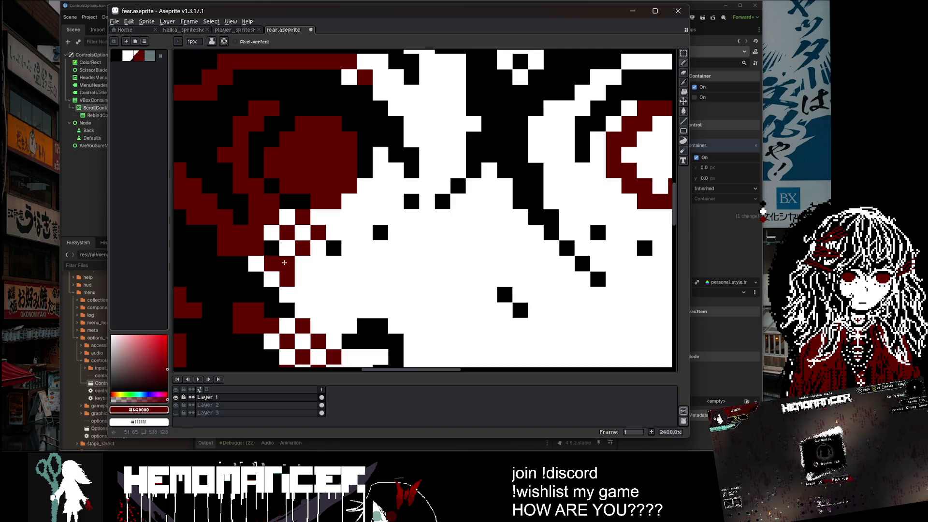
pyautogui.click(302, 294)
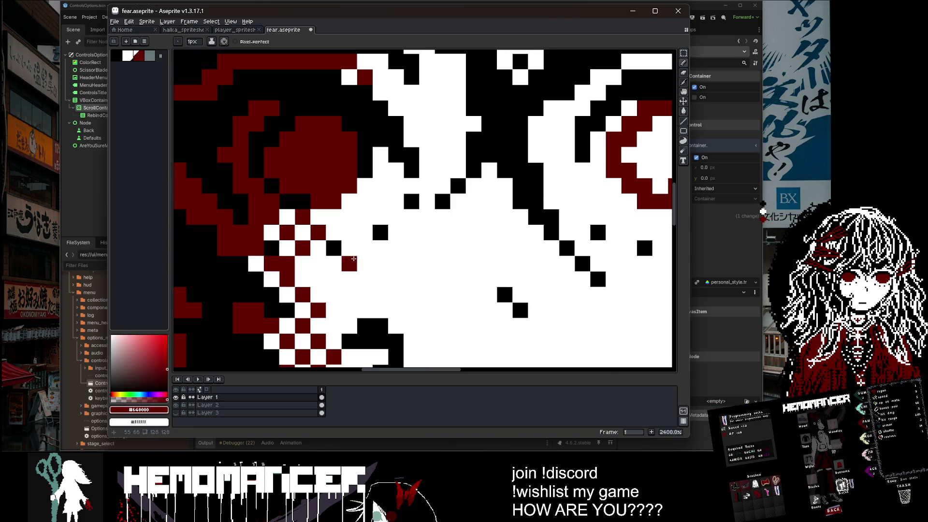
pyautogui.scroll(-8, 378, 225)
pyautogui.hotkey('ctrl', 's')
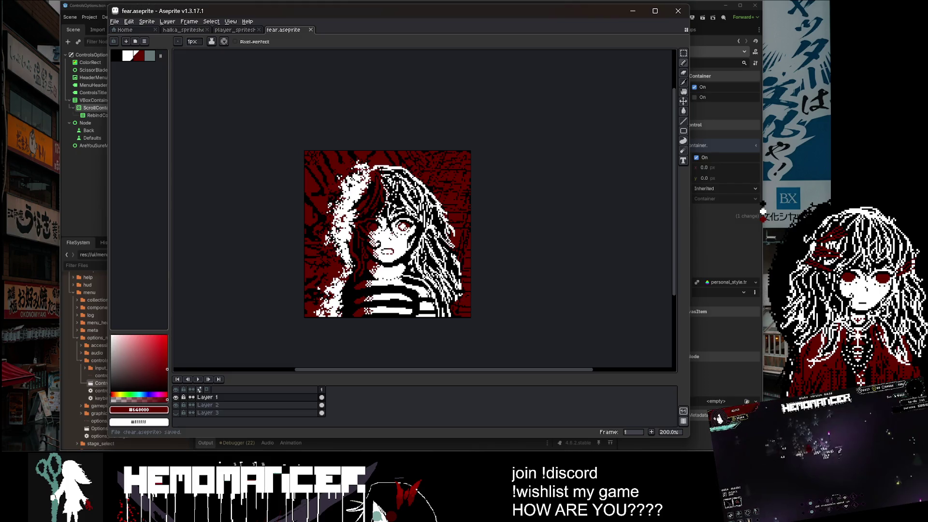
# Retouch pixels beside the cheek, alternating between sampled white and dark red.
pyautogui.scroll(7, 332, 225)
pyautogui.keyDown('alt'); pyautogui.click(331, 225); pyautogui.keyUp('alt')
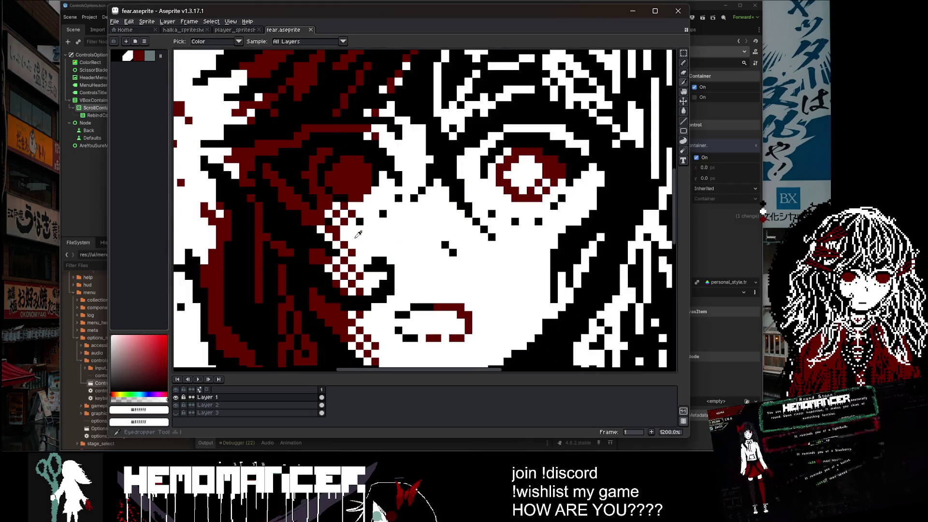
pyautogui.scroll(-4, 330, 224)
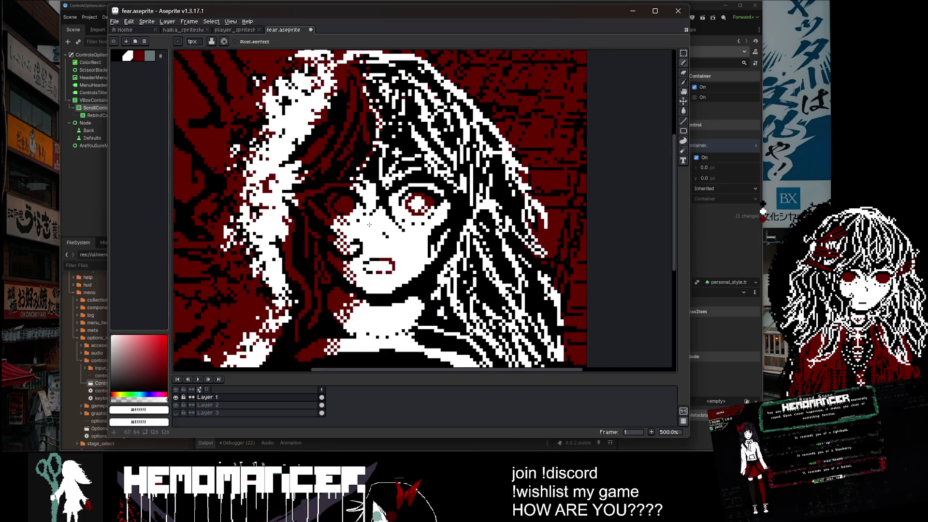
pyautogui.scroll(6, 331, 222)
pyautogui.keyDown('alt'); pyautogui.click(332, 221); pyautogui.keyUp('alt')
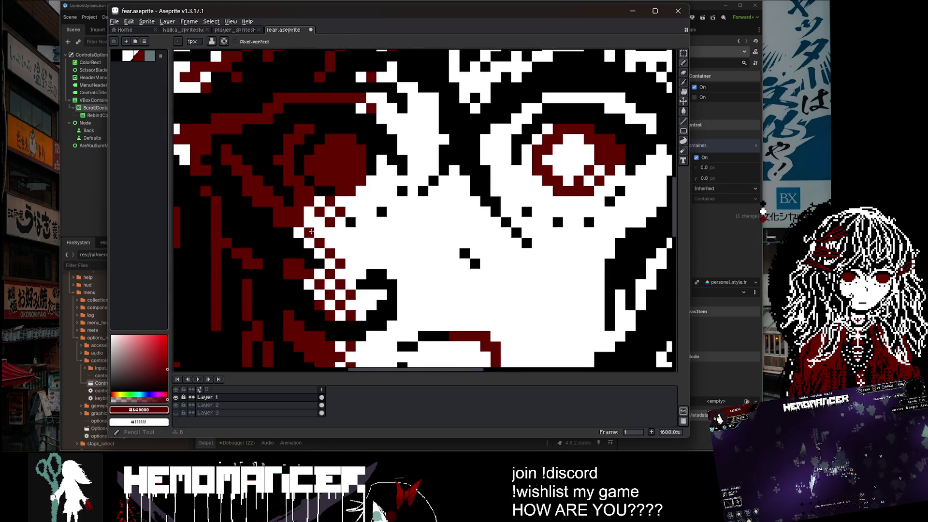
pyautogui.keyDown('alt'); pyautogui.click(309, 214); pyautogui.keyUp('alt')
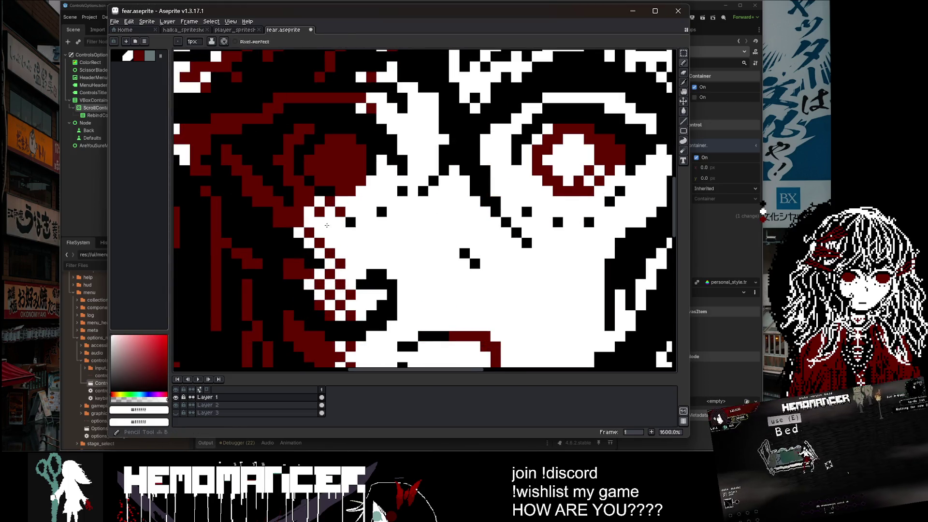
pyautogui.keyDown('alt'); pyautogui.click(308, 215); pyautogui.keyUp('alt')
pyautogui.click(319, 222)
pyautogui.click(330, 211)
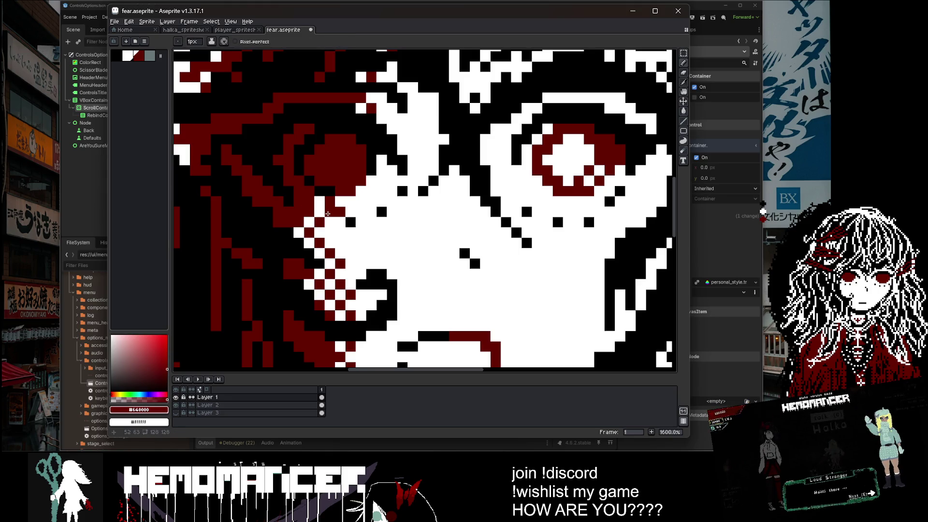
pyautogui.keyDown('alt'); pyautogui.click(337, 222); pyautogui.keyUp('alt')
pyautogui.click(334, 203)
pyautogui.keyDown('alt'); pyautogui.click(338, 203); pyautogui.keyUp('alt')
# Sample black and then white from the artwork, and save fear.aseprite.
pyautogui.scroll(-4, 338, 203)
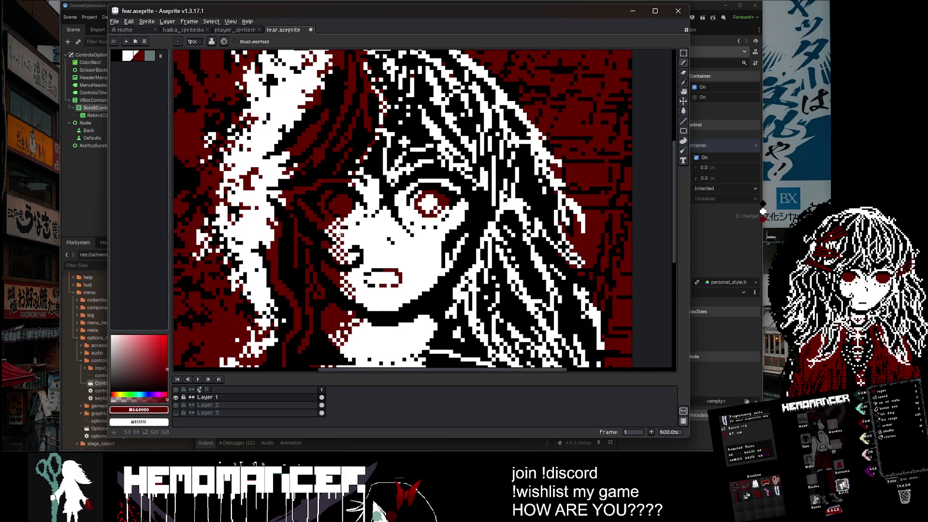
pyautogui.scroll(-2, 336, 220)
pyautogui.scroll(8, 329, 203)
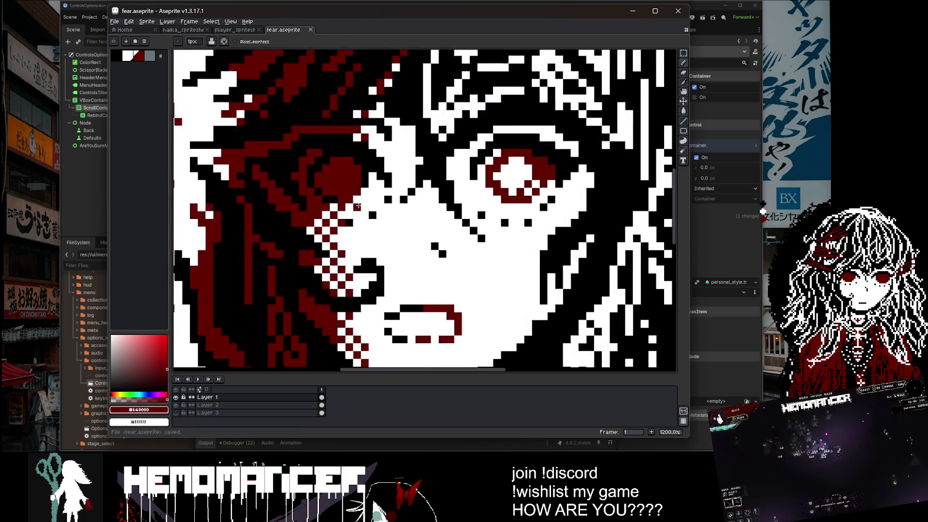
pyautogui.keyDown('alt'); pyautogui.click(323, 191); pyautogui.keyUp('alt')
pyautogui.scroll(-5, 358, 179)
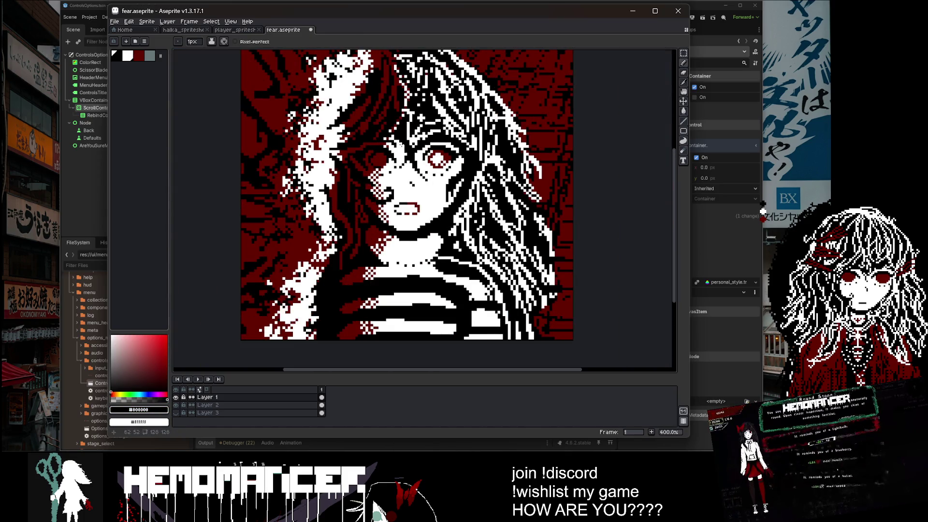
pyautogui.scroll(1, 385, 162)
pyautogui.scroll(3, 386, 162)
pyautogui.keyDown('alt'); pyautogui.click(343, 196); pyautogui.keyUp('alt')
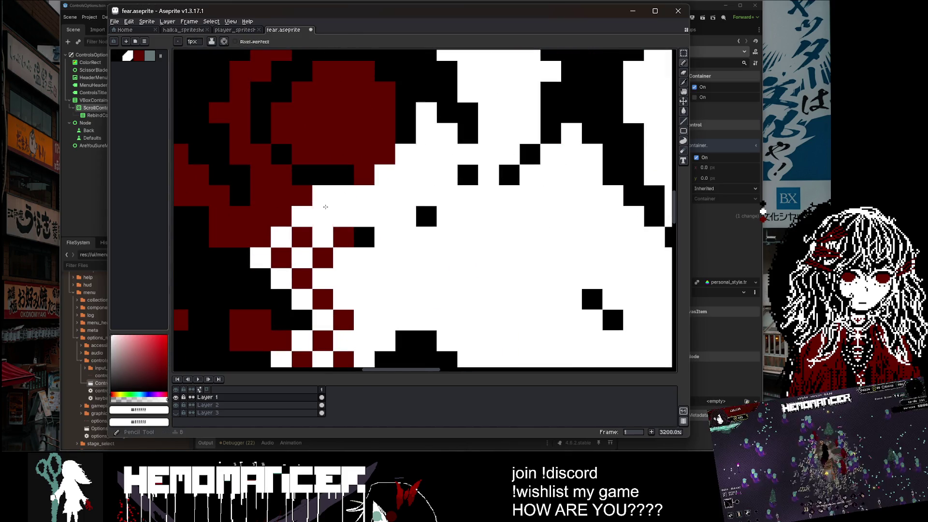
pyautogui.scroll(-3, 372, 196)
pyautogui.hotkey('ctrl', 's')
# Paint a white pixel on the face, then pick the dark red again.
pyautogui.scroll(-3, 372, 195)
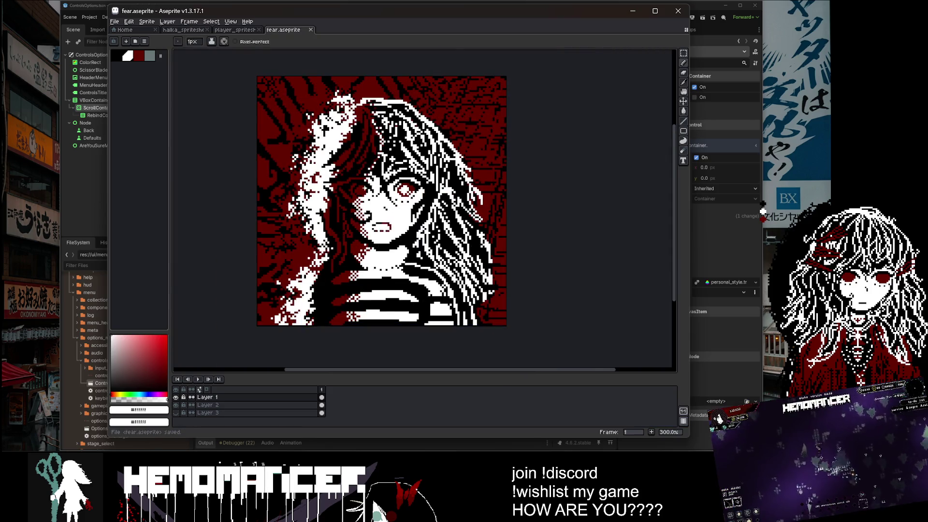
pyautogui.scroll(3, 364, 198)
pyautogui.scroll(1, 341, 214)
pyautogui.click(365, 205)
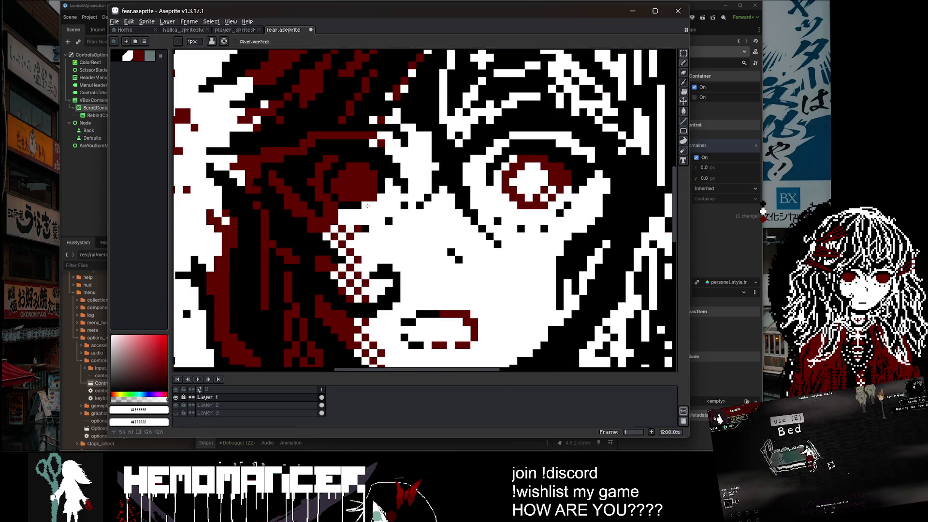
pyautogui.scroll(-5, 367, 208)
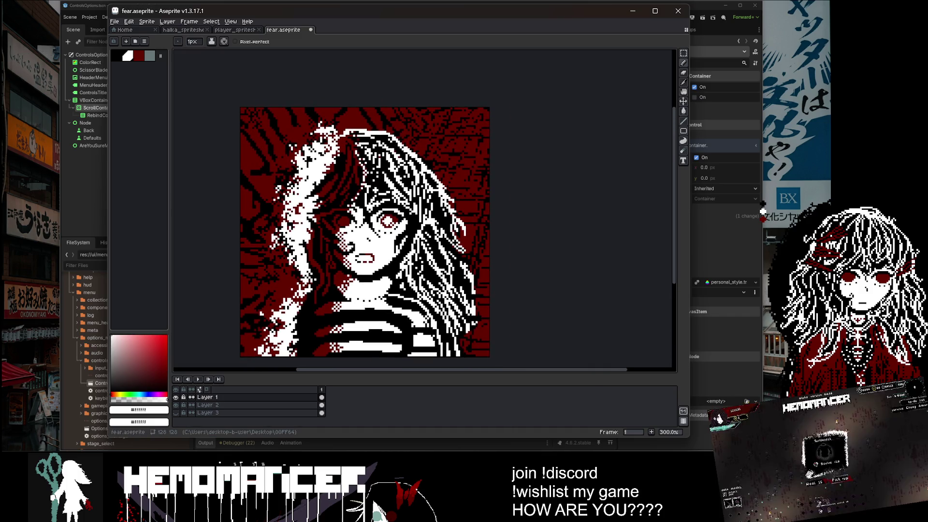
pyautogui.scroll(9, 349, 211)
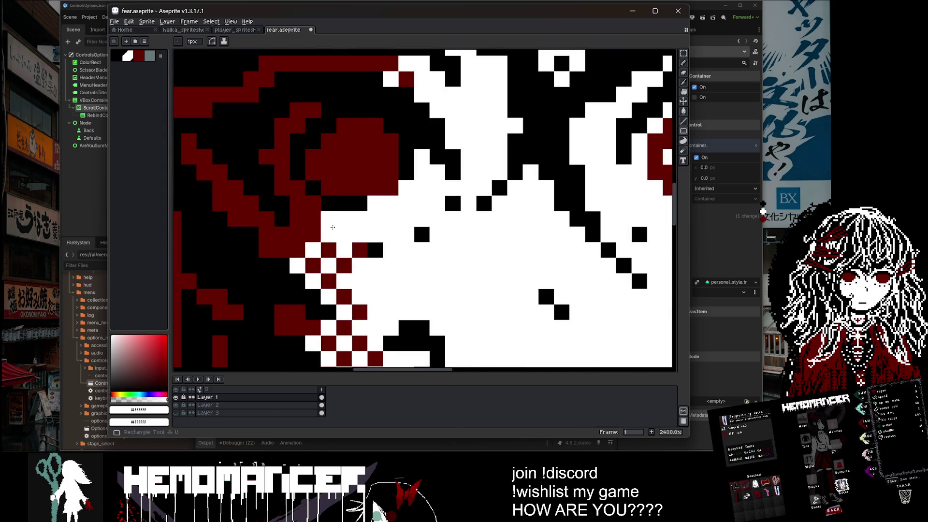
pyautogui.keyDown('alt'); pyautogui.click(331, 213); pyautogui.keyUp('alt')
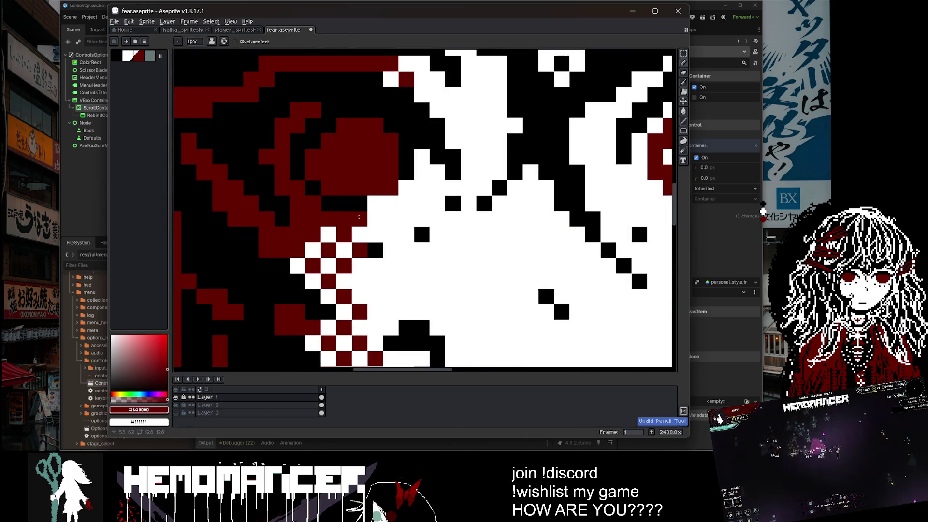
pyautogui.scroll(-6, 430, 172)
pyautogui.scroll(-1, 430, 173)
# Bucket-fill the left iris white, add a black pixel beside the eye, and save.
pyautogui.press('g')
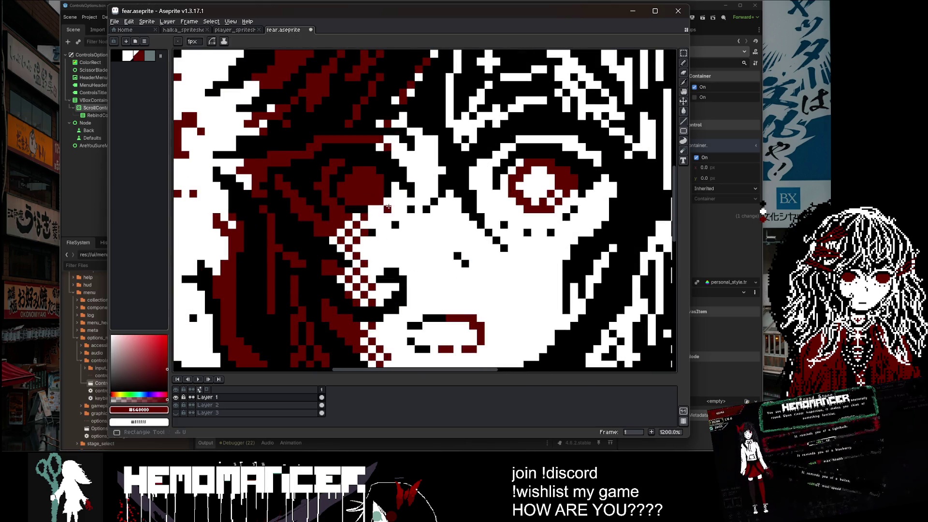
pyautogui.keyDown('alt'); pyautogui.click(407, 166); pyautogui.keyUp('alt')
pyautogui.click(407, 166)
pyautogui.scroll(5, 401, 171)
pyautogui.press('b')
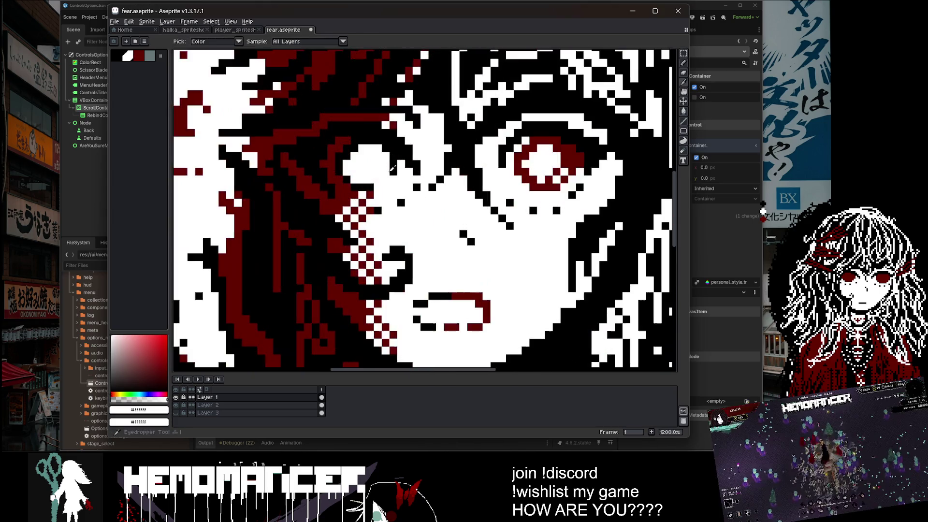
pyautogui.keyDown('alt'); pyautogui.click(378, 184); pyautogui.keyUp('alt')
pyautogui.click(383, 181)
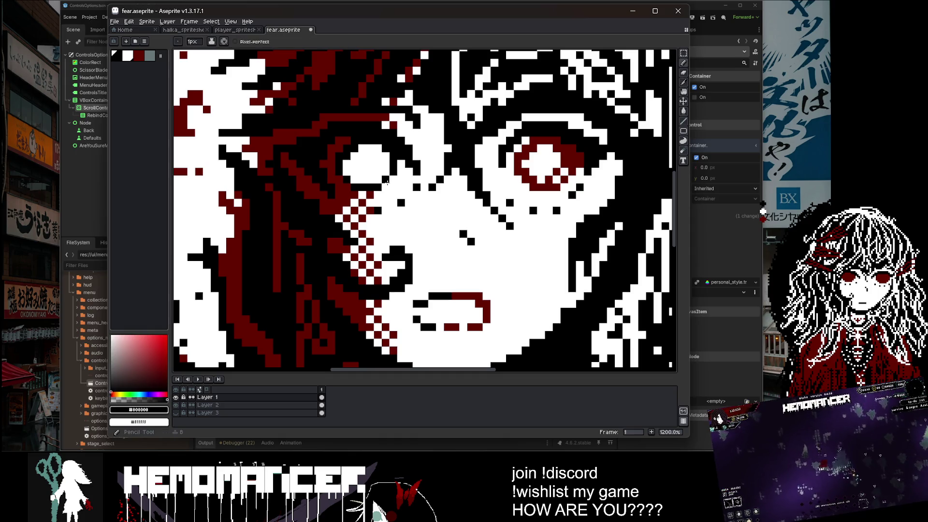
pyautogui.scroll(-7, 416, 161)
pyautogui.scroll(1, 389, 172)
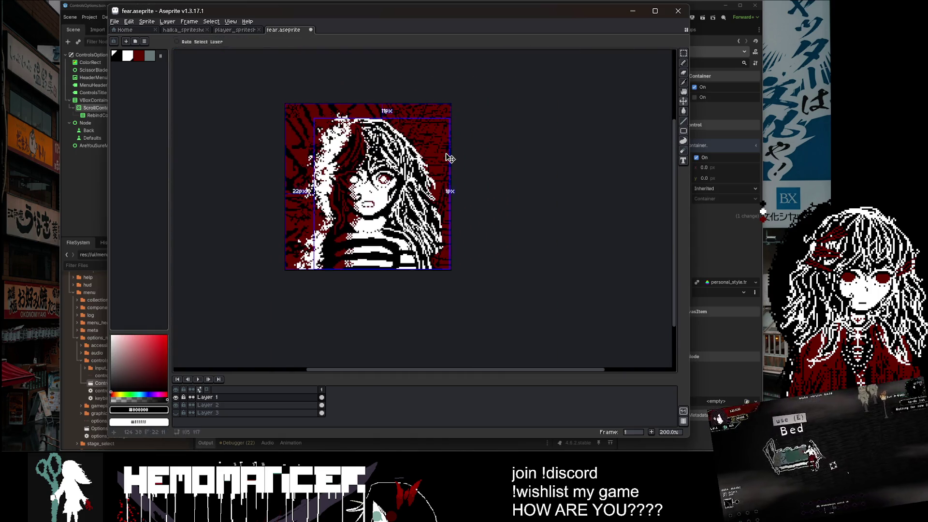
pyautogui.hotkey('ctrl', 's')
pyautogui.scroll(3, 389, 172)
# Bucket-fill the right eye's iris with dark red and save fear.aseprite.
pyautogui.press('g')
pyautogui.keyDown('alt'); pyautogui.click(382, 186); pyautogui.keyUp('alt')
pyautogui.click(383, 192)
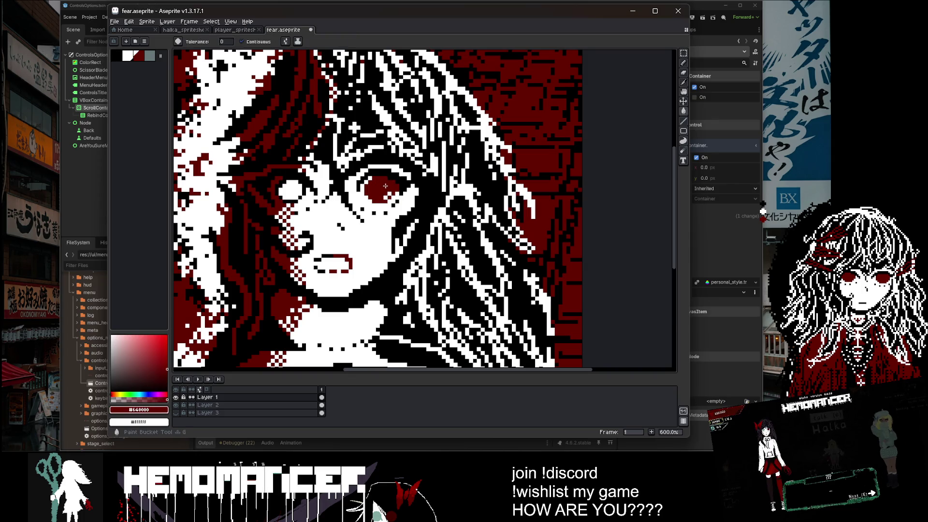
pyautogui.scroll(-3, 383, 192)
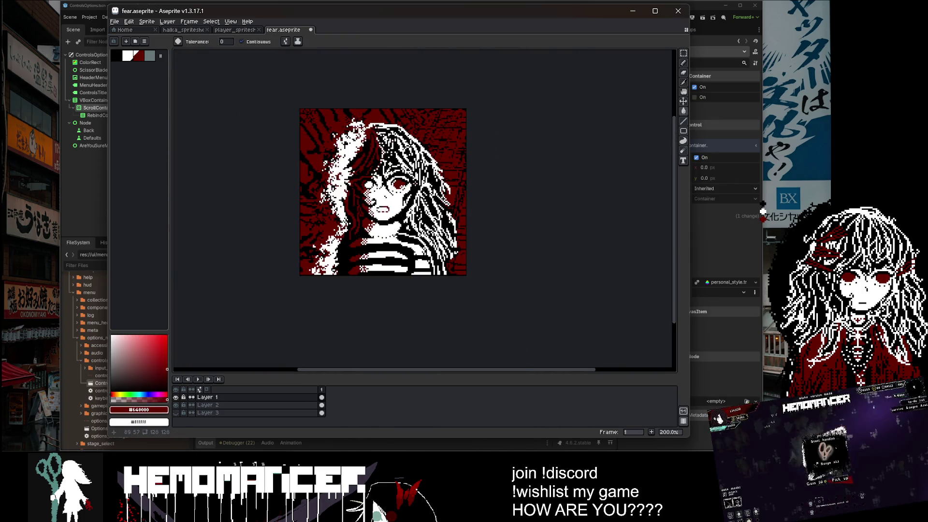
pyautogui.scroll(1, 459, 187)
pyautogui.hotkey('ctrl', 's')
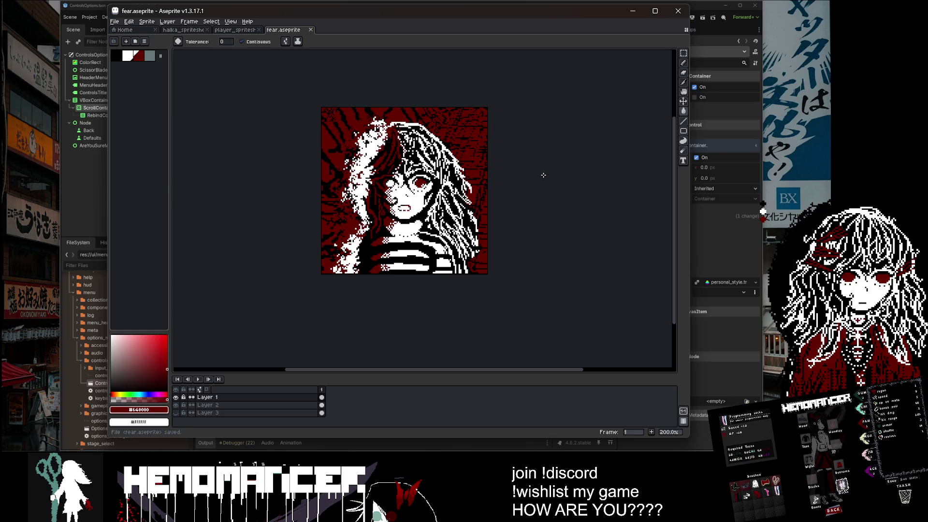
# Switch back to the Pencil and save the portrait again.
pyautogui.scroll(6, 399, 176)
pyautogui.press('i')
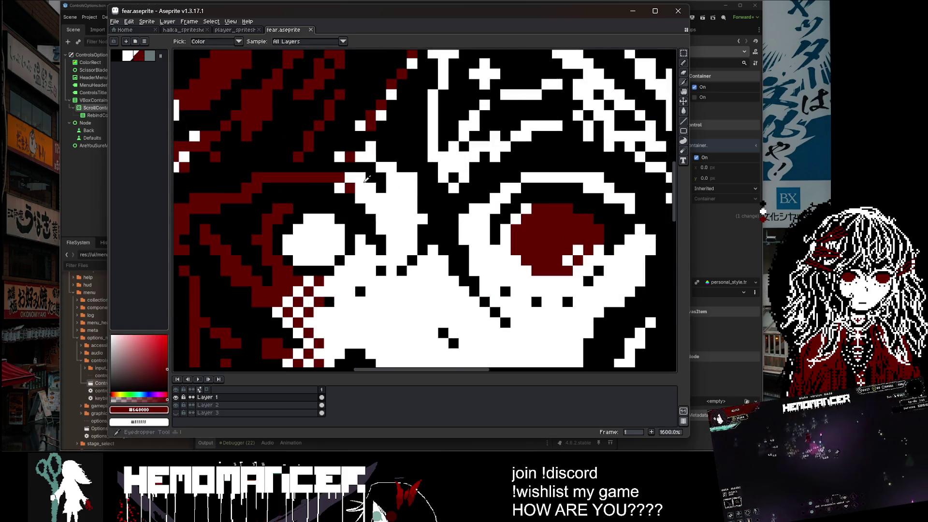
pyautogui.press('b')
pyautogui.scroll(-3, 363, 166)
pyautogui.scroll(-4, 487, 197)
pyautogui.hotkey('ctrl', 's')
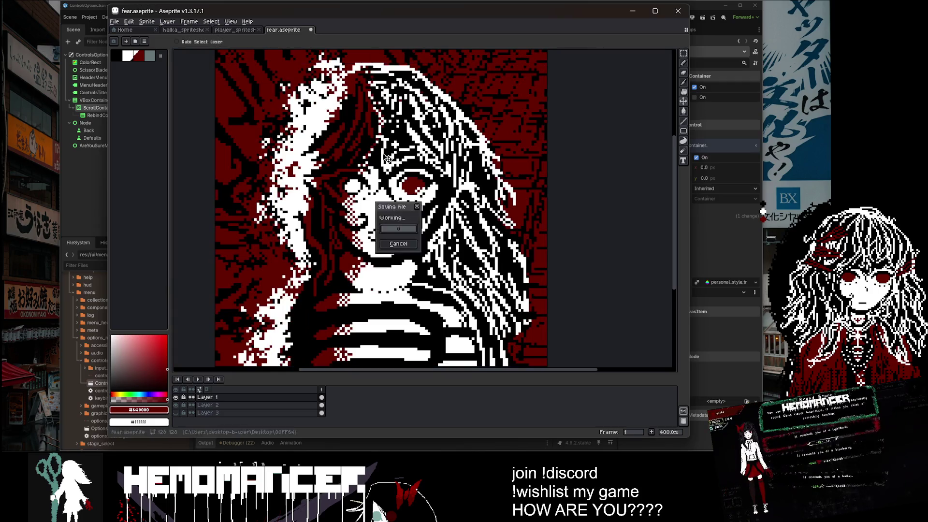
pyautogui.moveTo(487, 198); pyautogui.dragTo(488, 199)
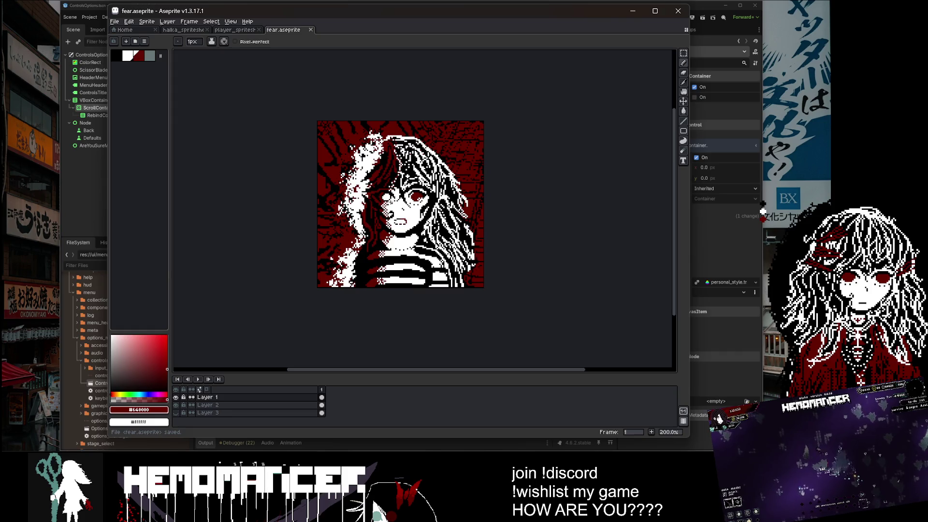
# Place a small dark red rectangle mark near the eye and save.
pyautogui.scroll(5, 368, 212)
pyautogui.press('u')
pyautogui.click(372, 206)
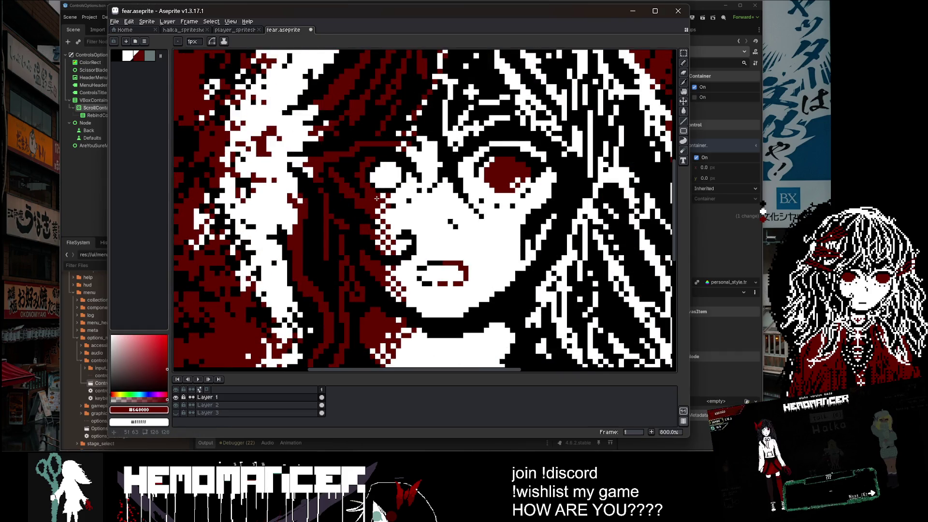
pyautogui.scroll(-4, 377, 198)
pyautogui.hotkey('ctrl', 's')
pyautogui.moveTo(485, 161); pyautogui.dragTo(459, 173)
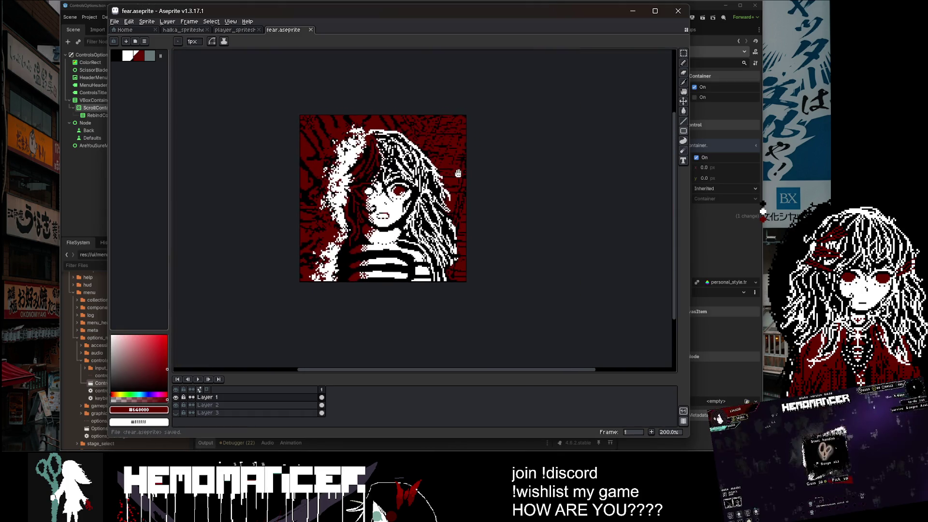
pyautogui.scroll(7, 394, 155)
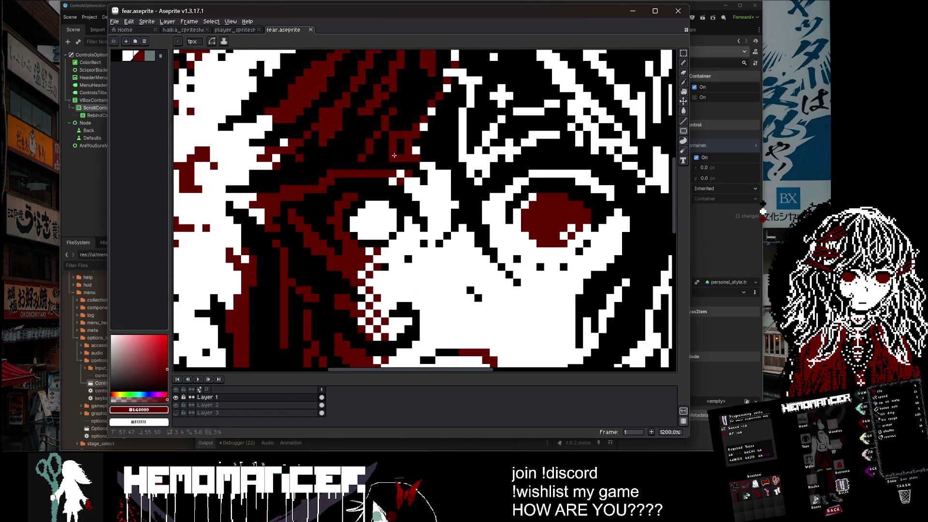
# Undo a stray pencil stroke and save the portrait.
pyautogui.press('b')
pyautogui.moveTo(408, 136); pyautogui.dragTo(416, 145)
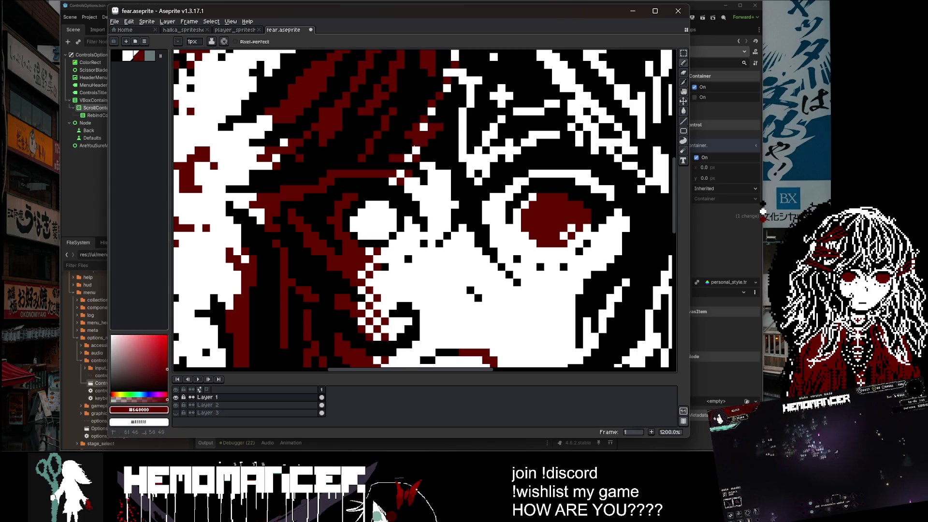
pyautogui.hotkey('ctrl', 'z')
pyautogui.scroll(-5, 406, 144)
pyautogui.hotkey('ctrl', 's')
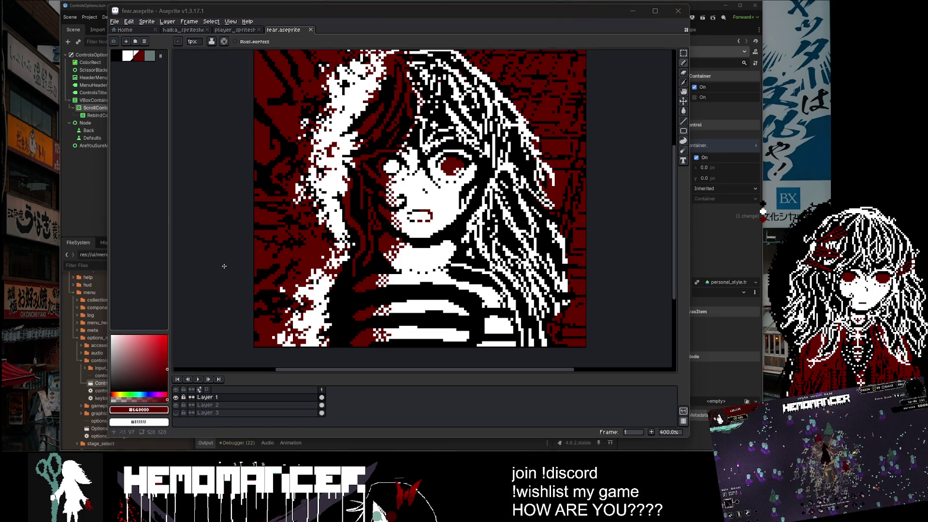
# Pan the portrait to reposition it in the view.
pyautogui.scroll(-2, 549, 209)
pyautogui.moveTo(549, 209); pyautogui.dragTo(485, 220)
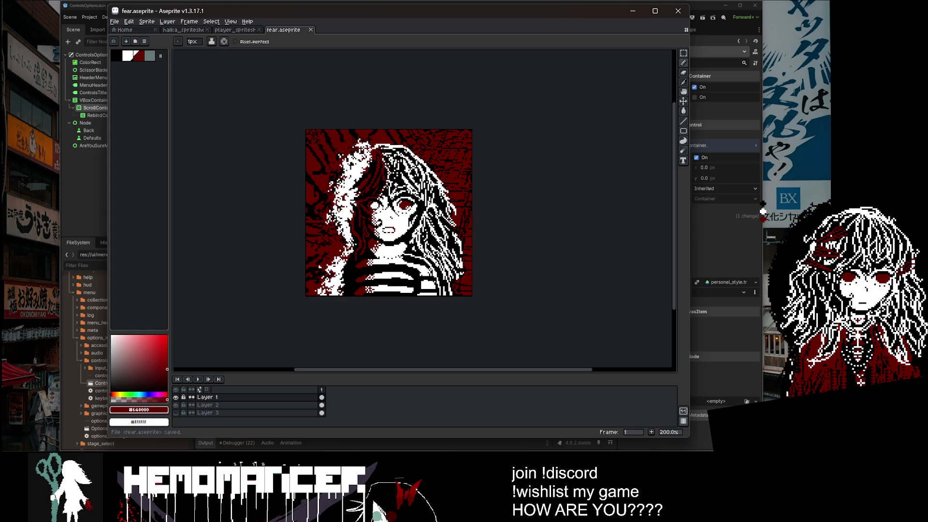
pyautogui.scroll(8, 334, 192)
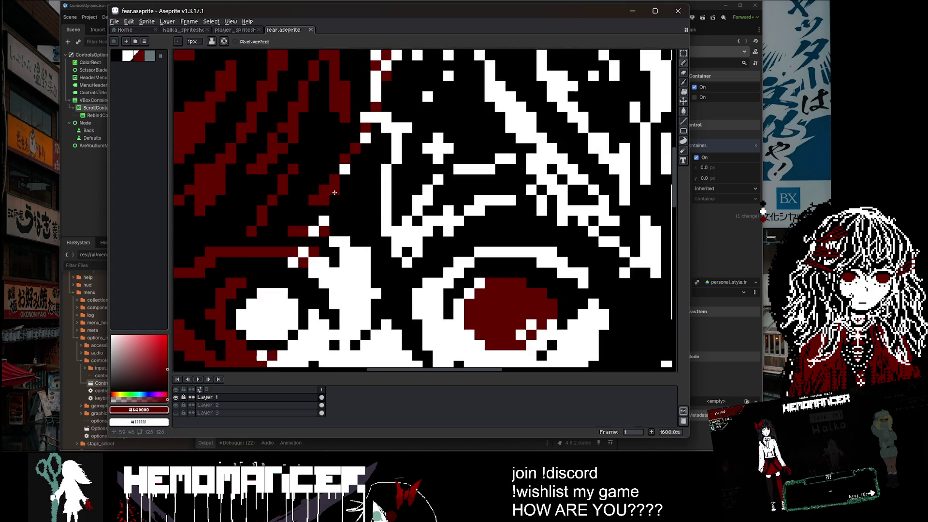
pyautogui.scroll(-6, 339, 179)
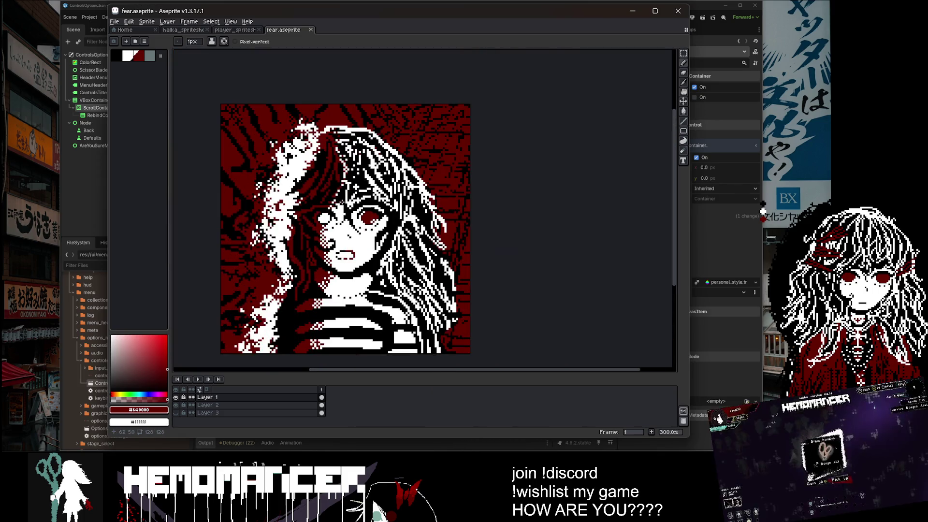
pyautogui.moveTo(349, 213); pyautogui.dragTo(385, 173)
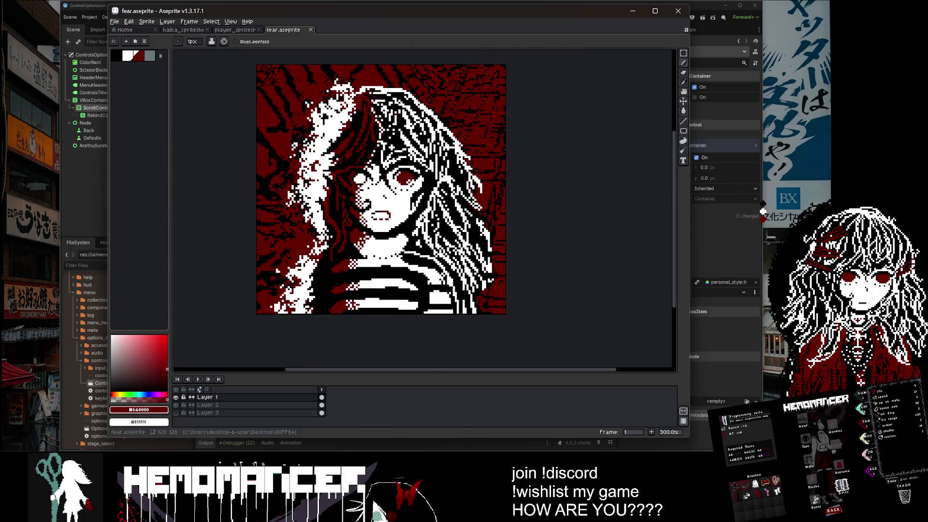
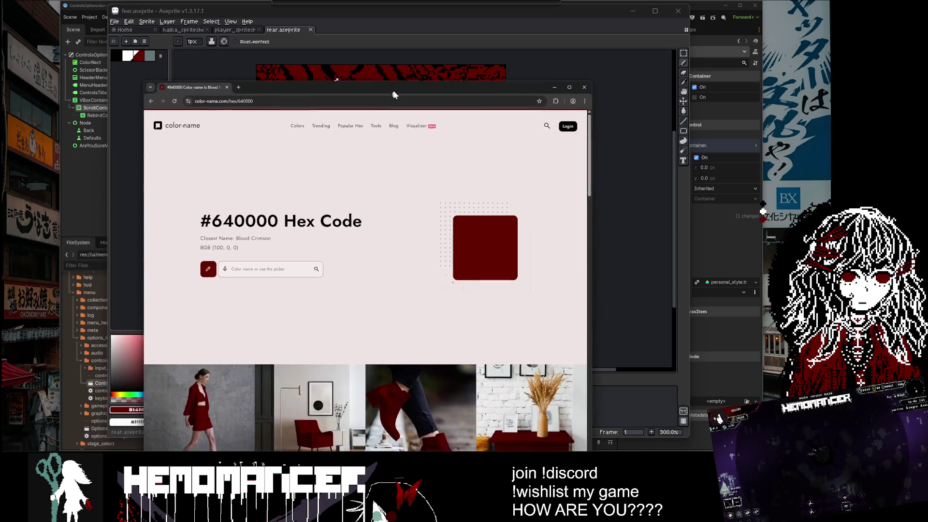
# Select the Blood Crimson (#640000) name, then close Chrome to return to the Aseprite portrait.
pyautogui.moveTo(238, 230); pyautogui.dragTo(280, 230)
pyautogui.click(261, 230)
pyautogui.click(261, 230)
pyautogui.click(587, 78)
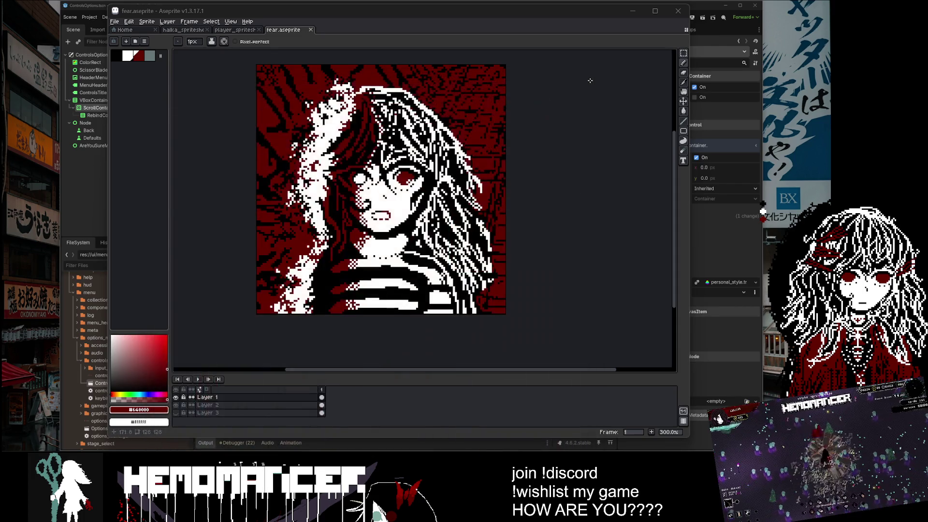
# Try red strokes across the face and a whole-sprite move, then undo them.
pyautogui.scroll(3, 367, 134)
pyautogui.scroll(-2, 367, 135)
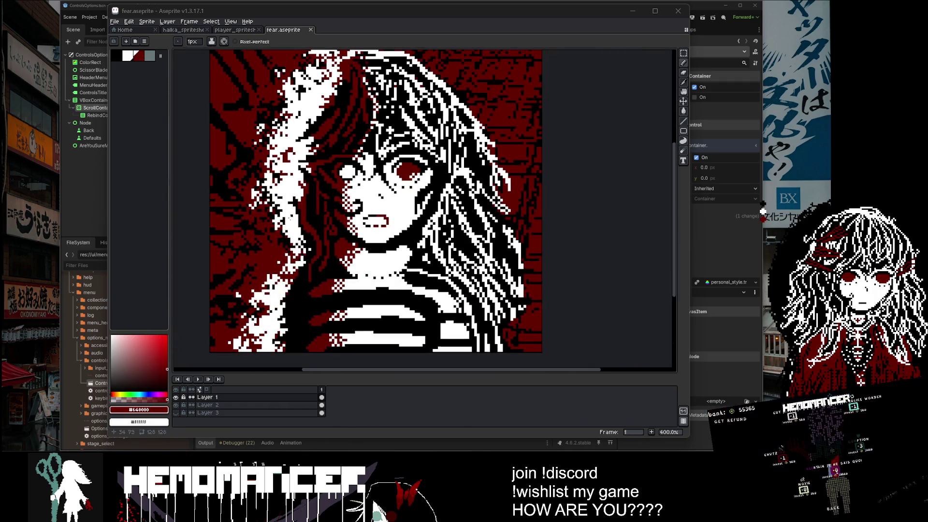
pyautogui.scroll(5, 392, 197)
pyautogui.moveTo(314, 130)
pyautogui.mouseDown()
pyautogui.moveTo(342, 227)
pyautogui.moveTo(484, 159)
pyautogui.moveTo(506, 211)
pyautogui.mouseUp()
pyautogui.hotkey('ctrl', 'z')
pyautogui.moveTo(441, 169)
pyautogui.mouseDown()
pyautogui.moveTo(314, 160)
pyautogui.moveTo(289, 299)
pyautogui.moveTo(466, 190)
pyautogui.mouseUp()
pyautogui.hotkey('ctrl', 'a')
pyautogui.moveTo(369, 180)
pyautogui.mouseDown()
pyautogui.moveTo(414, 248)
pyautogui.moveTo(545, 261)
pyautogui.moveTo(638, 357)
pyautogui.mouseUp()
pyautogui.hotkey('ctrl', 'z')
pyautogui.hotkey('ctrl', 'z')
pyautogui.hotkey('ctrl', 'z')
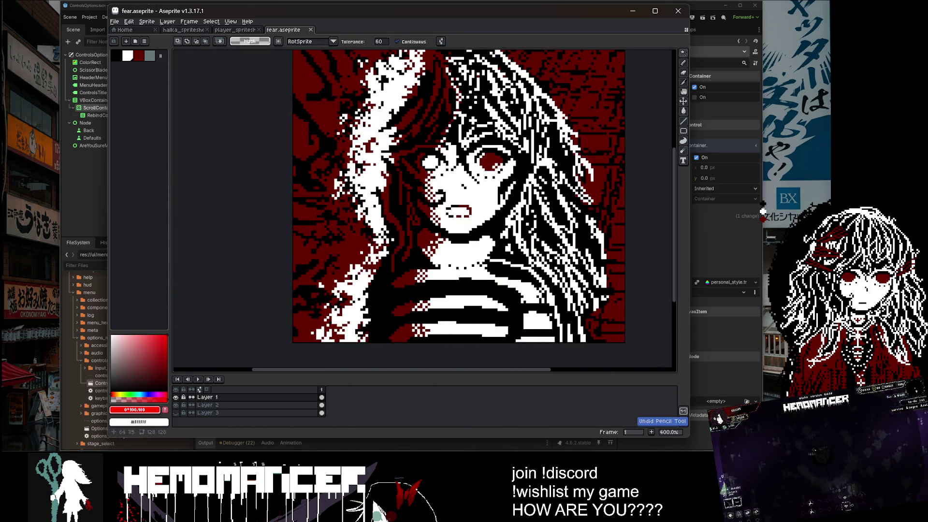
# Return to the pencil, sample white and black from the face, and undo a stray edit.
pyautogui.scroll(5, 430, 154)
pyautogui.press('b')
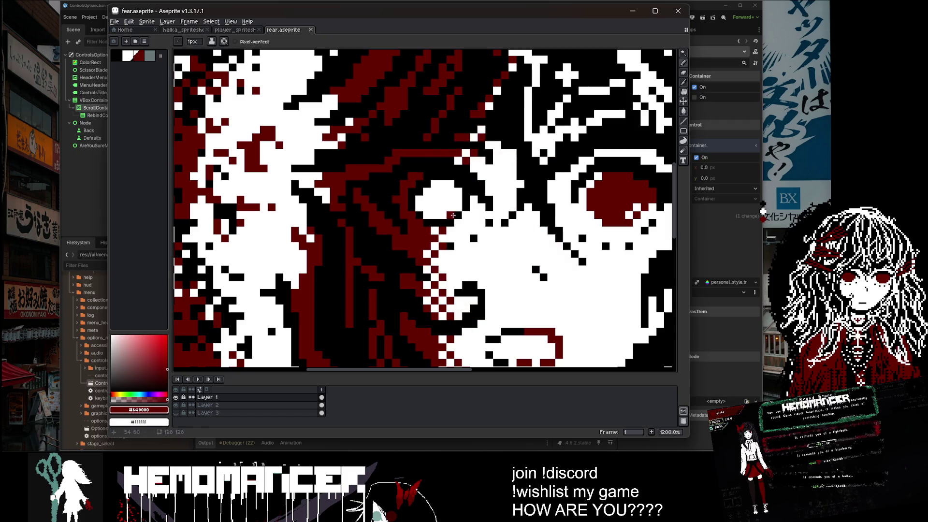
pyautogui.scroll(-6, 469, 216)
pyautogui.scroll(5, 491, 220)
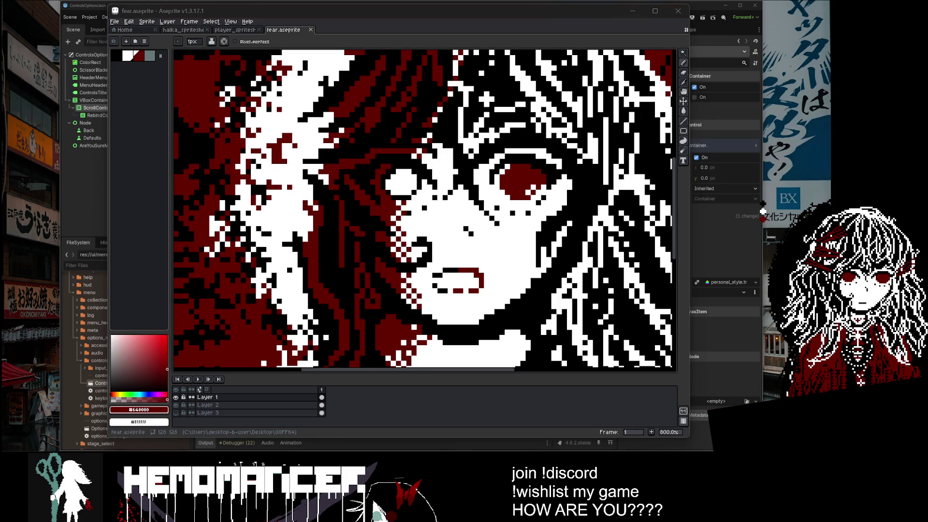
pyautogui.scroll(-3, 424, 210)
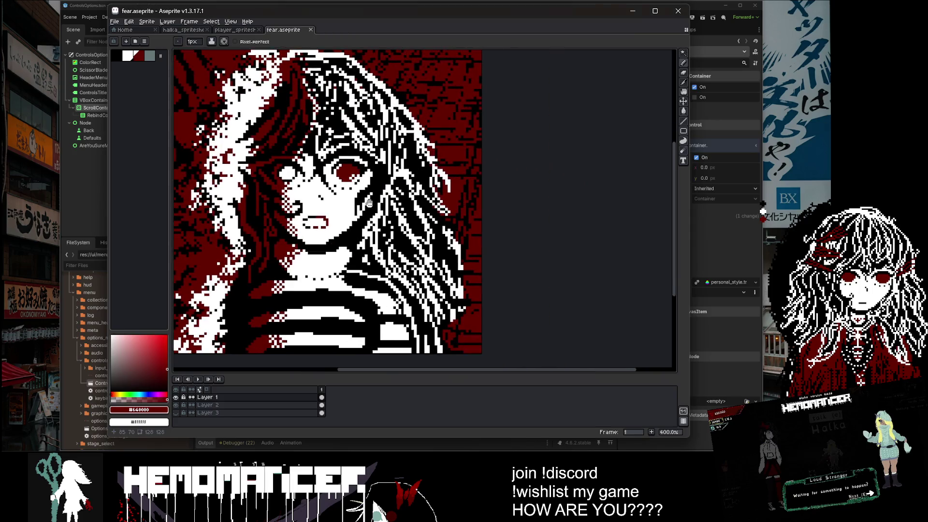
pyautogui.scroll(5, 284, 179)
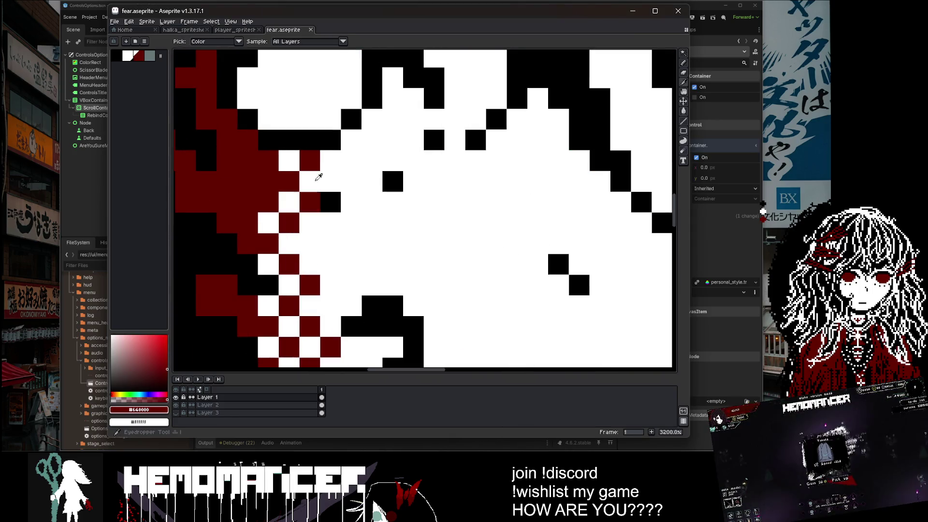
pyautogui.scroll(-2, 303, 179)
pyautogui.keyDown('alt'); pyautogui.click(303, 179); pyautogui.keyUp('alt')
pyautogui.keyDown('alt'); pyautogui.click(274, 179); pyautogui.keyUp('alt')
pyautogui.scroll(-4, 334, 121)
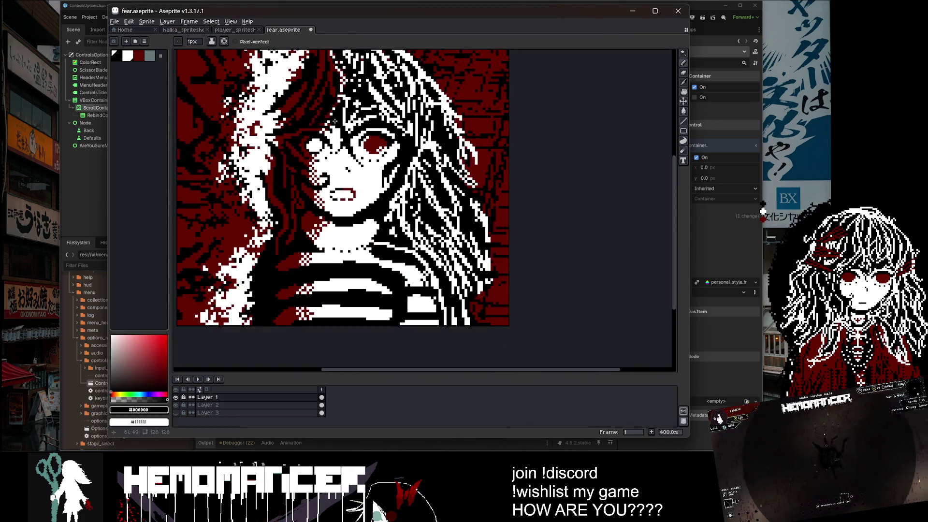
pyautogui.scroll(6, 335, 119)
pyautogui.hotkey('ctrl', 'z')
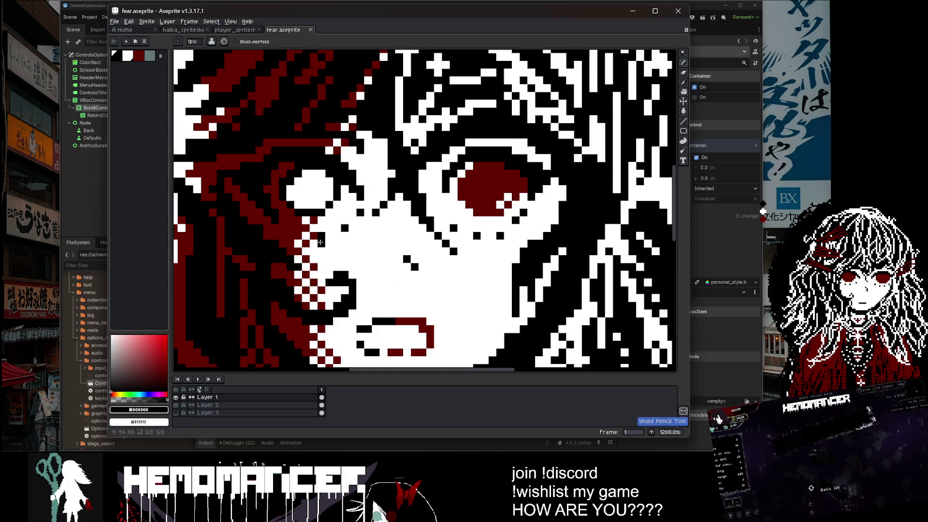
# Add a black pixel near the left eye, then resample white and black.
pyautogui.scroll(3, 329, 227)
pyautogui.click(285, 257)
pyautogui.scroll(-6, 353, 210)
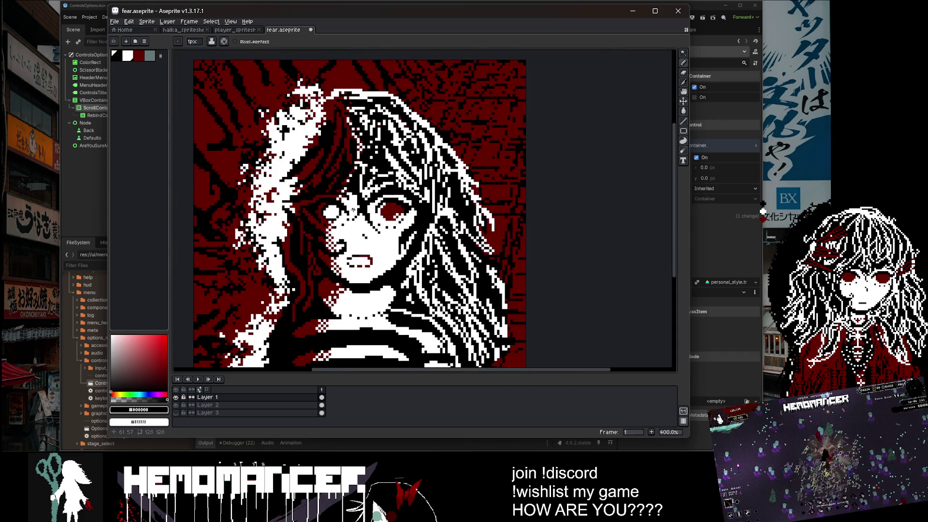
pyautogui.scroll(3, 338, 225)
pyautogui.keyDown('alt'); pyautogui.click(331, 221); pyautogui.keyUp('alt')
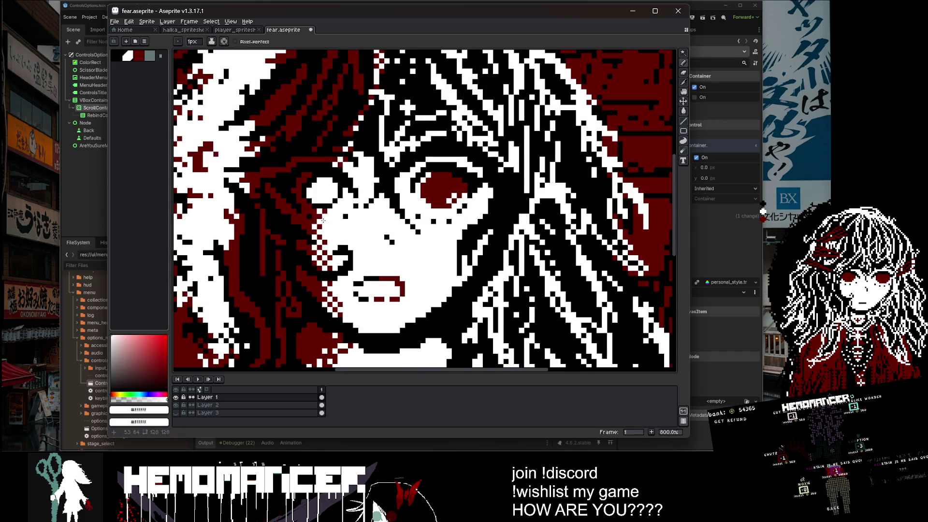
pyautogui.scroll(-5, 324, 219)
pyautogui.scroll(5, 359, 198)
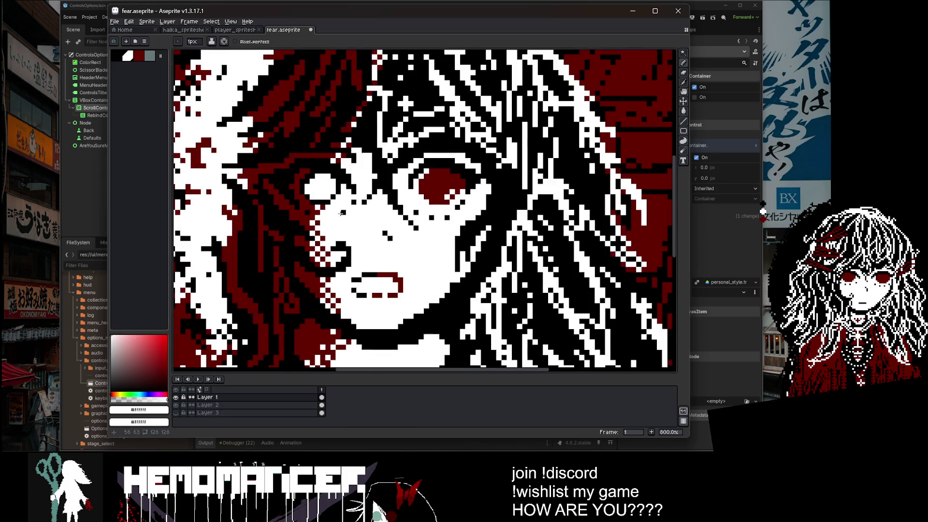
pyautogui.scroll(3, 341, 213)
pyautogui.keyDown('alt'); pyautogui.click(341, 212); pyautogui.keyUp('alt')
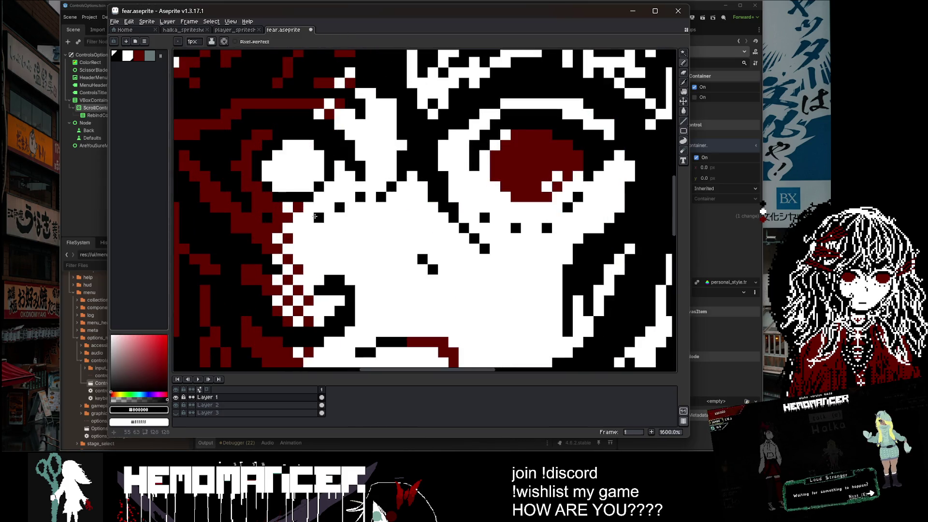
pyautogui.scroll(-7, 315, 217)
# Go back to the freehand pencil and save fear.aseprite.
pyautogui.press('u')
pyautogui.scroll(6, 340, 200)
pyautogui.press('b')
pyautogui.scroll(-2, 339, 199)
pyautogui.hotkey('ctrl', 's')
pyautogui.scroll(-4, 340, 200)
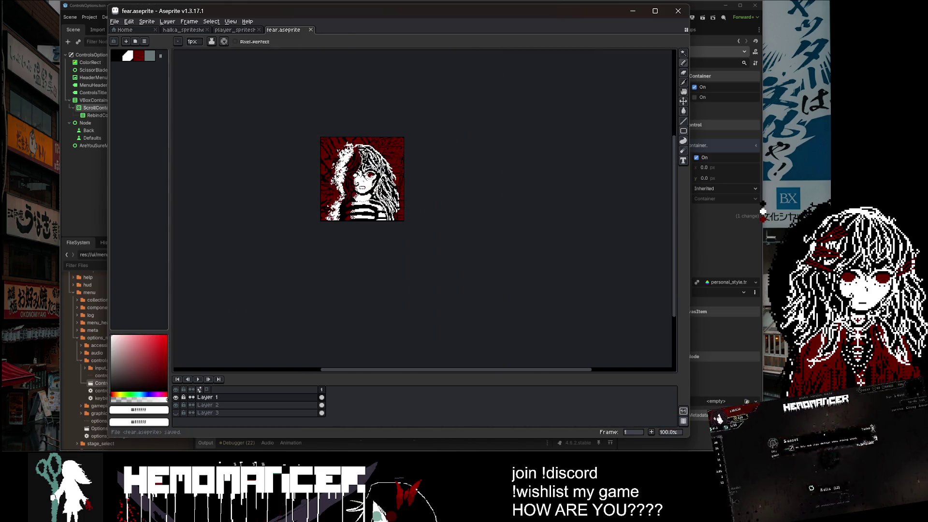
# Add black pixels beside the eye, undoing one and redrawing it nearby.
pyautogui.scroll(7, 370, 179)
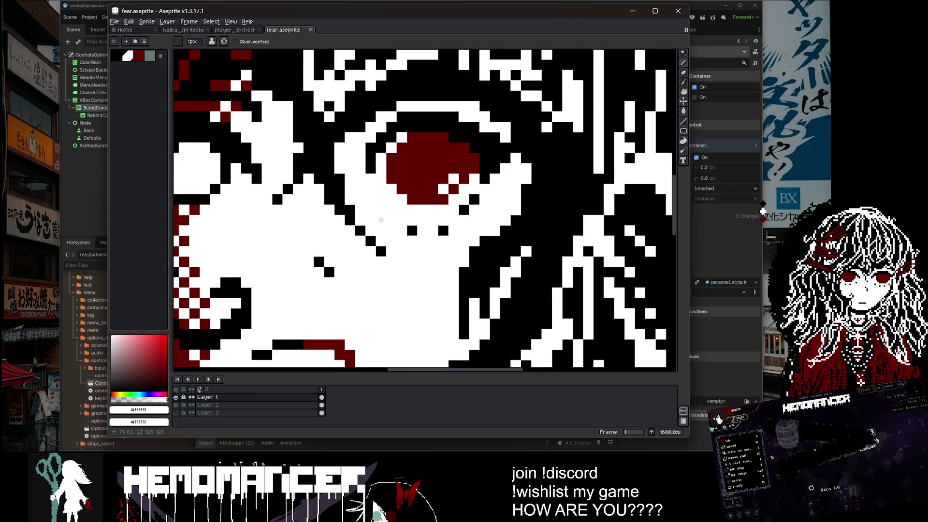
pyautogui.keyDown('alt'); pyautogui.click(381, 220); pyautogui.keyUp('alt')
pyautogui.click(256, 220)
pyautogui.click(226, 221)
pyautogui.scroll(-7, 290, 180)
pyautogui.scroll(3, 290, 180)
pyautogui.hotkey('ctrl', 'z')
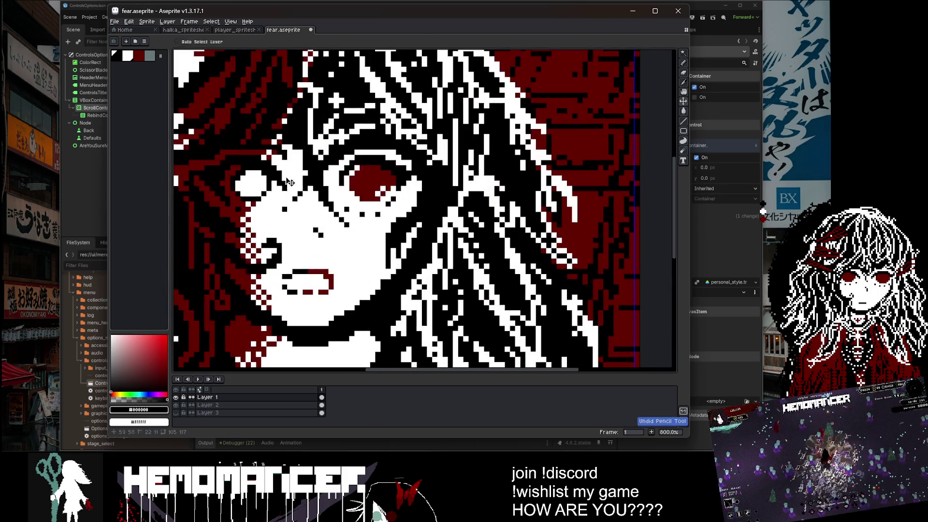
pyautogui.click(274, 199)
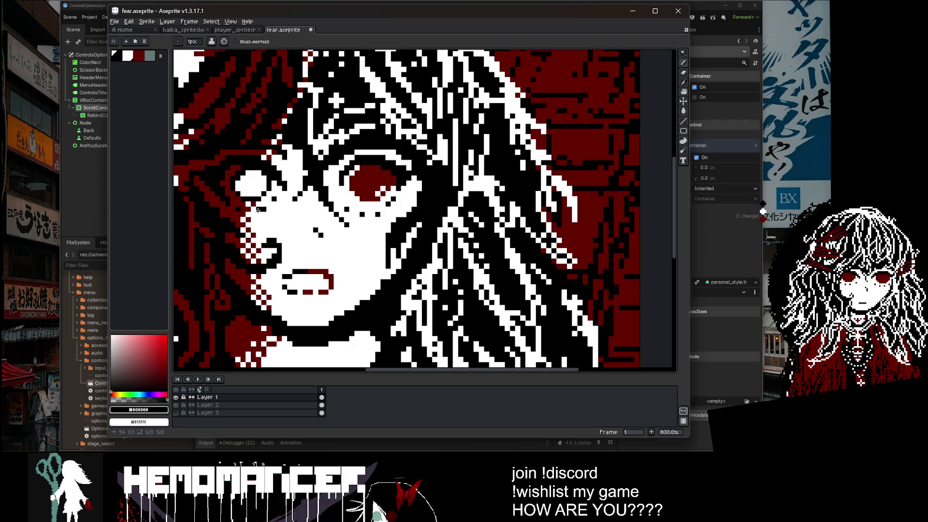
# Undo the latest pixel, sample white from the face, and undo another edit.
pyautogui.scroll(-5, 252, 208)
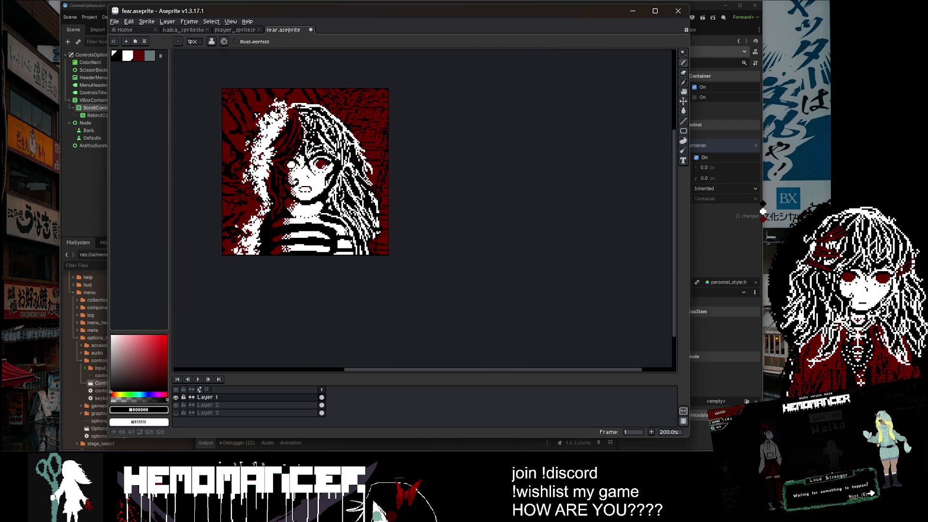
pyautogui.scroll(5, 426, 203)
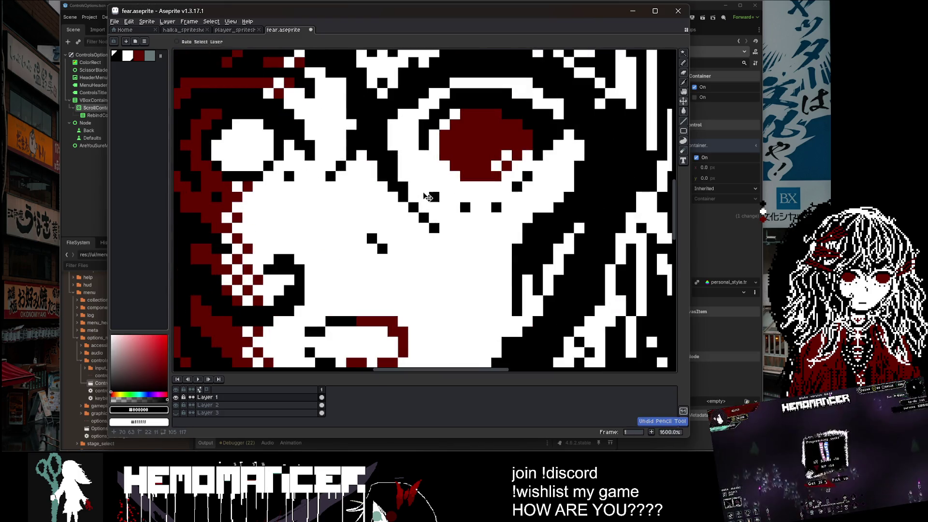
pyautogui.hotkey('ctrl', 'z')
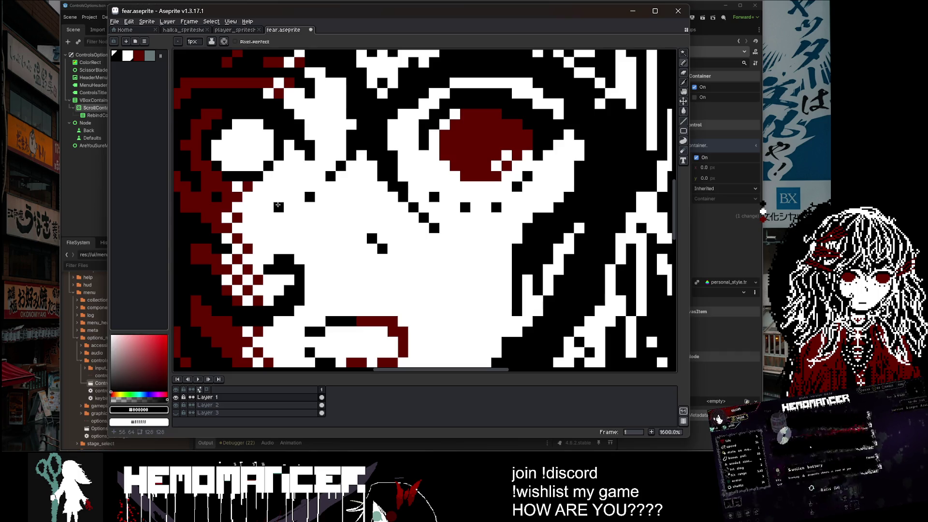
pyautogui.scroll(-5, 250, 208)
pyautogui.scroll(5, 333, 121)
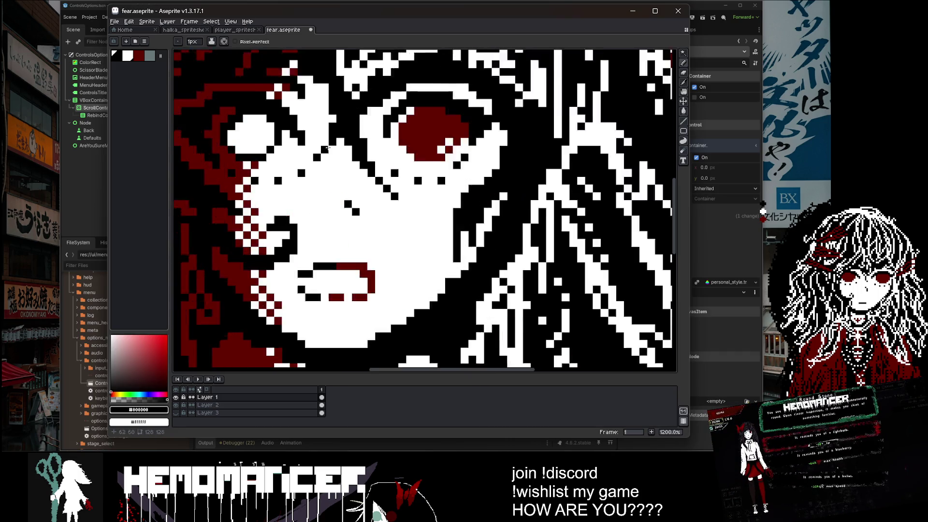
pyautogui.keyDown('alt'); pyautogui.click(337, 152); pyautogui.keyUp('alt')
pyautogui.scroll(-8, 338, 152)
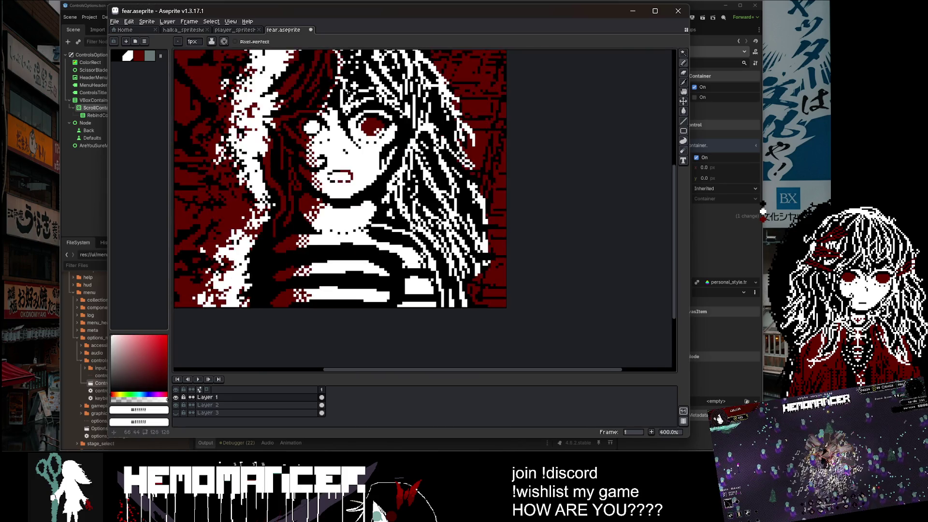
pyautogui.scroll(4, 319, 172)
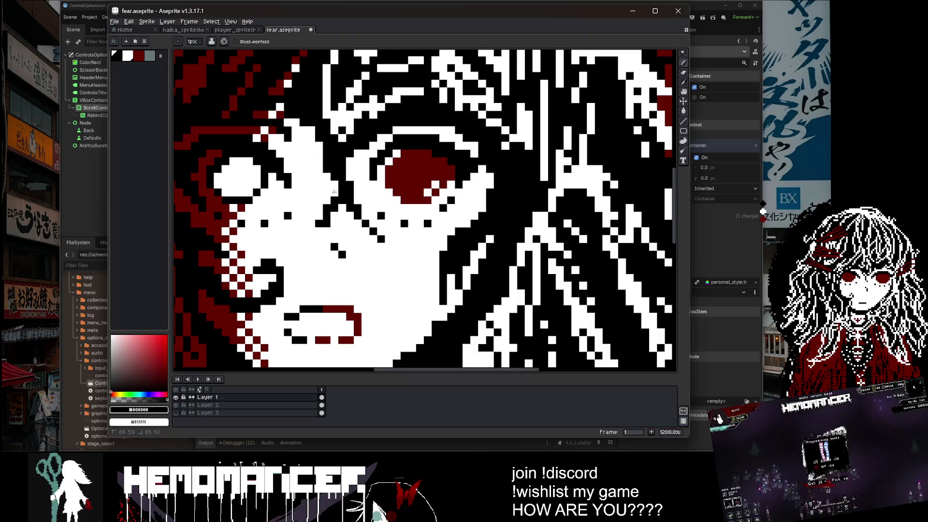
pyautogui.scroll(-2, 338, 154)
pyautogui.hotkey('ctrl', 'z')
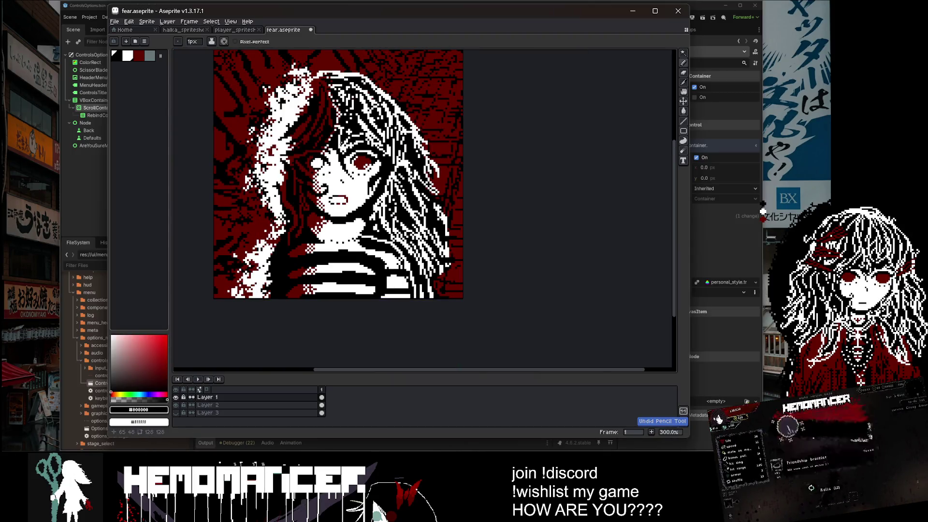
# Undo one more pixel edit and enlarge the Aseprite window.
pyautogui.scroll(3, 334, 140)
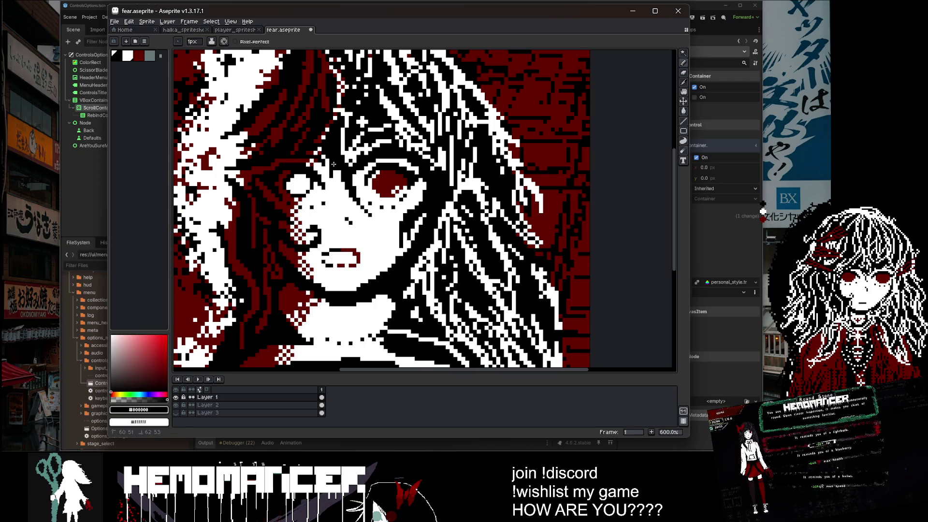
pyautogui.scroll(-3, 340, 161)
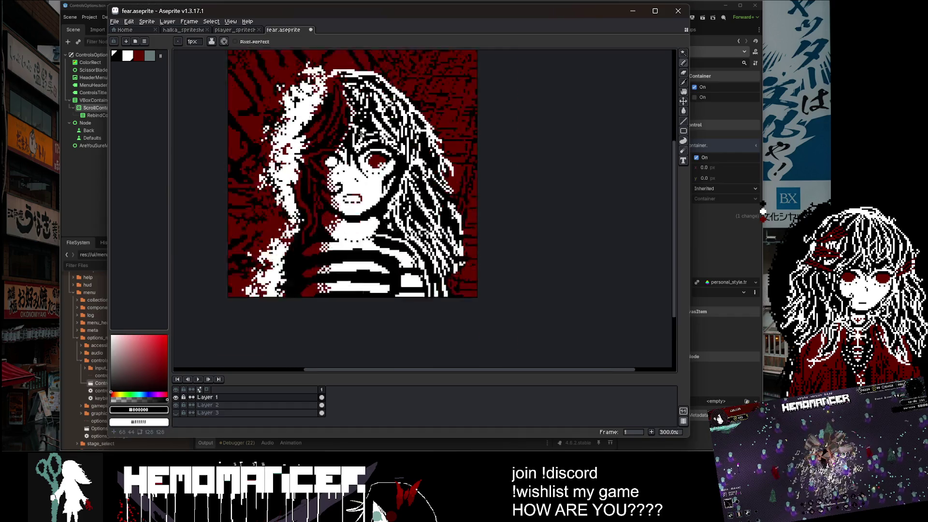
pyautogui.scroll(2, 352, 138)
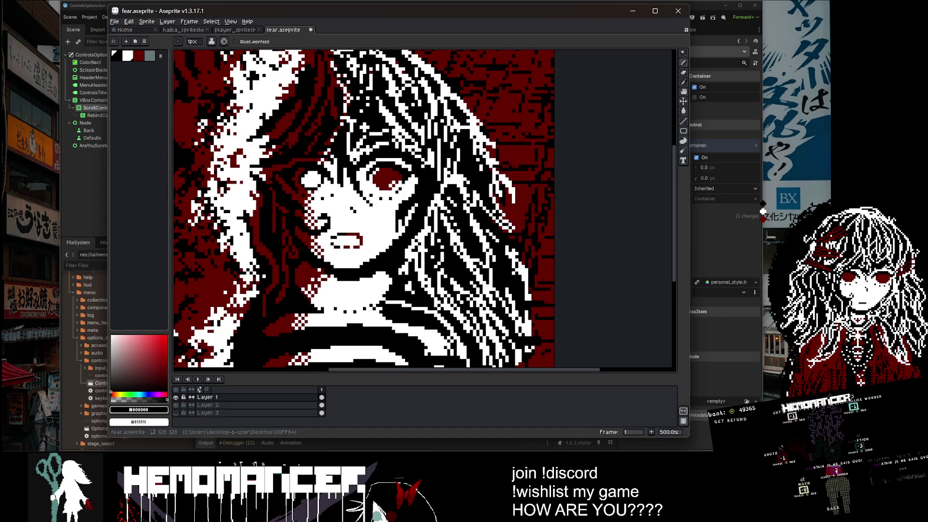
pyautogui.scroll(1, 341, 165)
pyautogui.hotkey('ctrl', 'z')
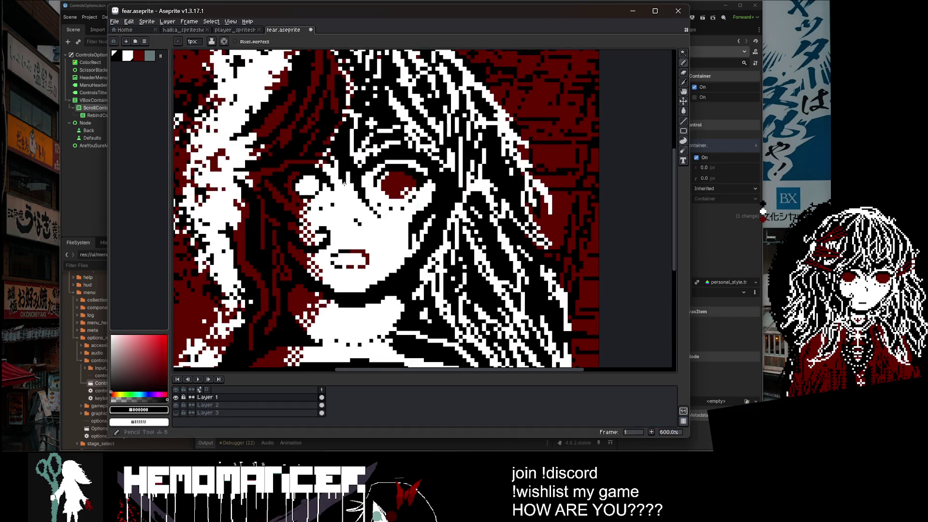
pyautogui.scroll(-2, 340, 159)
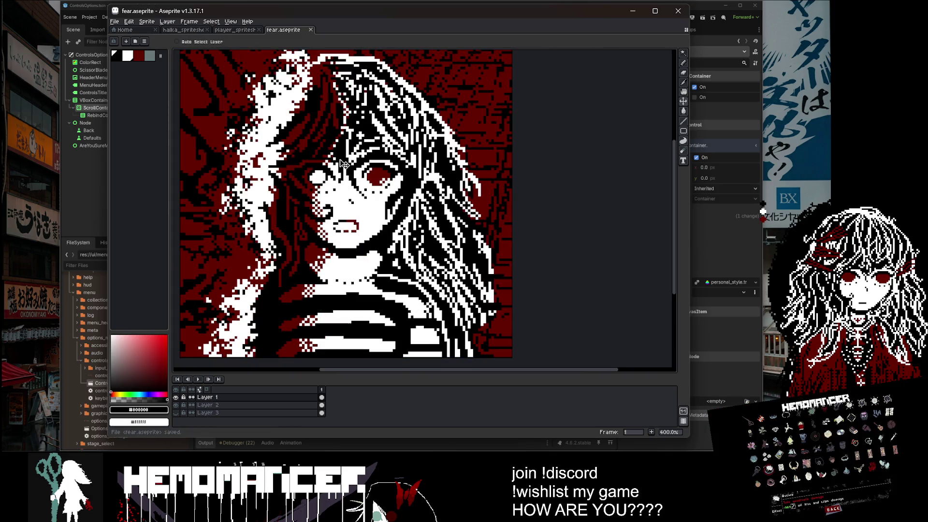
pyautogui.moveTo(687, 439); pyautogui.dragTo(711, 452)
pyautogui.moveTo(105, 215); pyautogui.dragTo(8, 215)
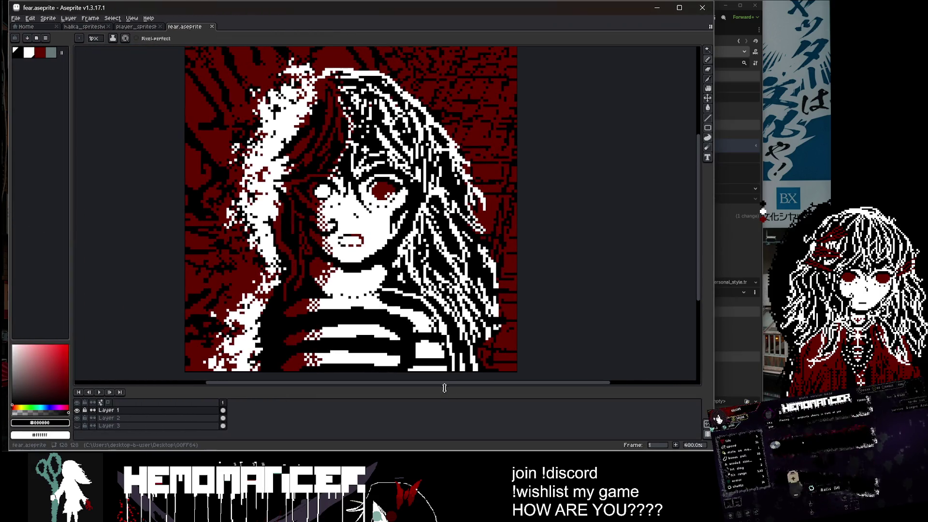
pyautogui.moveTo(448, 388); pyautogui.dragTo(447, 414)
pyautogui.scroll(1, 381, 314)
pyautogui.moveTo(358, 265); pyautogui.dragTo(393, 341)
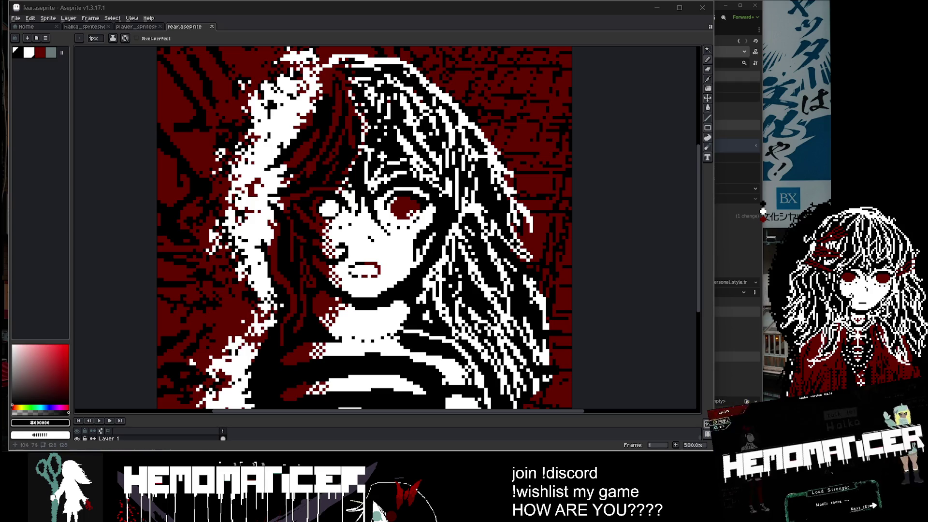
pyautogui.hotkey('ctrl', 's')
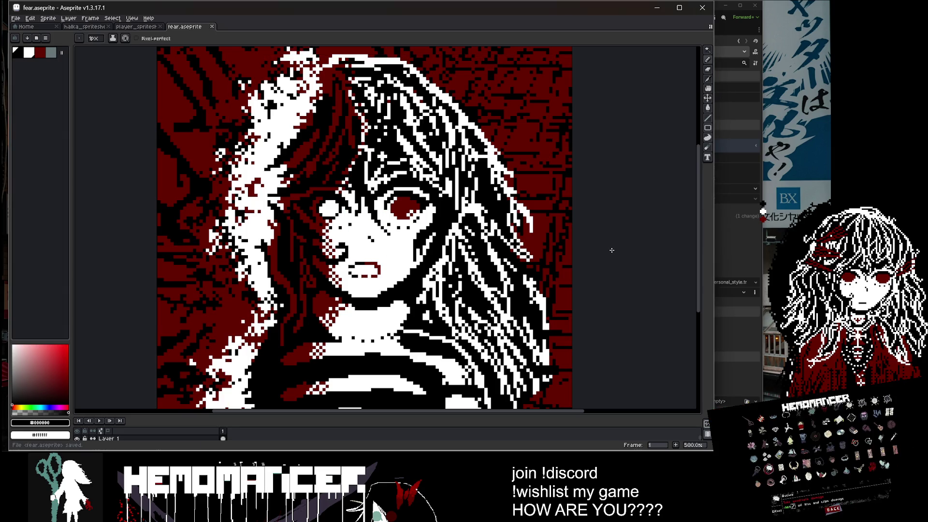
pyautogui.press('i')
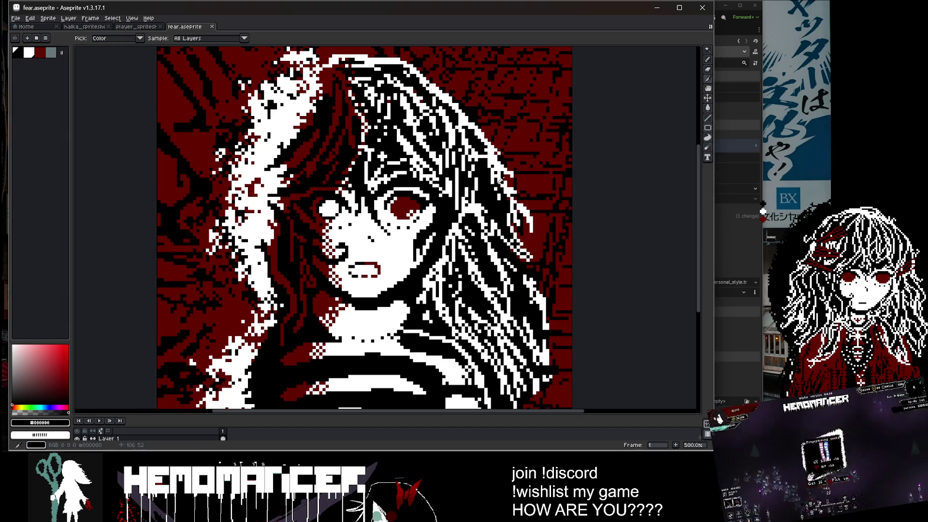
pyautogui.scroll(1, 338, 84)
pyautogui.scroll(-2, 341, 121)
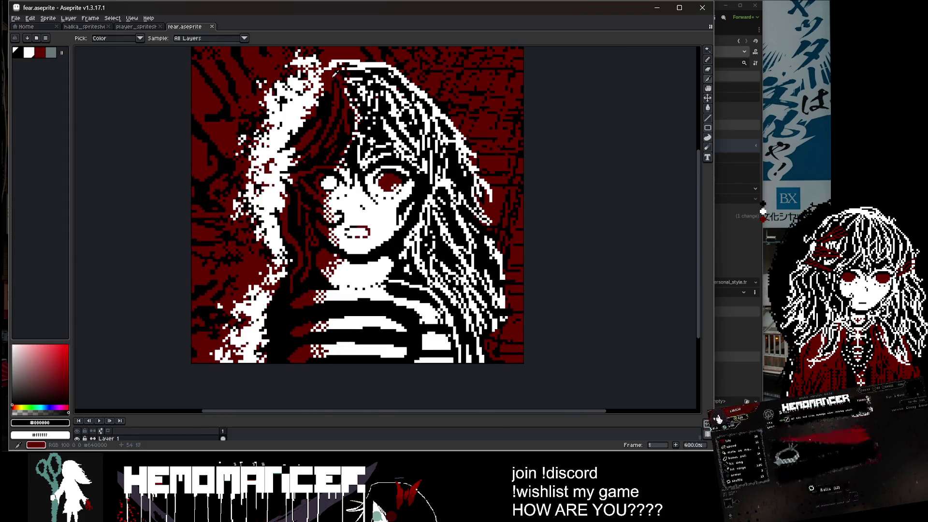
pyautogui.scroll(5, 346, 150)
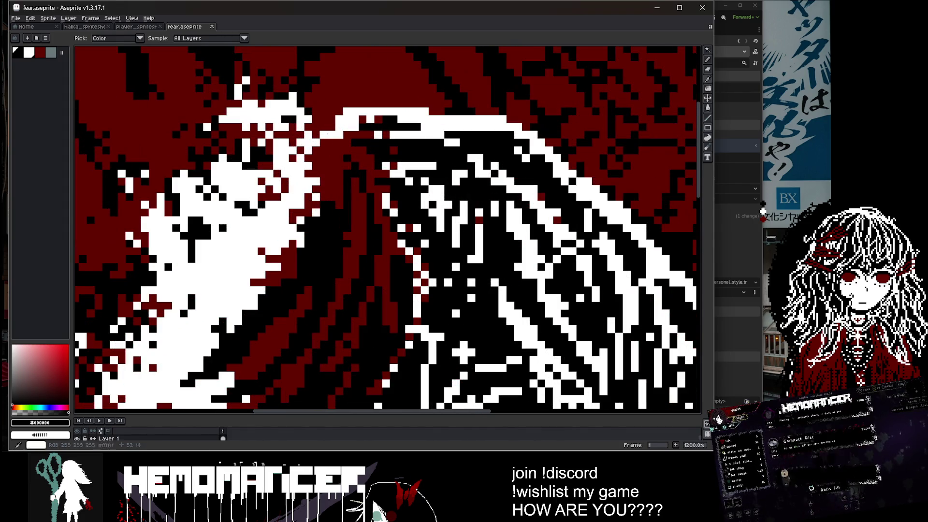
pyautogui.press('b')
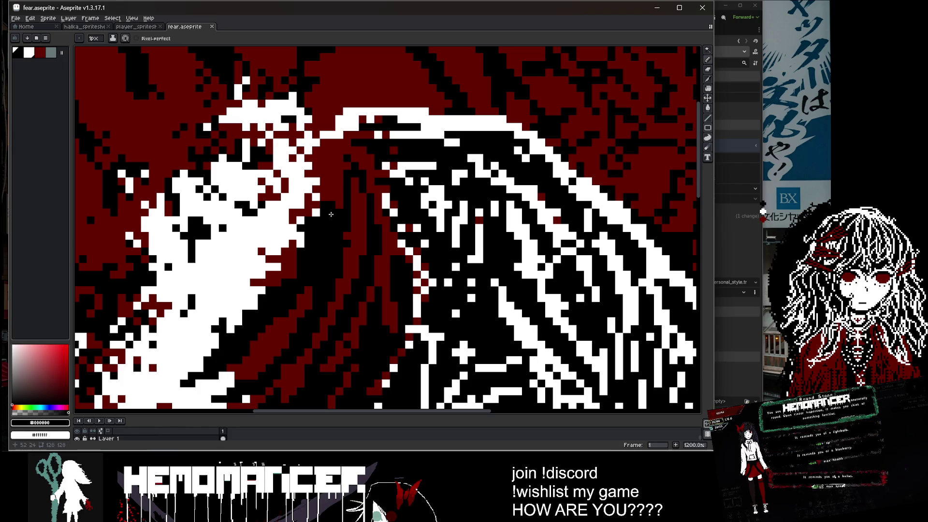
pyautogui.scroll(-3, 331, 214)
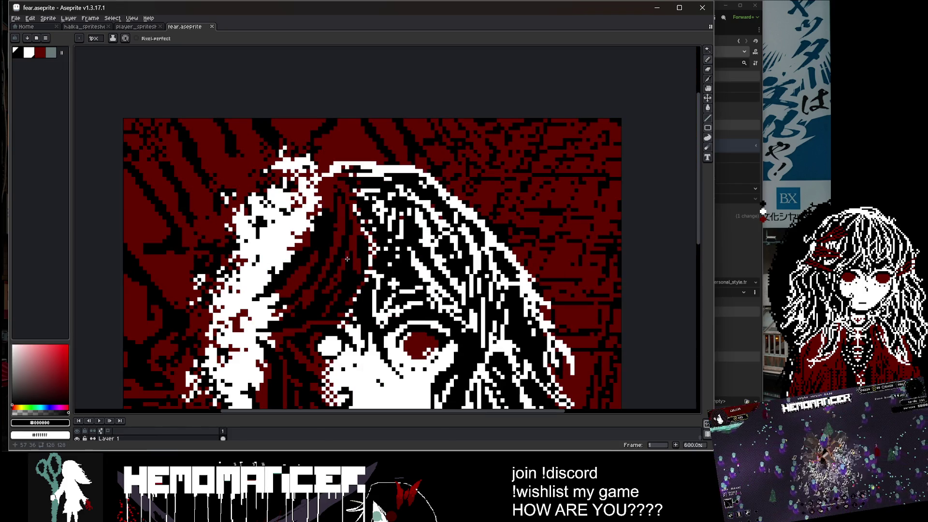
pyautogui.scroll(1, 347, 259)
pyautogui.scroll(-2, 327, 214)
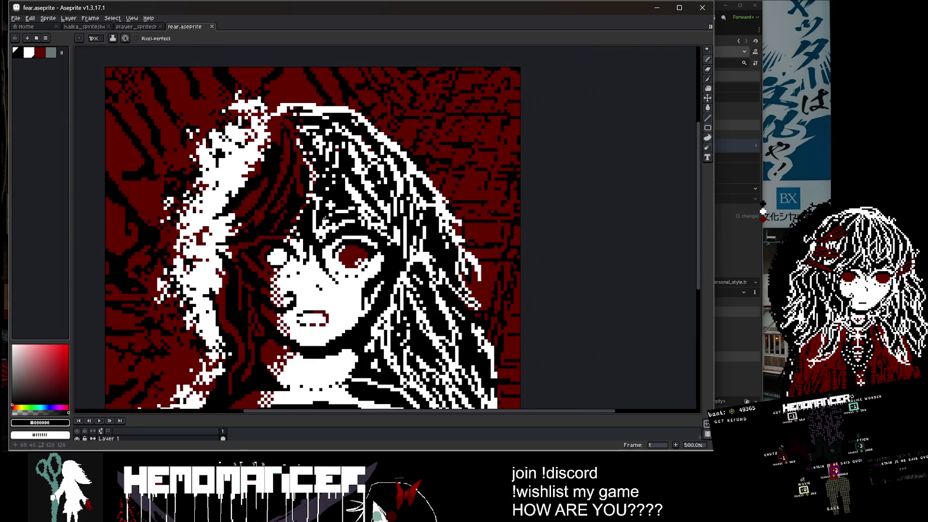
pyautogui.scroll(1, 326, 215)
pyautogui.scroll(-1, 328, 96)
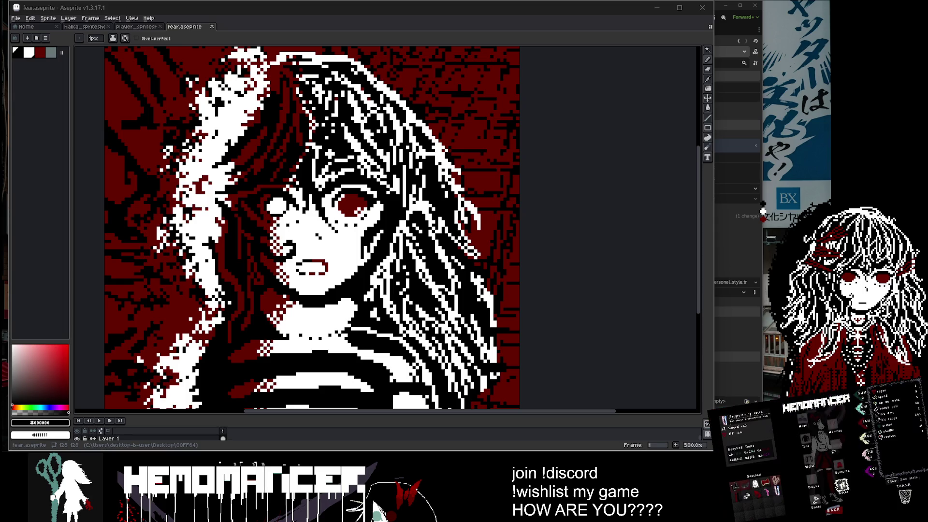
pyautogui.moveTo(434, 181); pyautogui.dragTo(437, 34)
pyautogui.scroll(-3, 397, 238)
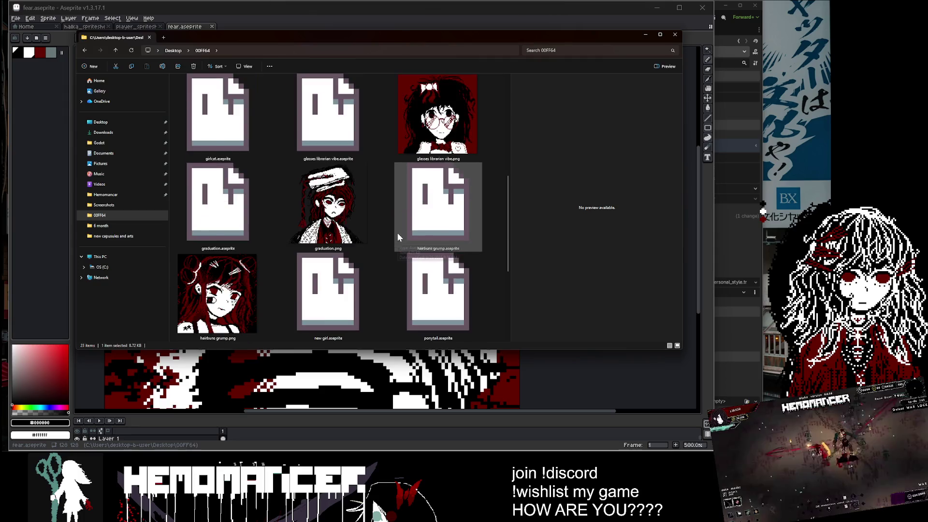
pyautogui.scroll(-3, 397, 239)
pyautogui.moveTo(682, 353)
pyautogui.mouseDown()
pyautogui.moveTo(747, 411)
pyautogui.moveTo(786, 408)
pyautogui.mouseUp()
pyautogui.scroll(3, 367, 331)
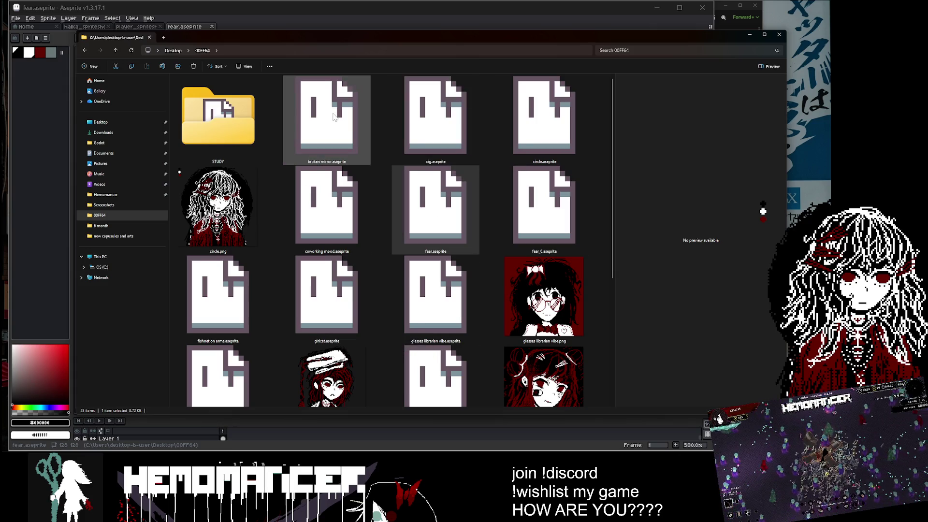
pyautogui.click(780, 35)
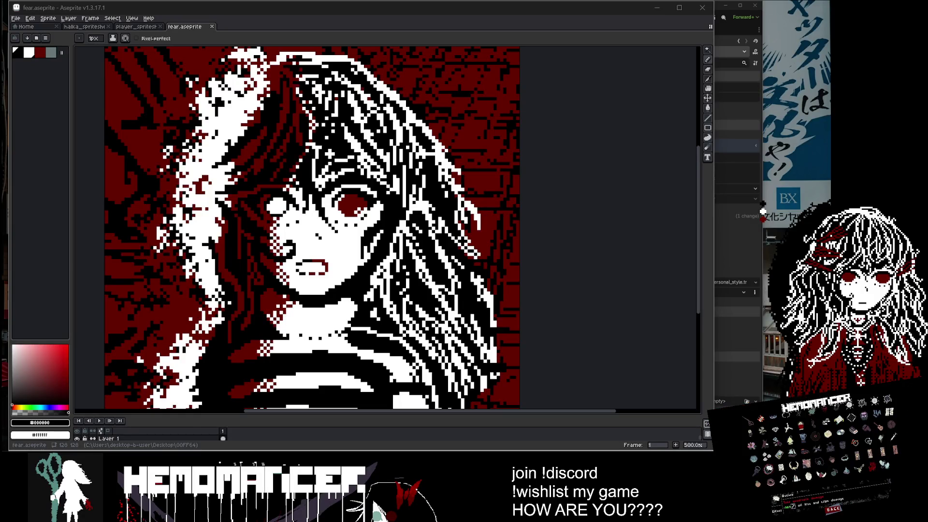
# Reveal Layers 1–3 and paint a white touch-up pixel near the shirt.
pyautogui.scroll(-2, 362, 179)
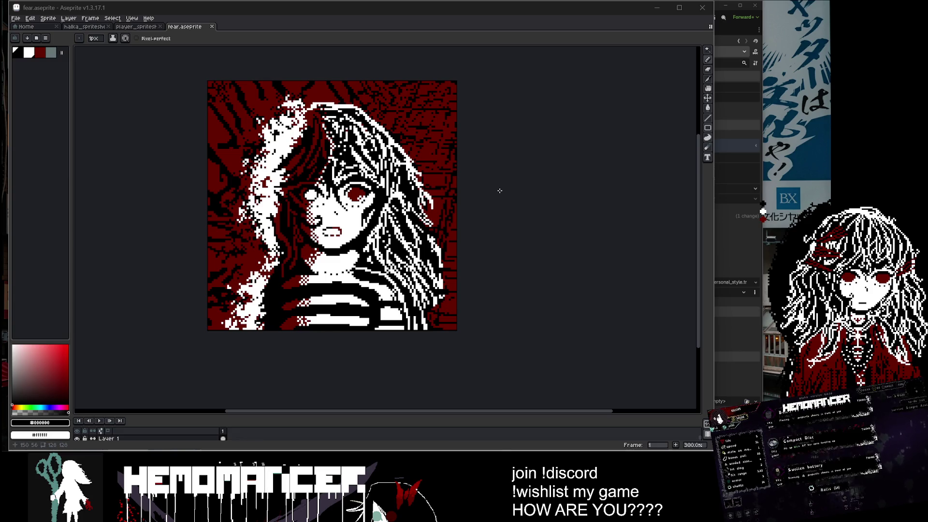
pyautogui.scroll(3, 480, 208)
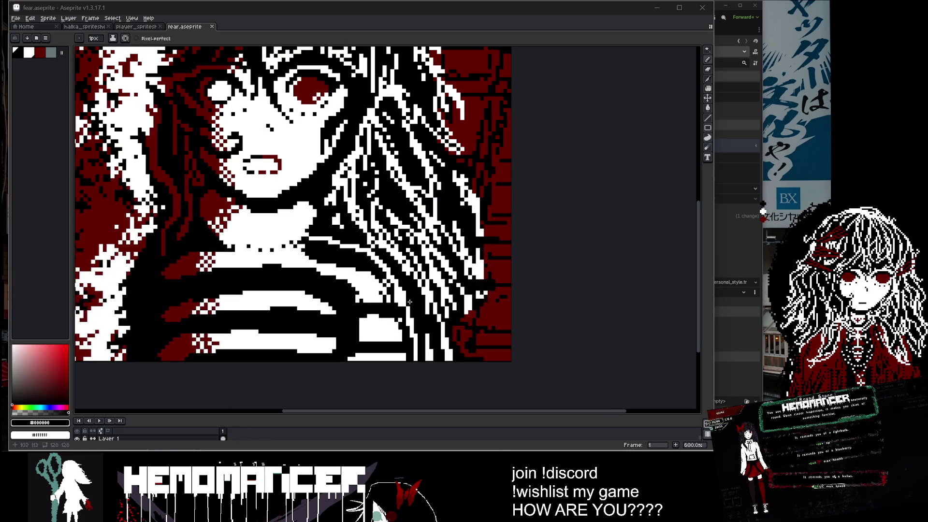
pyautogui.scroll(-3, 615, 222)
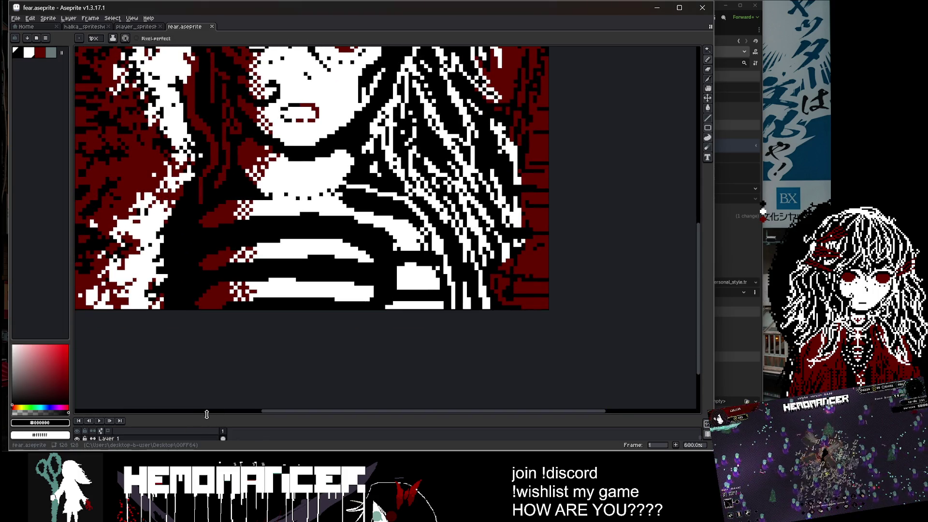
pyautogui.moveTo(210, 414); pyautogui.dragTo(209, 366)
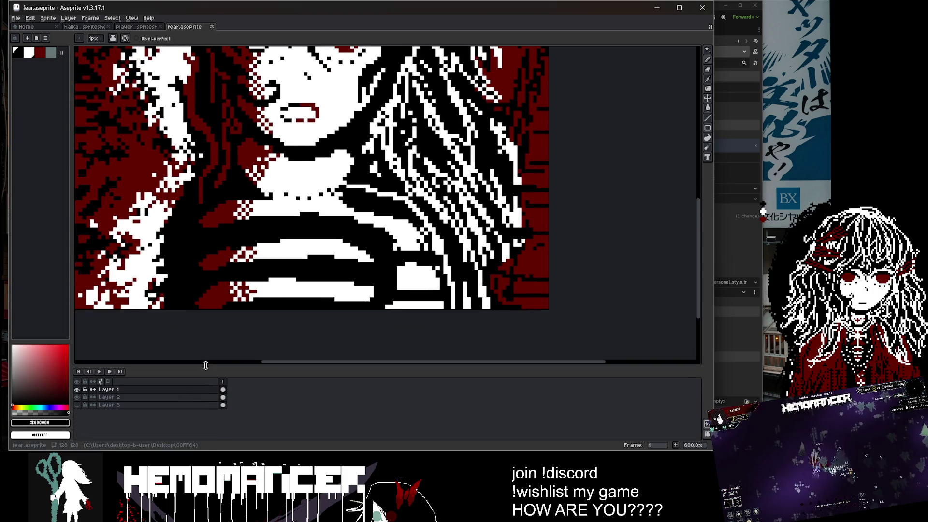
pyautogui.keyDown('alt'); pyautogui.click(396, 244); pyautogui.keyUp('alt')
pyautogui.click(359, 215)
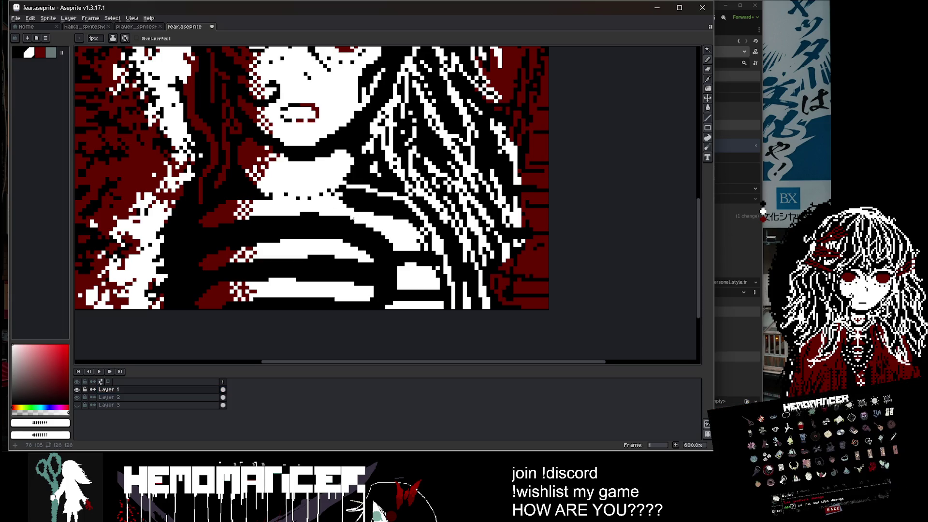
# Darken a few striped-shirt pixels in black and save fear.aseprite.
pyautogui.scroll(2, 327, 212)
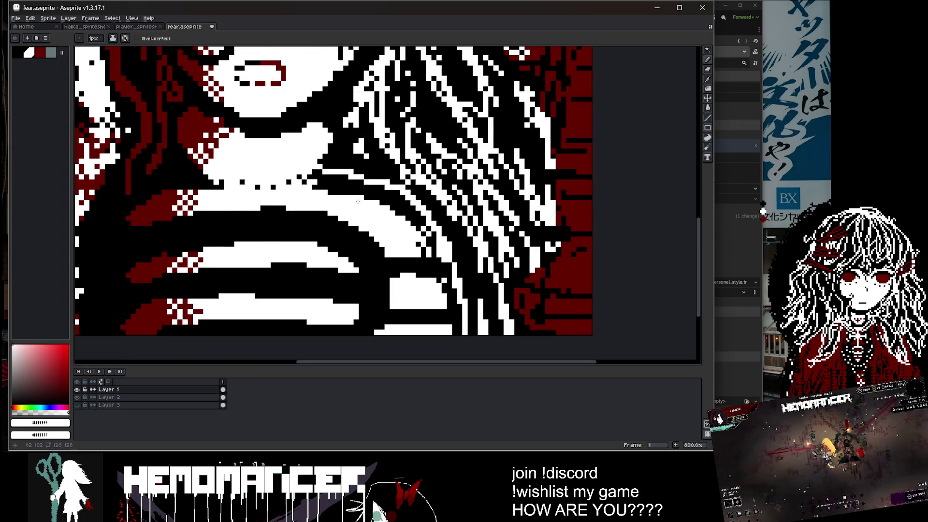
pyautogui.scroll(-3, 358, 201)
pyautogui.scroll(5, 358, 201)
pyautogui.keyDown('alt'); pyautogui.click(393, 255); pyautogui.keyUp('alt')
pyautogui.click(393, 242)
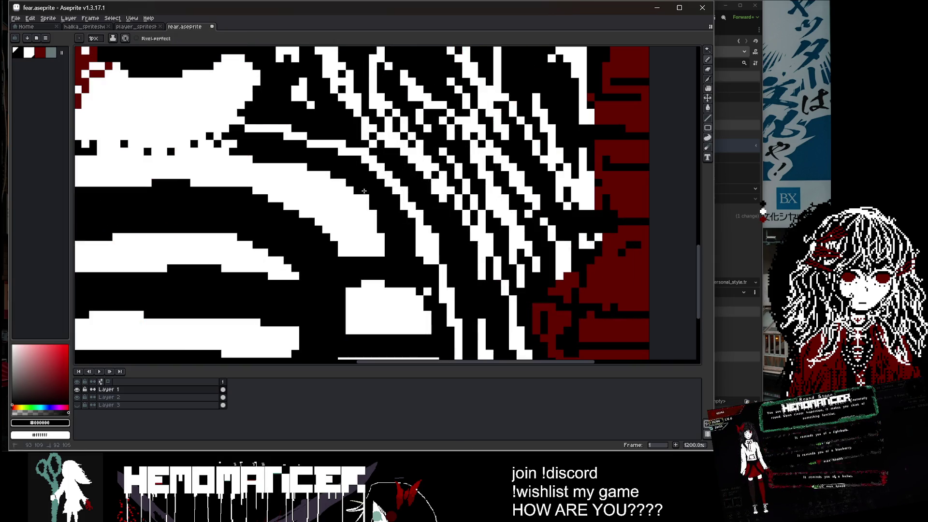
pyautogui.scroll(-5, 371, 200)
pyautogui.hotkey('ctrl', 's')
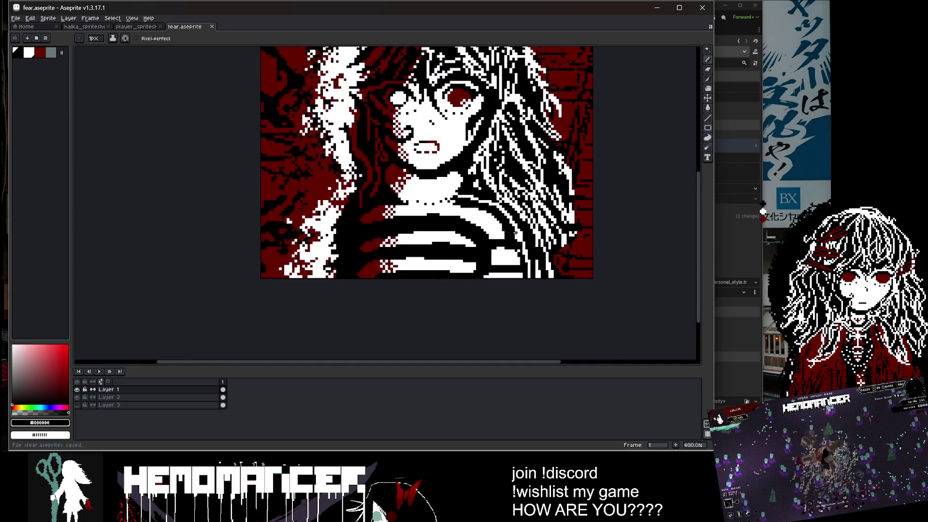
pyautogui.scroll(1, 516, 233)
pyautogui.scroll(-2, 516, 233)
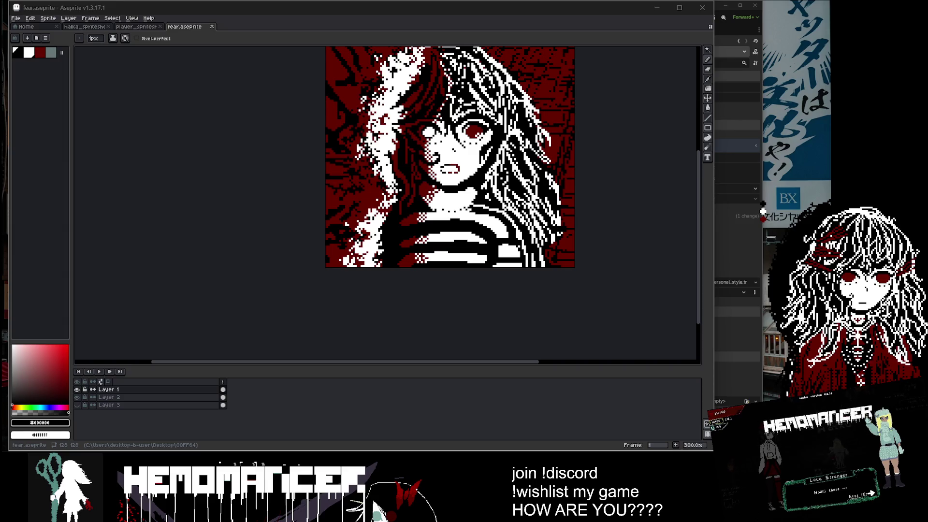
pyautogui.moveTo(587, 231); pyautogui.dragTo(493, 263)
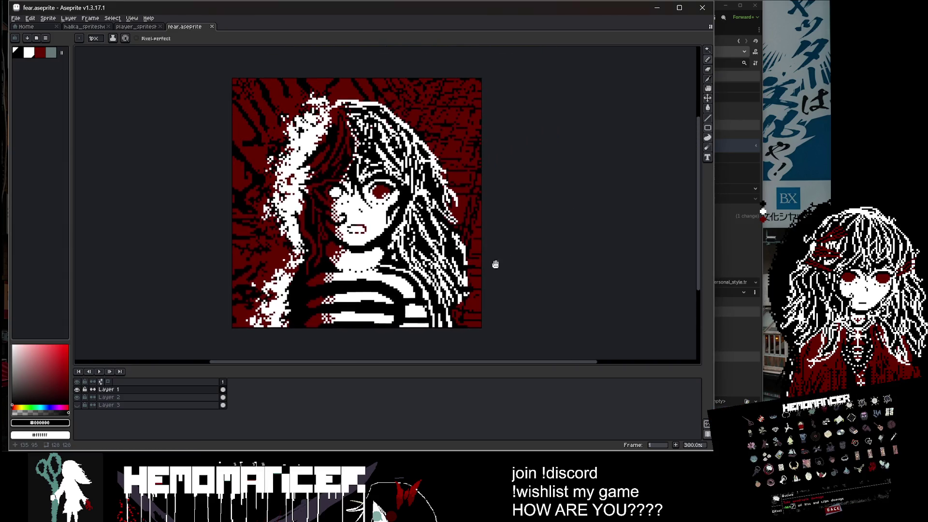
# Switch to the Eraser at 6px and save the portrait.
pyautogui.press('e')
pyautogui.press('+')
pyautogui.press('+')
pyautogui.press('+')
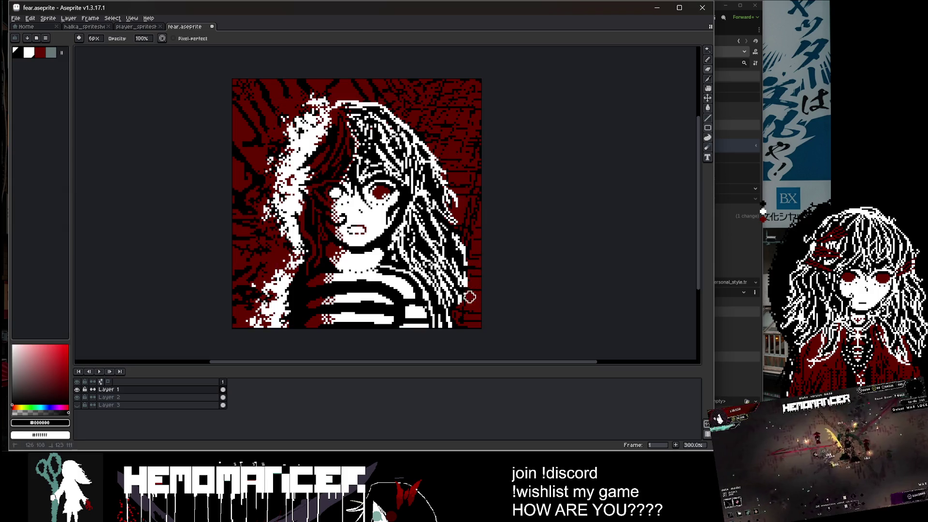
pyautogui.hotkey('ctrl', 's')
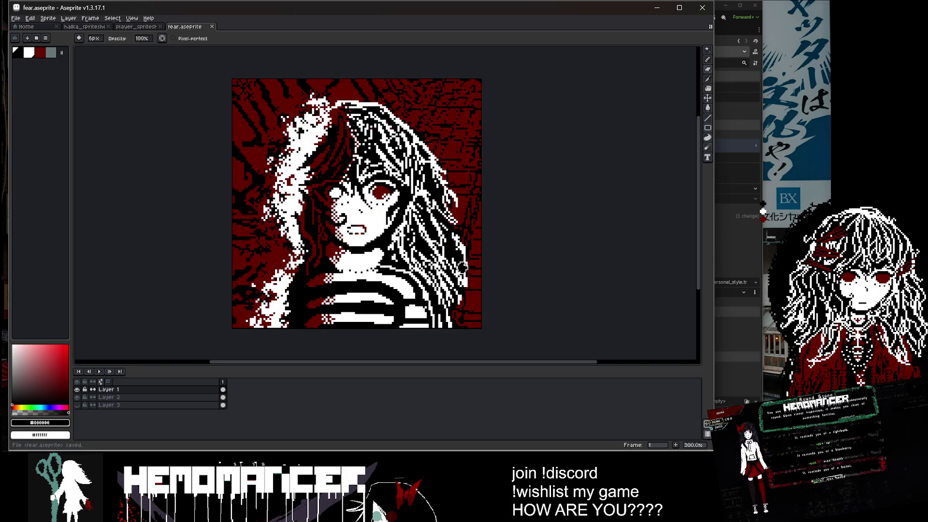
# Draw white strands along the hair edge, switch back to black, and save.
pyautogui.scroll(2, 463, 257)
pyautogui.scroll(2, 474, 319)
pyautogui.keyDown('alt'); pyautogui.click(460, 260); pyautogui.keyUp('alt')
pyautogui.moveTo(461, 278); pyautogui.dragTo(463, 280)
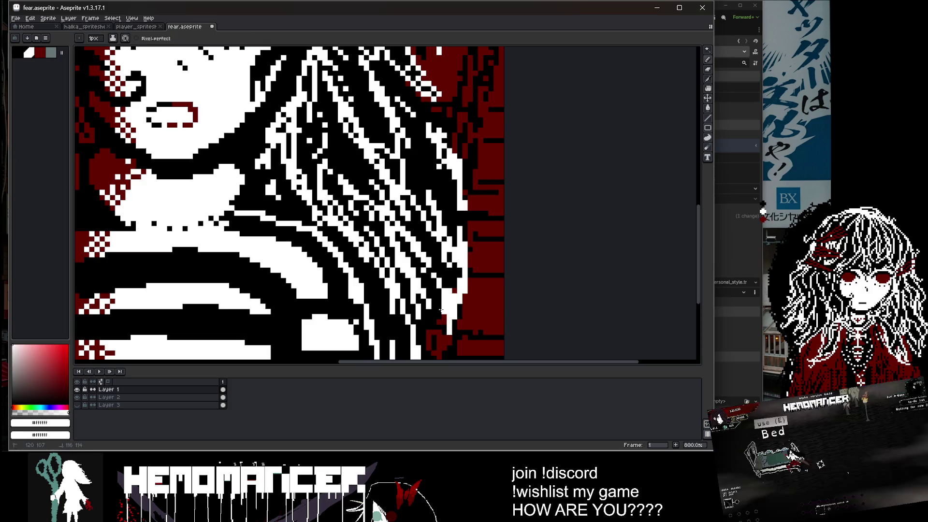
pyautogui.scroll(-3, 447, 314)
pyautogui.scroll(2, 456, 318)
pyautogui.keyDown('alt'); pyautogui.click(455, 319); pyautogui.keyUp('alt')
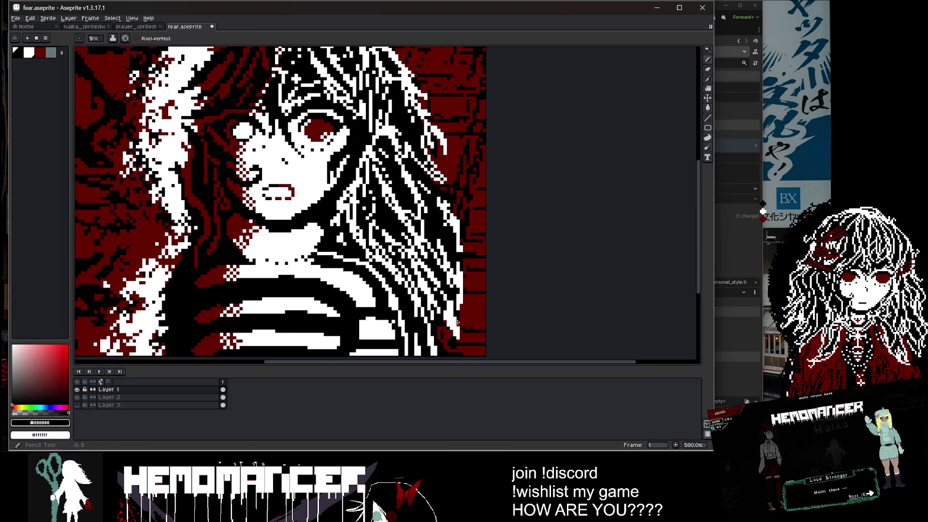
pyautogui.scroll(-1, 453, 299)
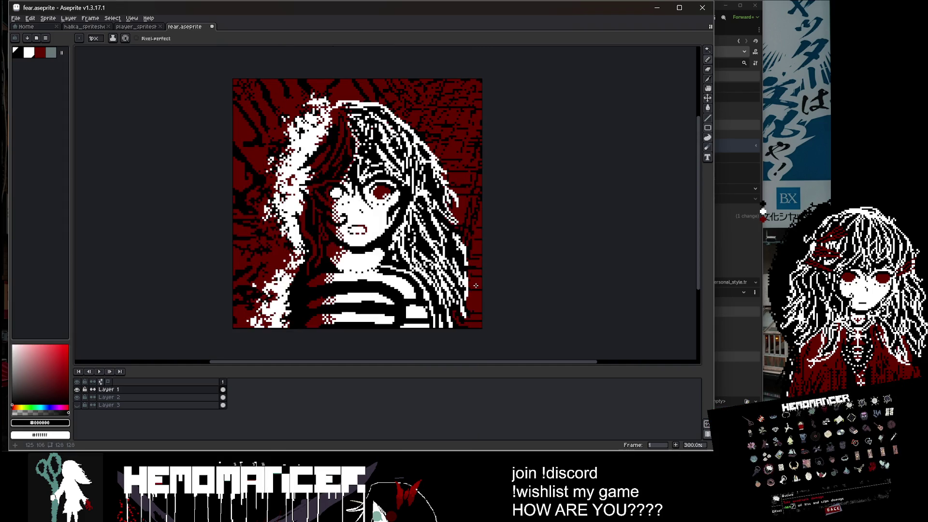
pyautogui.hotkey('ctrl', 's')
# Save the finished fear.aseprite portrait once more.
pyautogui.scroll(1, 470, 294)
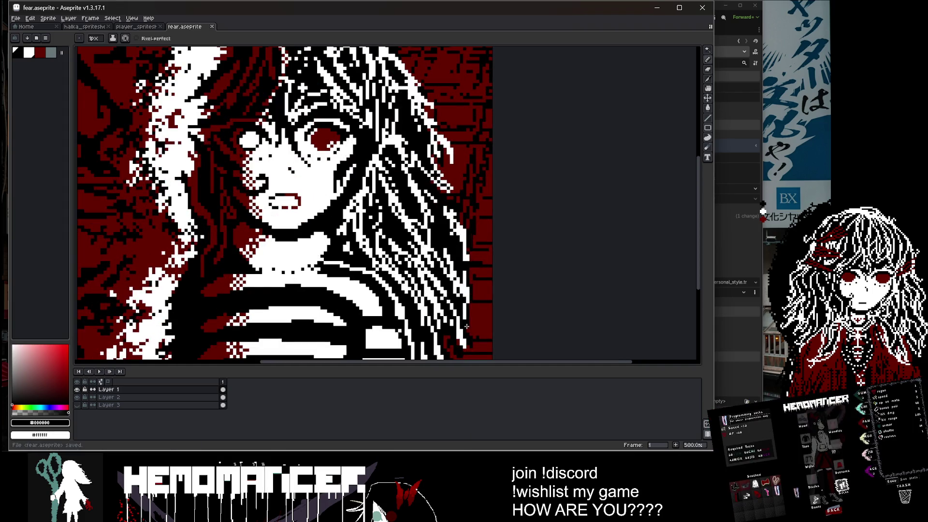
pyautogui.rightClick(339, 207)
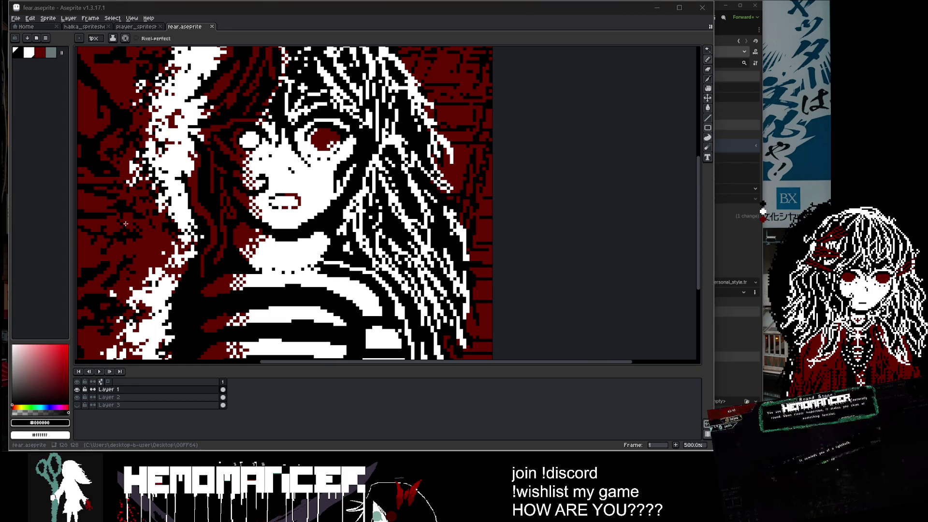
pyautogui.scroll(-2, 520, 301)
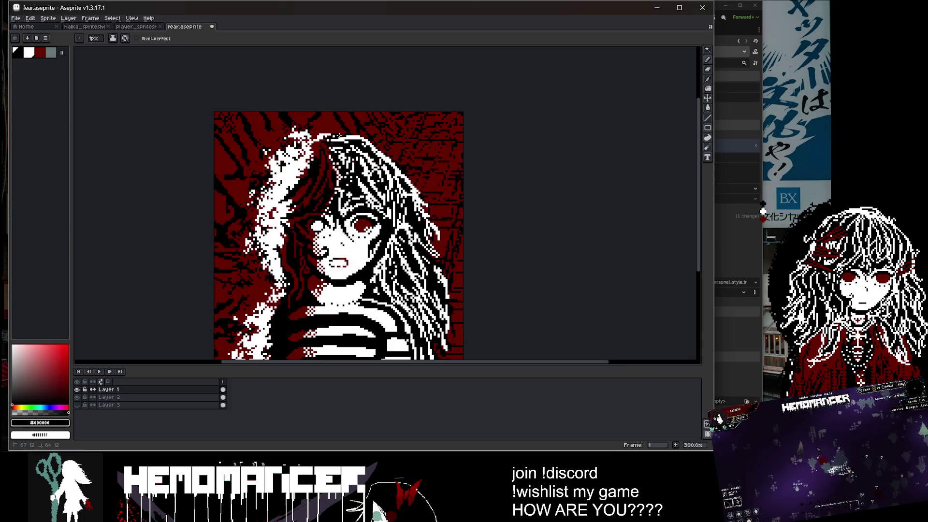
pyautogui.scroll(-2, 374, 131)
pyautogui.hotkey('ctrl', 's')
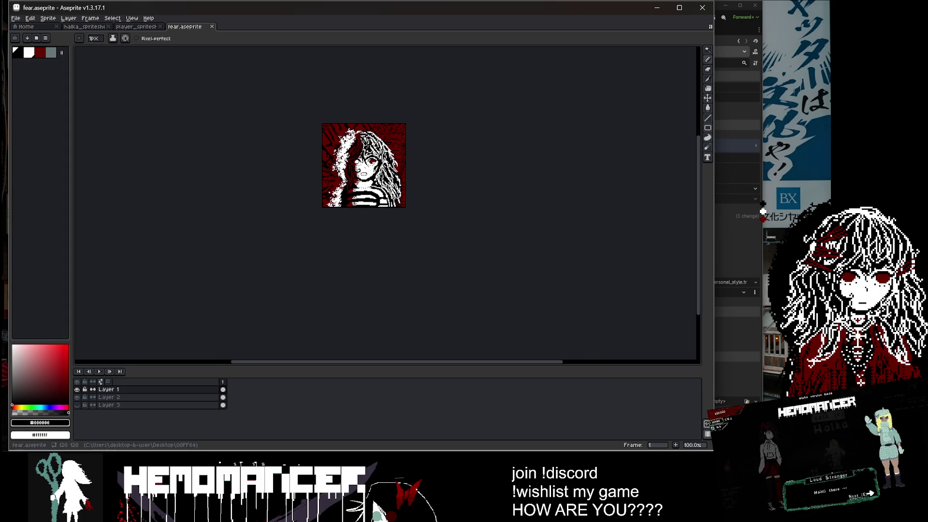
pyautogui.click(763, 211)
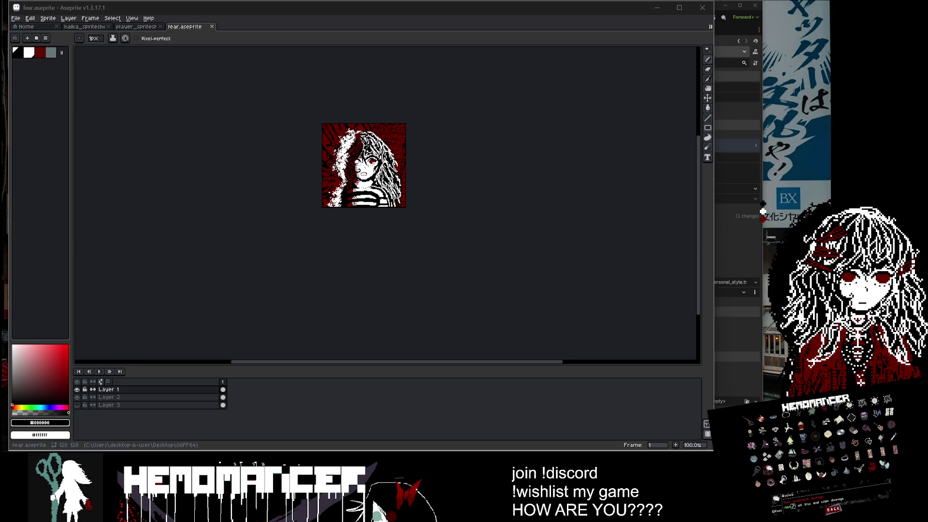
pyautogui.scroll(6, 337, 156)
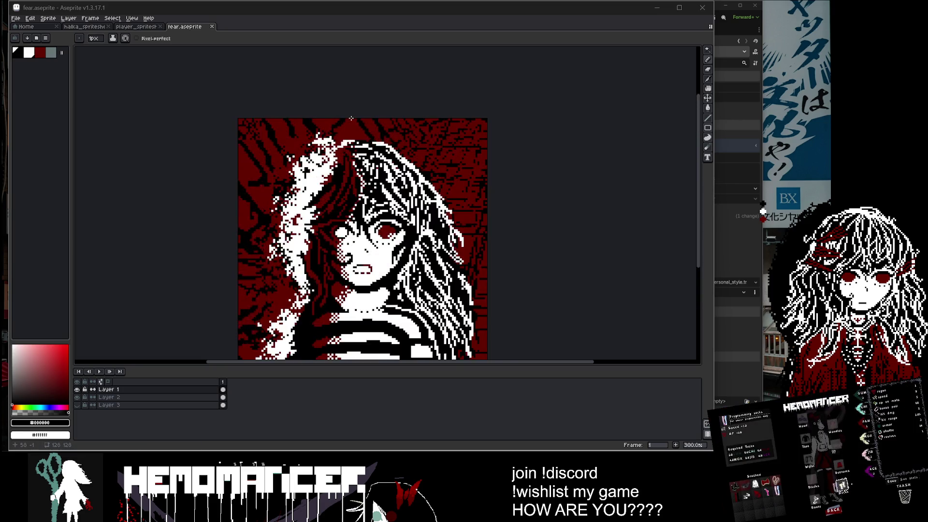
# Return to the pencil and try a touch-up near the face, undoing that stroke.
pyautogui.press('i')
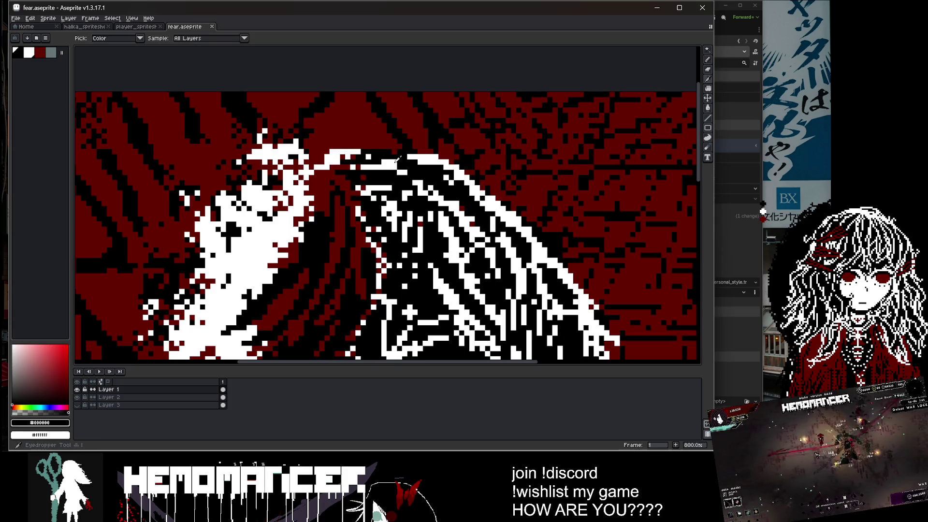
pyautogui.press('b')
pyautogui.scroll(-3, 412, 158)
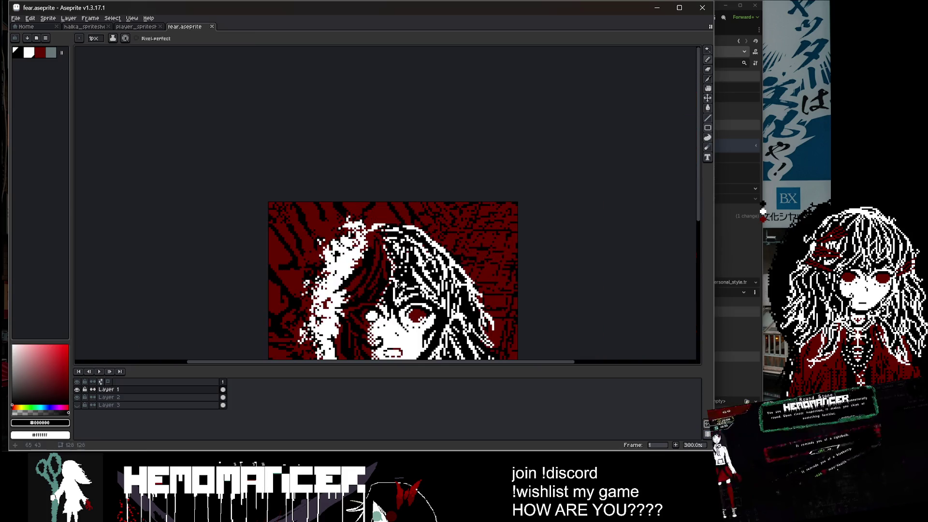
pyautogui.scroll(6, 381, 224)
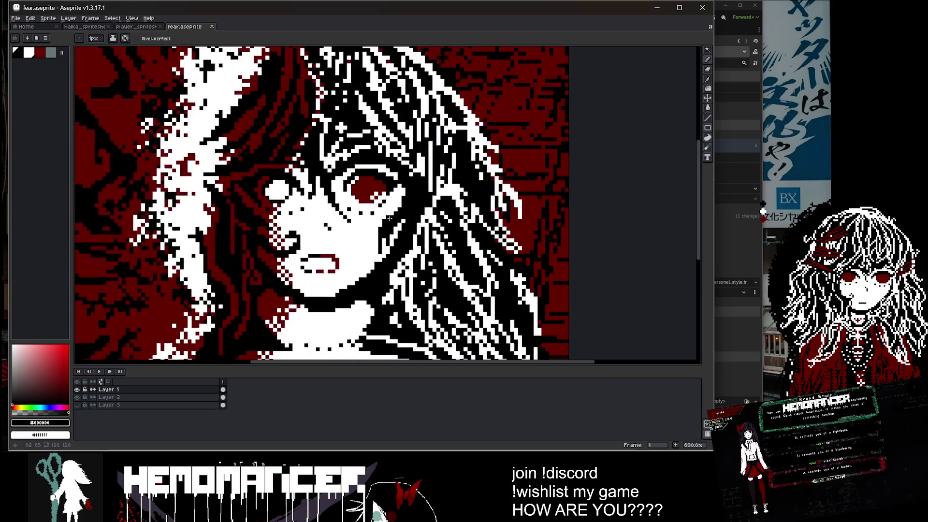
pyautogui.moveTo(369, 255); pyautogui.dragTo(355, 283)
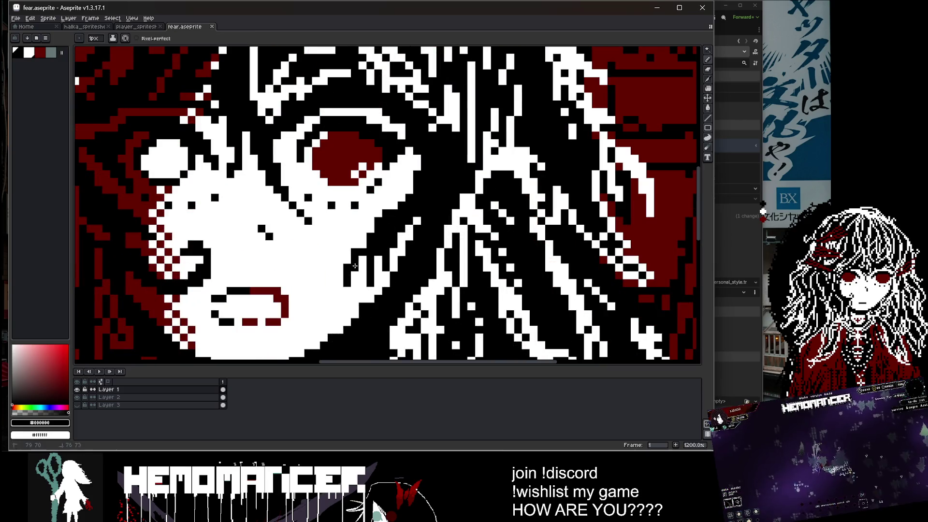
pyautogui.scroll(-5, 382, 247)
pyautogui.hotkey('ctrl', 'z')
pyautogui.scroll(4, 396, 236)
# Paint black over white hair strands beside the face, undoing the extra marks.
pyautogui.moveTo(416, 211); pyautogui.dragTo(390, 248)
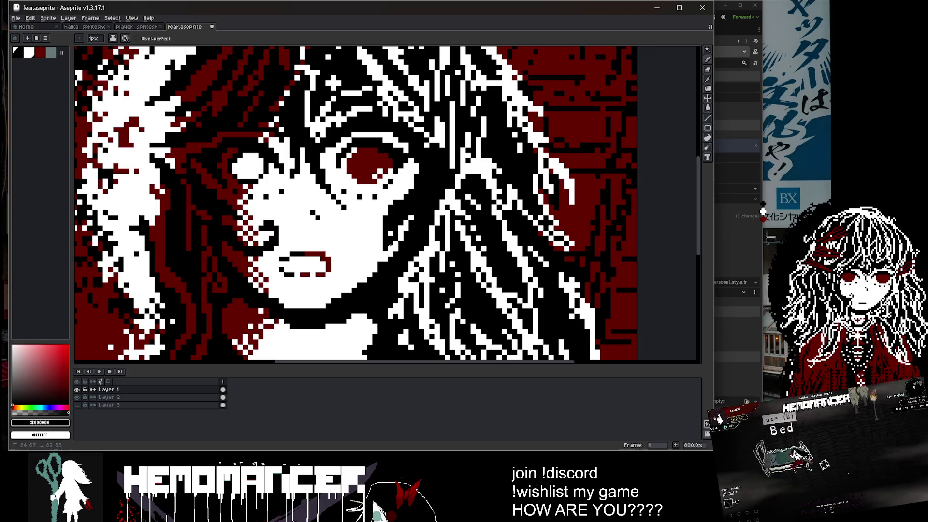
pyautogui.scroll(-4, 423, 198)
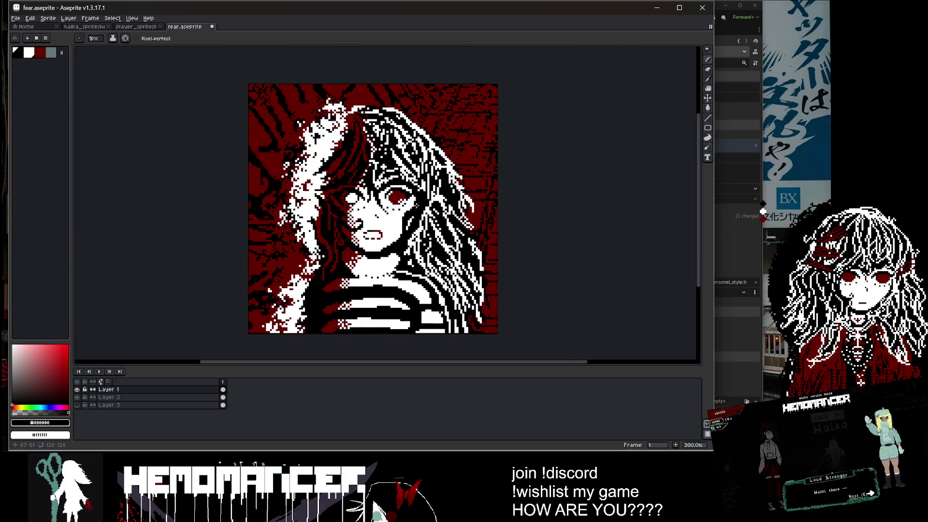
pyautogui.scroll(4, 418, 203)
pyautogui.moveTo(389, 230); pyautogui.dragTo(379, 273)
pyautogui.scroll(-4, 440, 203)
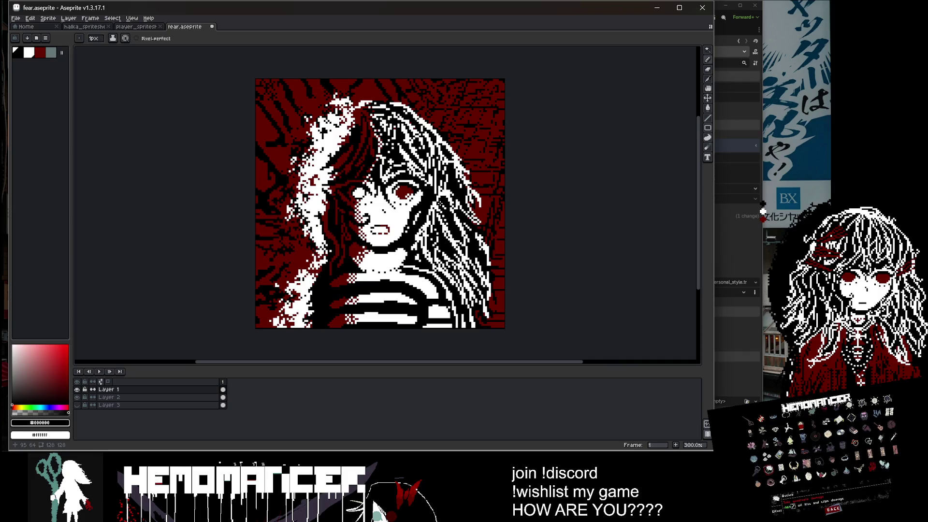
pyautogui.hotkey('ctrl', 'z')
pyautogui.scroll(3, 358, 169)
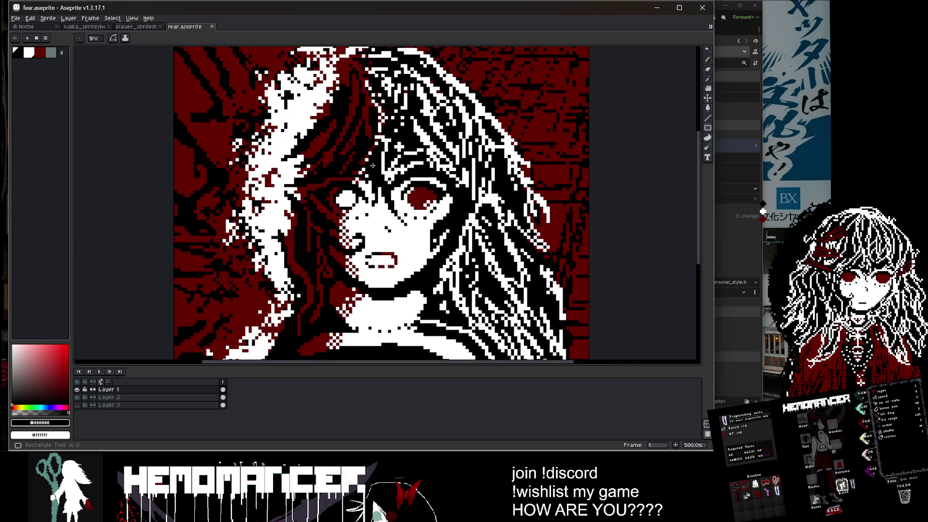
pyautogui.scroll(3, 355, 164)
pyautogui.scroll(-6, 356, 165)
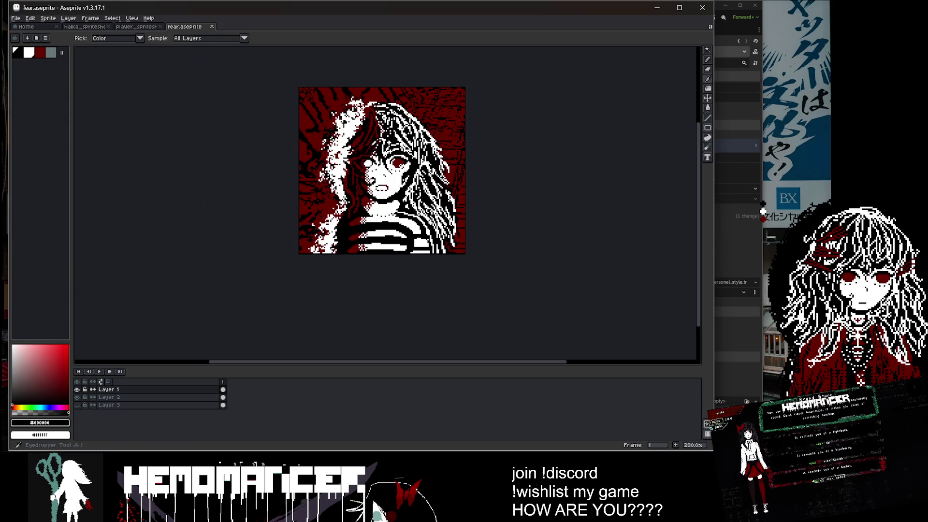
pyautogui.rightClick(145, 389)
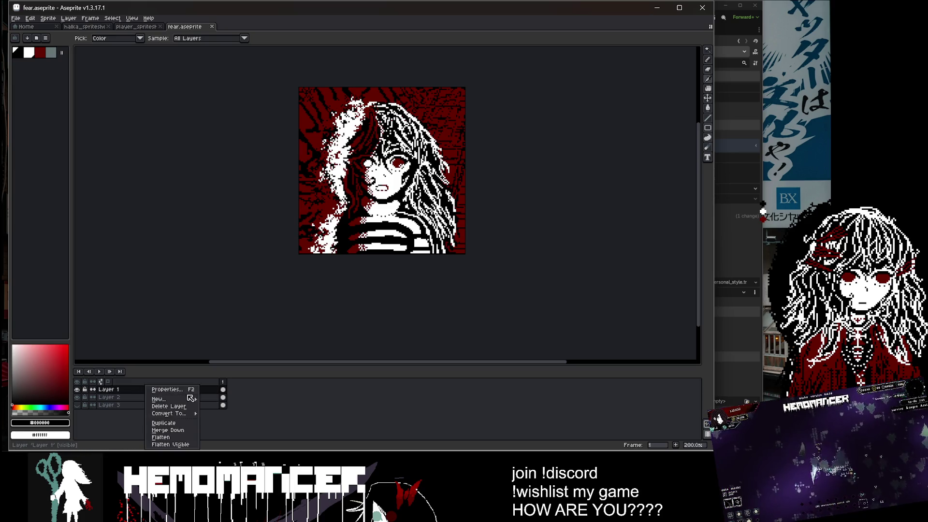
pyautogui.click(213, 399)
pyautogui.click(54, 53)
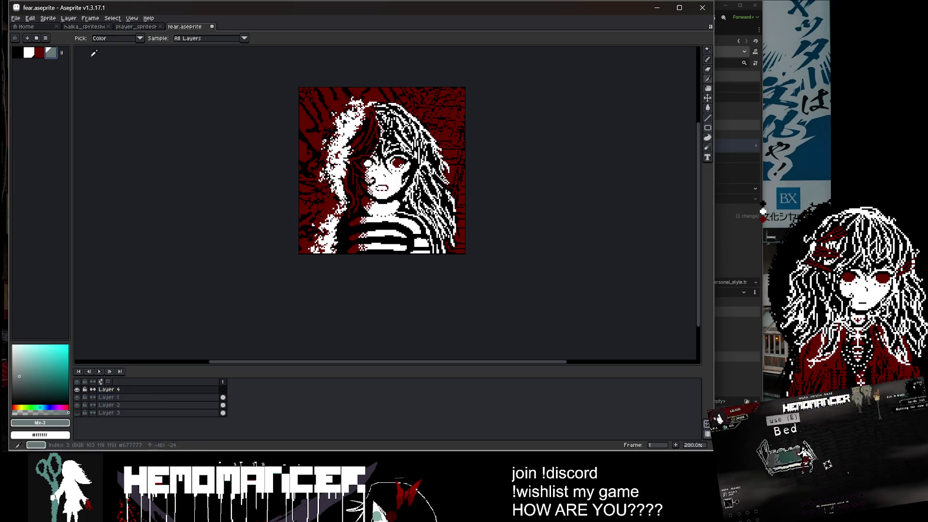
pyautogui.press('b')
pyautogui.hotkey('ctrl', 'z')
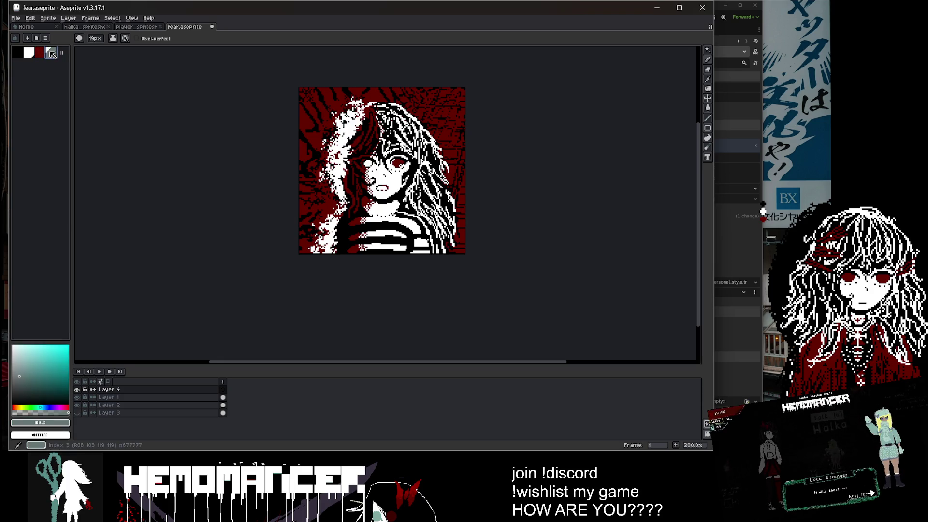
pyautogui.click(58, 407)
pyautogui.press('-')
pyautogui.press('-')
pyautogui.press('-')
pyautogui.moveTo(356, 94)
pyautogui.mouseDown()
pyautogui.moveTo(368, 173)
pyautogui.moveTo(329, 250)
pyautogui.mouseUp()
pyautogui.press('v')
pyautogui.hotkey('ctrl', 'z')
pyautogui.hotkey('ctrl', 'y')
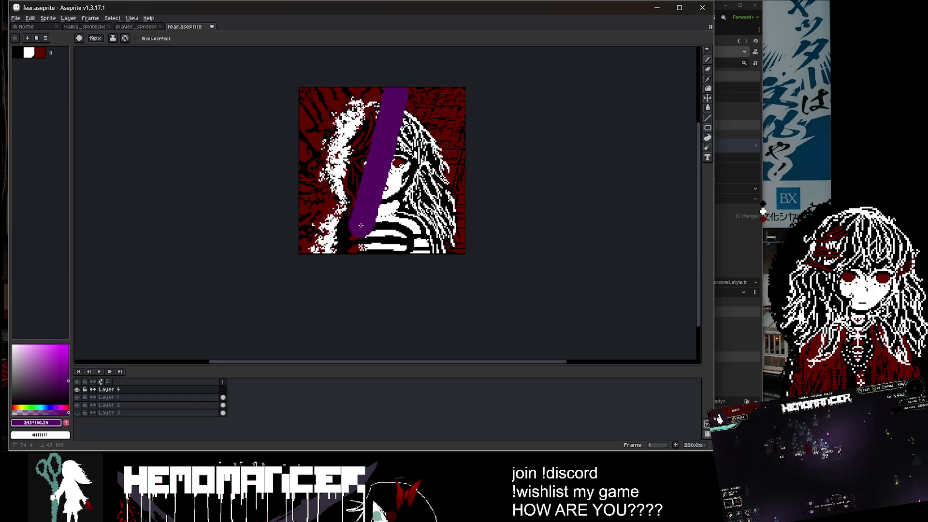
pyautogui.hotkey('ctrl', 'z')
pyautogui.moveTo(382, 110)
pyautogui.mouseDown()
pyautogui.moveTo(380, 203)
pyautogui.moveTo(358, 259)
pyautogui.mouseUp()
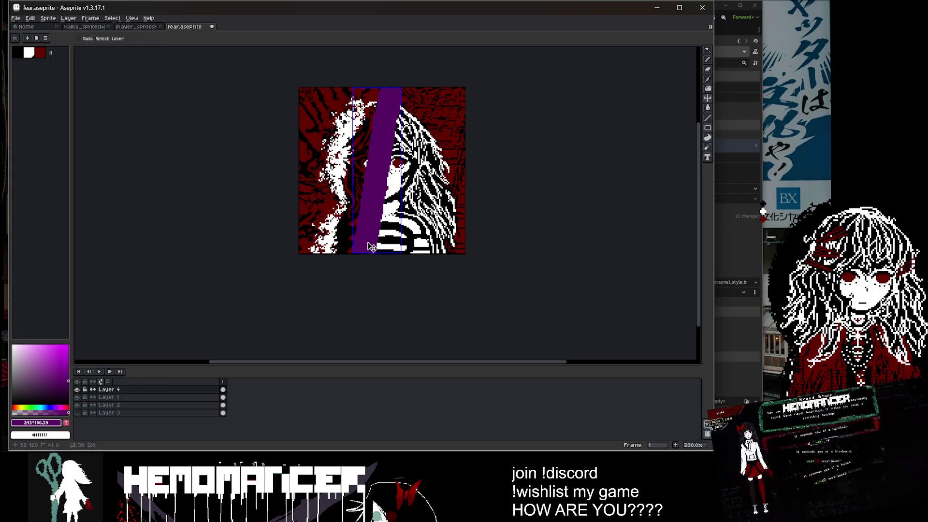
pyautogui.hotkey('ctrl', 'z')
pyautogui.keyDown('shift'); pyautogui.click(370, 247); pyautogui.keyUp('shift')
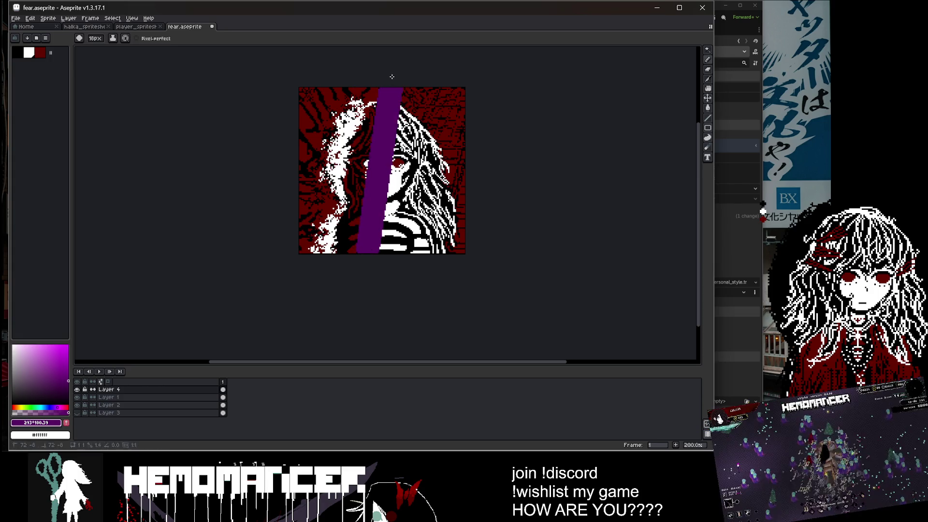
pyautogui.moveTo(366, 101)
pyautogui.mouseDown()
pyautogui.moveTo(371, 153)
pyautogui.moveTo(319, 213)
pyautogui.moveTo(358, 215)
pyautogui.mouseUp()
pyautogui.hotkey('ctrl', 'z')
pyautogui.hotkey('ctrl', 'z')
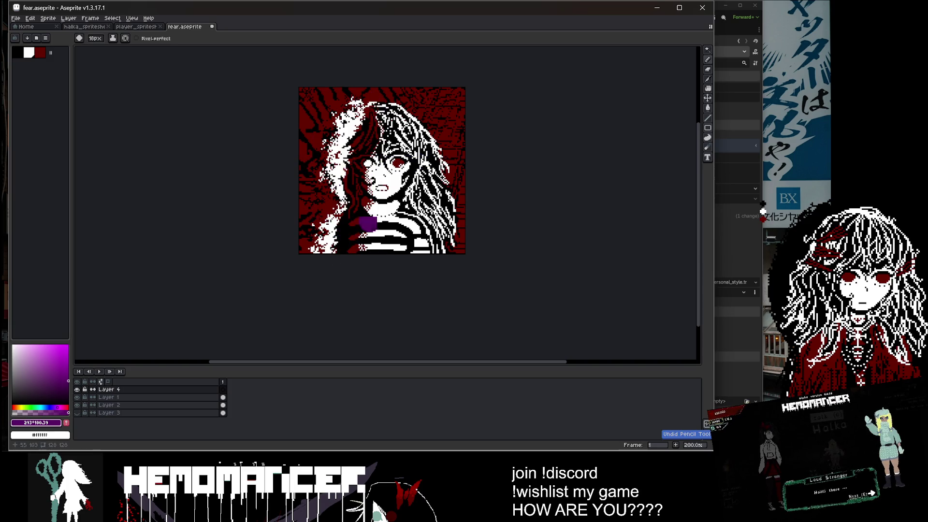
pyautogui.scroll(3, 394, 126)
pyautogui.scroll(-1, 393, 125)
pyautogui.press('-')
pyautogui.press('-')
pyautogui.press('-')
pyautogui.scroll(-2, 362, 87)
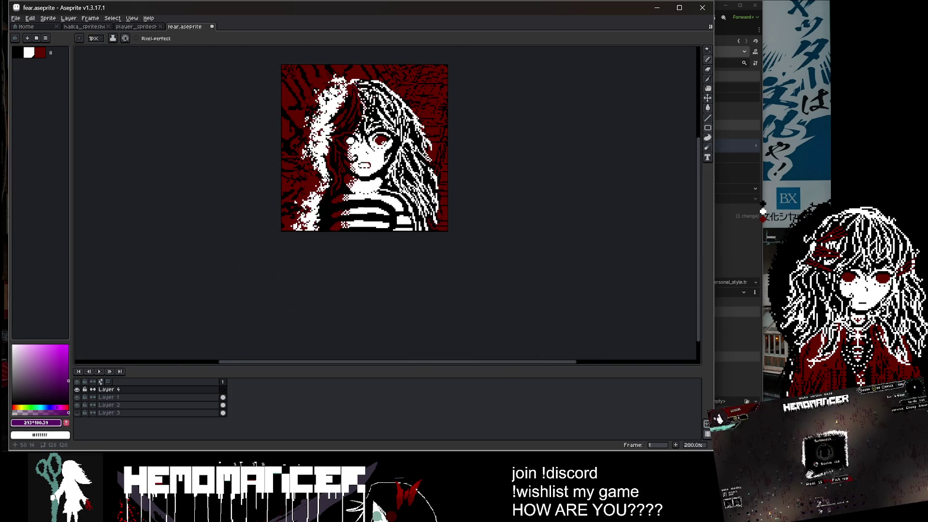
pyautogui.scroll(1, 358, 83)
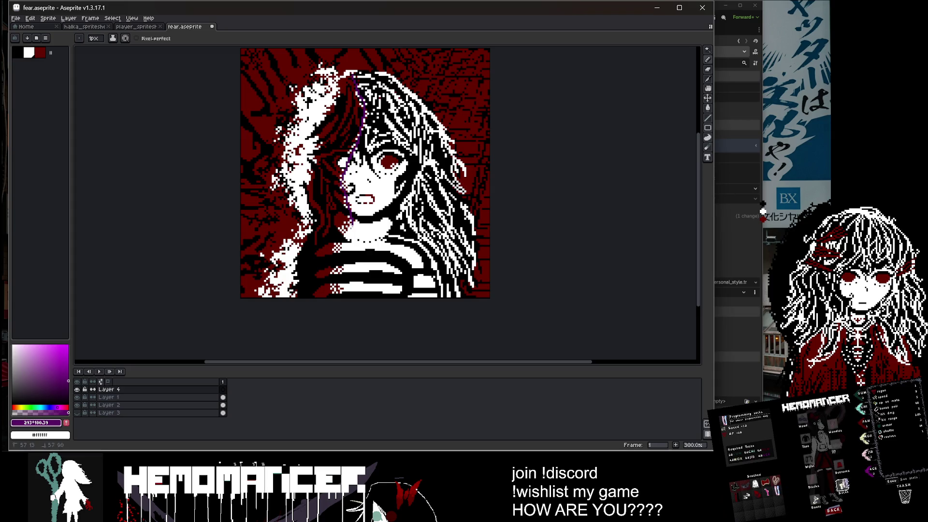
pyautogui.moveTo(349, 220); pyautogui.dragTo(332, 319)
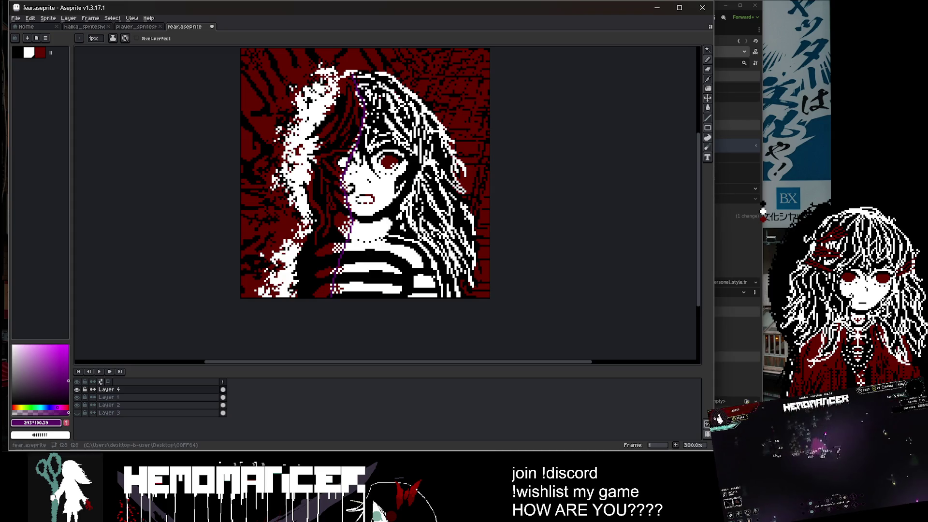
pyautogui.hotkey('ctrl', 'z')
pyautogui.hotkey('ctrl', 'z')
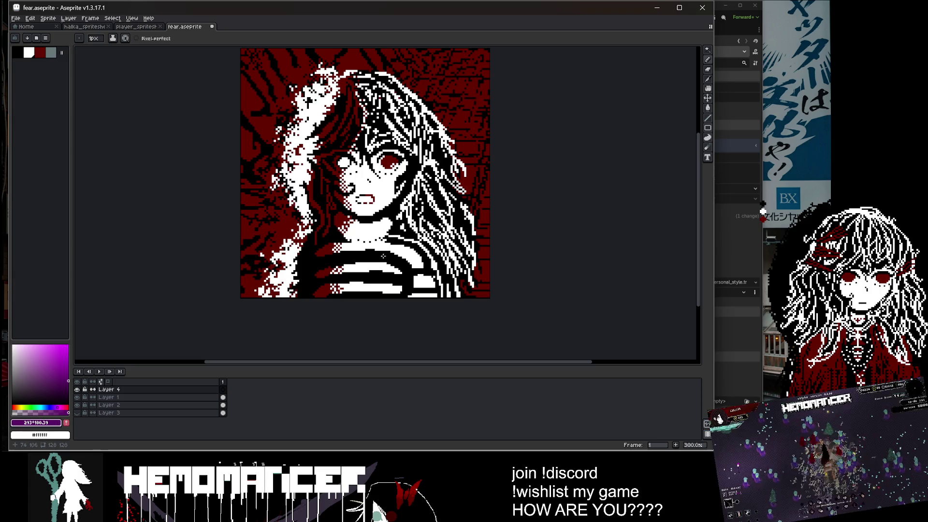
pyautogui.click(126, 387)
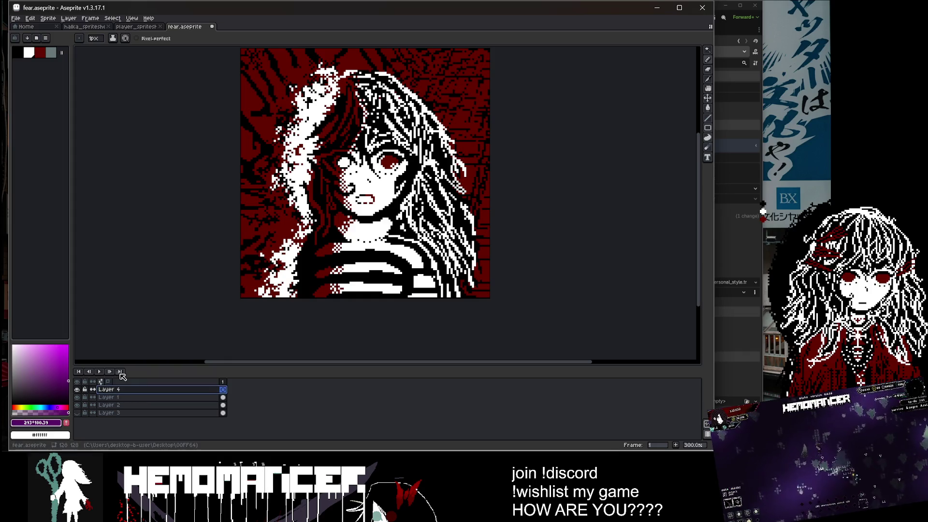
pyautogui.press('Delete')
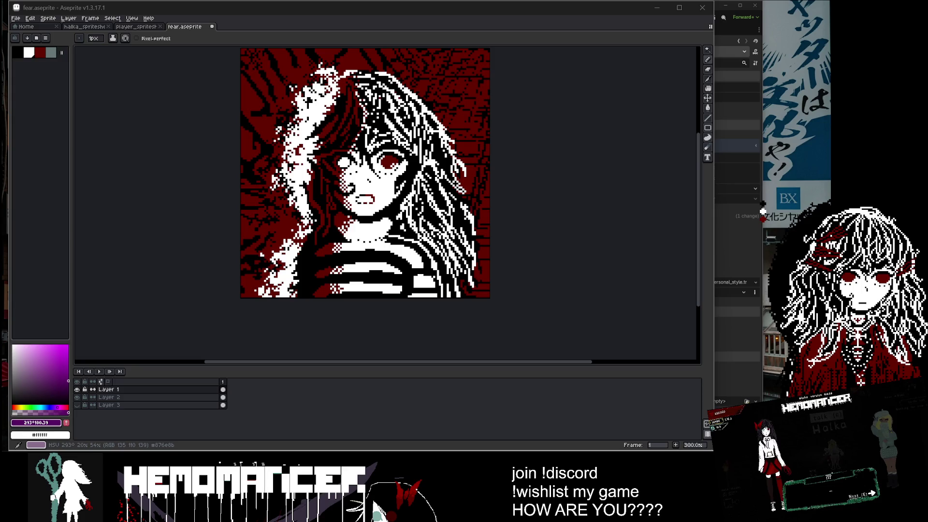
# Sample the dark red from the artwork and try a solid fill on the shirt stripe, then undo it.
pyautogui.scroll(2, 347, 193)
pyautogui.press('i')
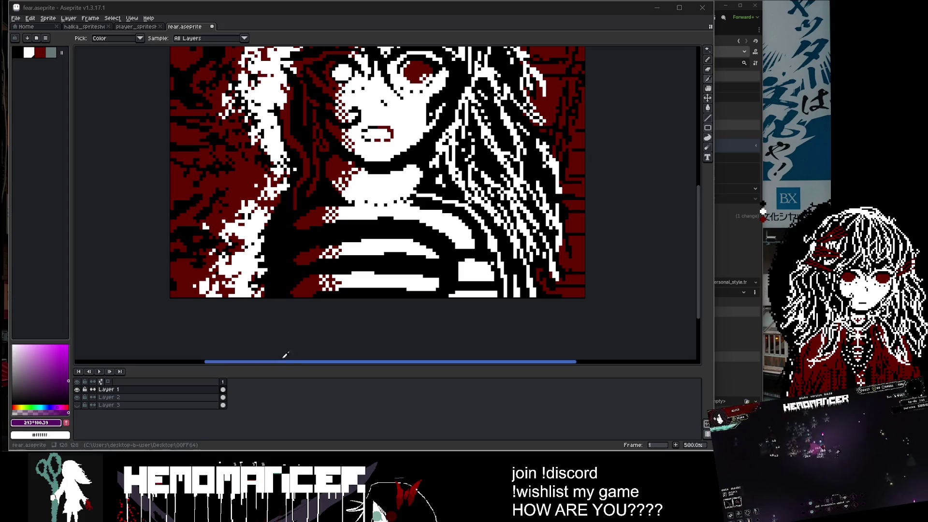
pyautogui.scroll(4, 343, 261)
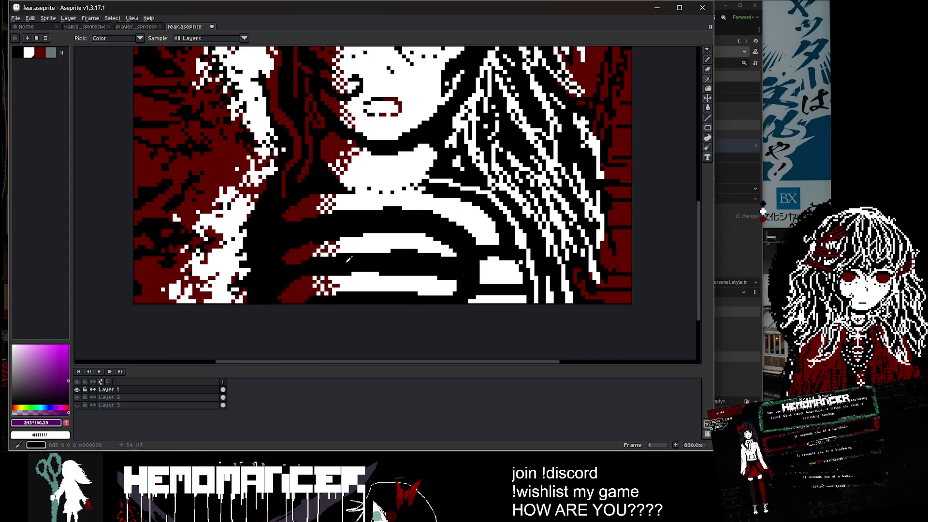
pyautogui.click(283, 241)
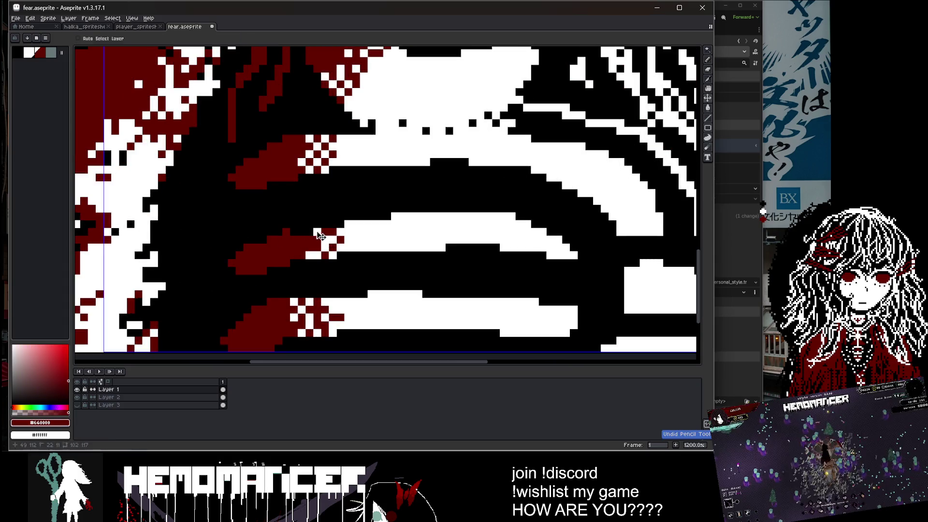
pyautogui.moveTo(317, 232)
pyautogui.mouseDown()
pyautogui.moveTo(295, 252)
pyautogui.moveTo(349, 232)
pyautogui.moveTo(294, 256)
pyautogui.moveTo(344, 233)
pyautogui.moveTo(350, 247)
pyautogui.mouseUp()
pyautogui.hotkey('ctrl', 'z')
# Add dark red checker pixels along the shirt stripe edge and reposition the portrait in view.
pyautogui.press('alt')
pyautogui.click(348, 232)
pyautogui.click(355, 224)
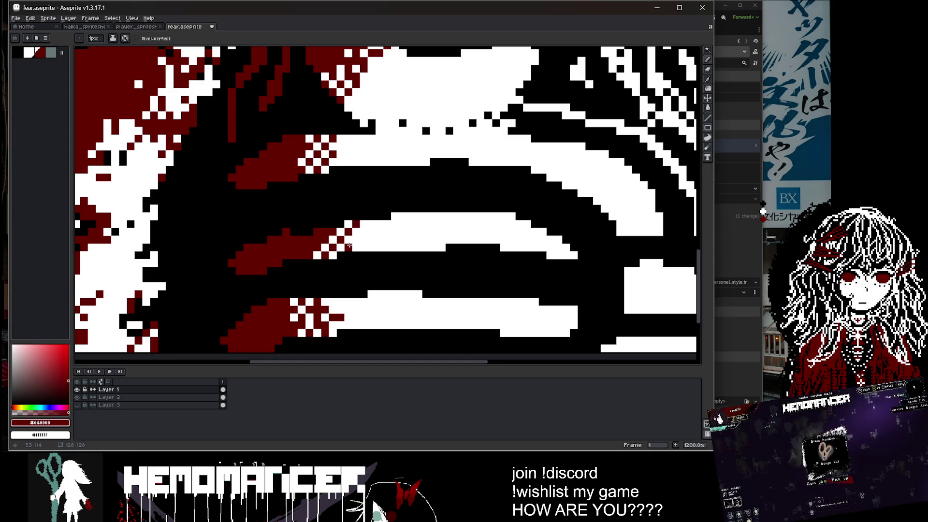
pyautogui.scroll(-5, 355, 239)
pyautogui.scroll(5, 356, 192)
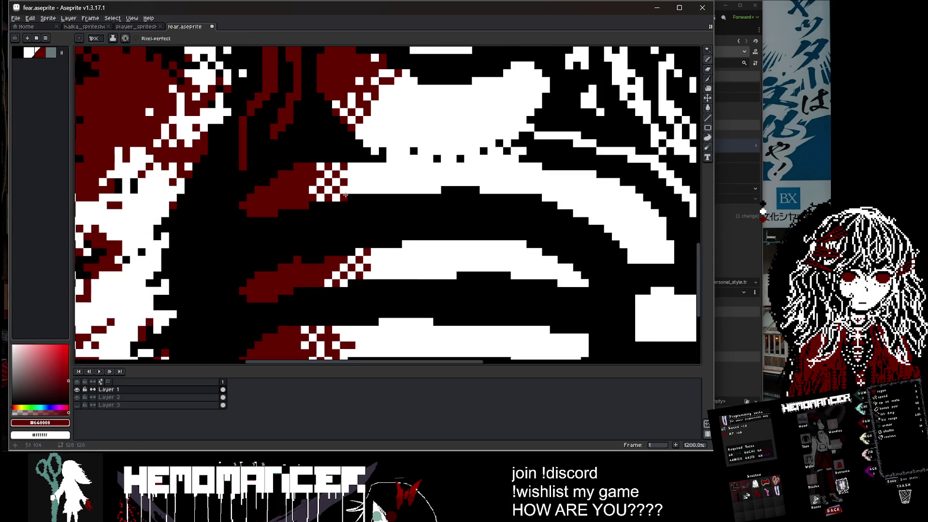
pyautogui.scroll(-7, 320, 166)
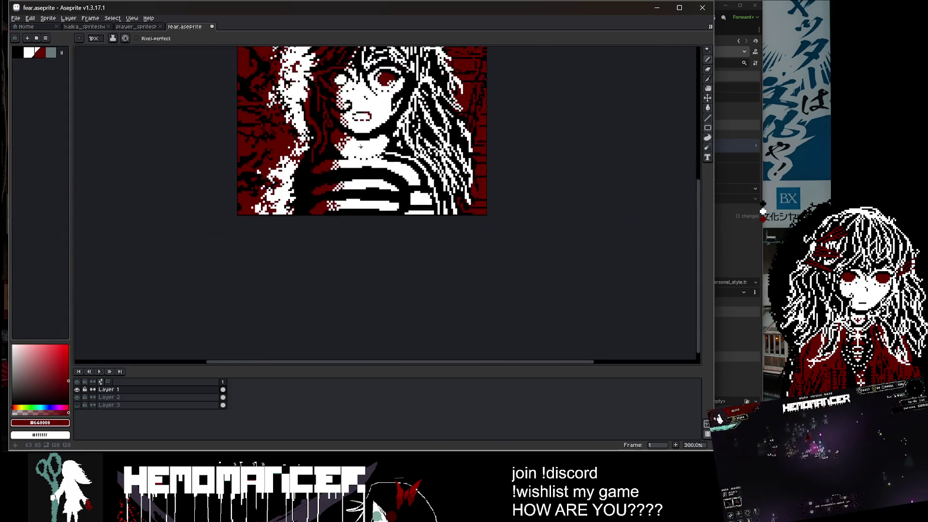
pyautogui.rightClick(338, 207)
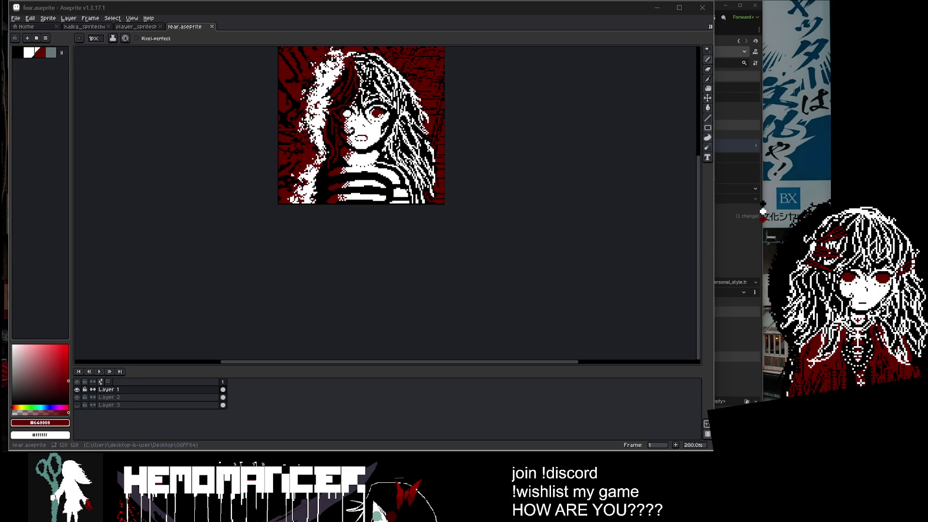
pyautogui.moveTo(227, 258); pyautogui.dragTo(205, 338)
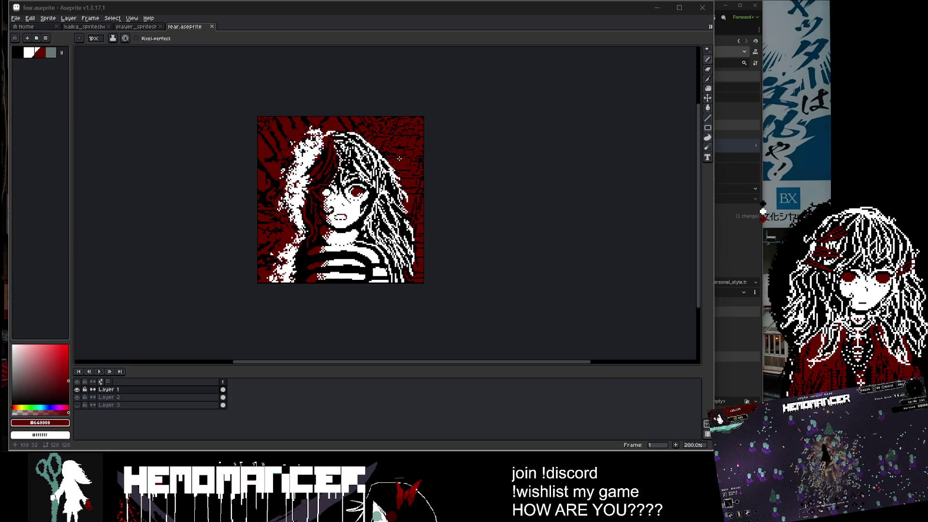
# Paint a single pixel on the portrait, then undo the stray edit.
pyautogui.scroll(5, 399, 158)
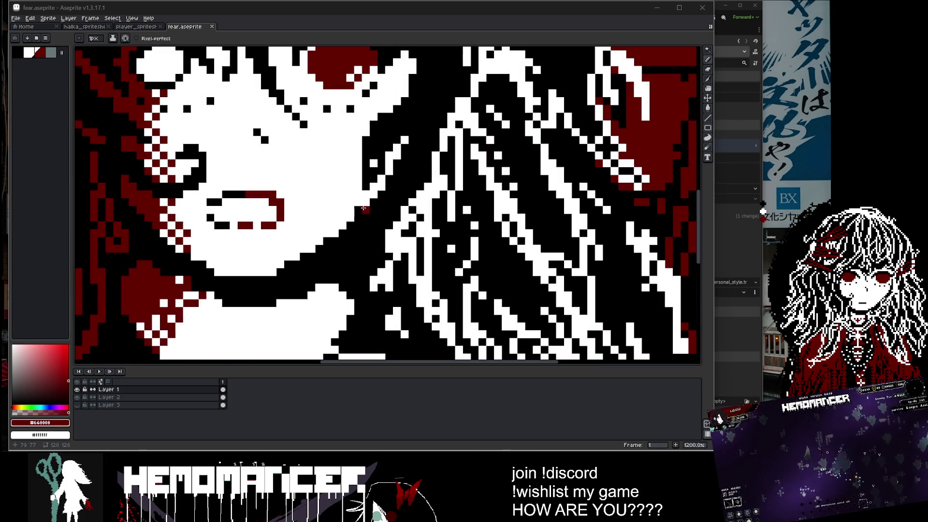
pyautogui.scroll(-6, 347, 203)
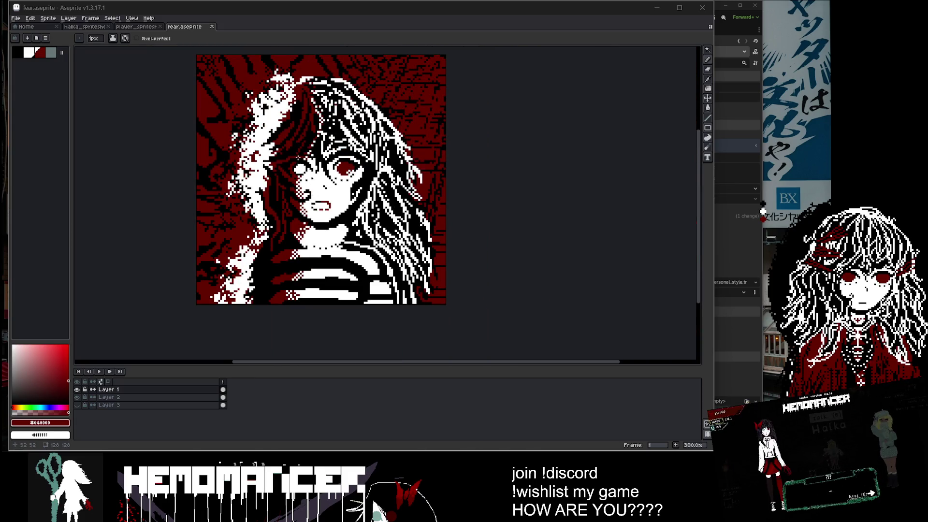
pyautogui.scroll(2, 307, 139)
pyautogui.click(303, 148)
pyautogui.hotkey('ctrl', 'z')
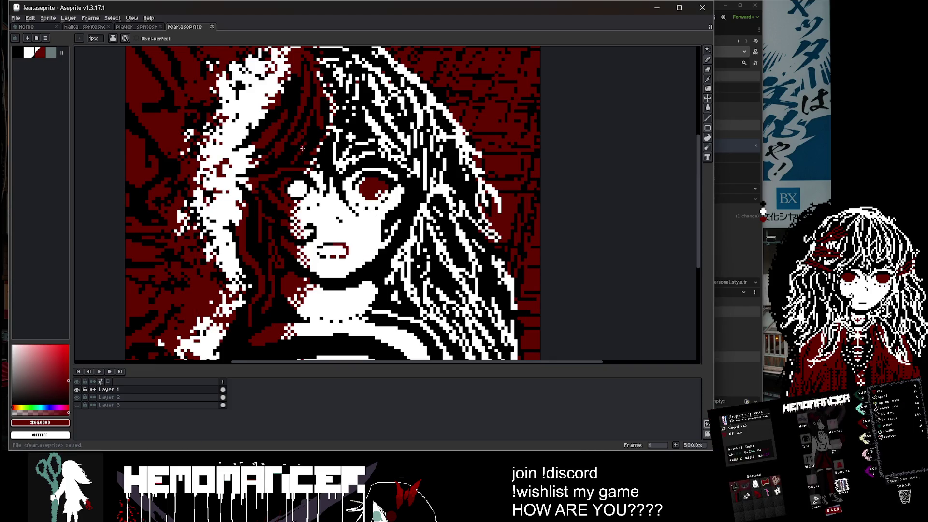
pyautogui.press('alt')
# Bring the face and striped top into view, pick black from the artwork, and save.
pyautogui.scroll(-3, 295, 198)
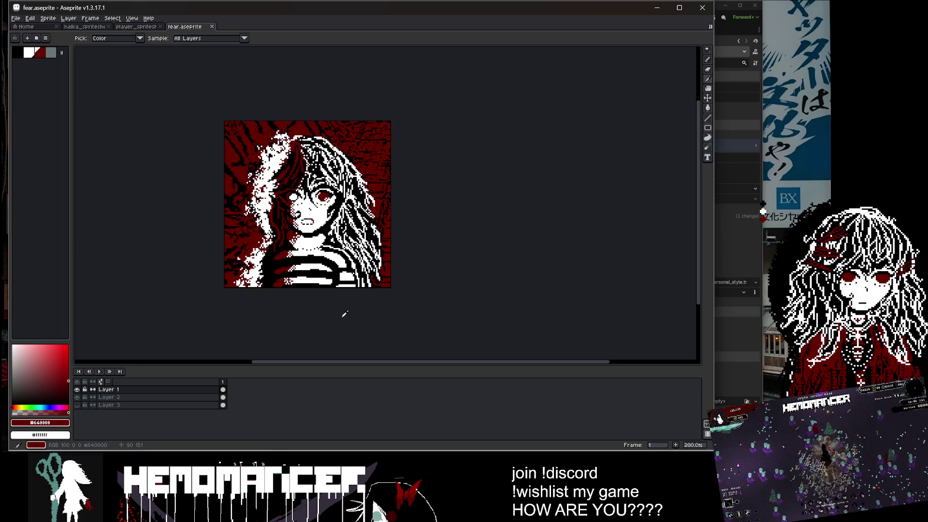
pyautogui.scroll(4, 279, 301)
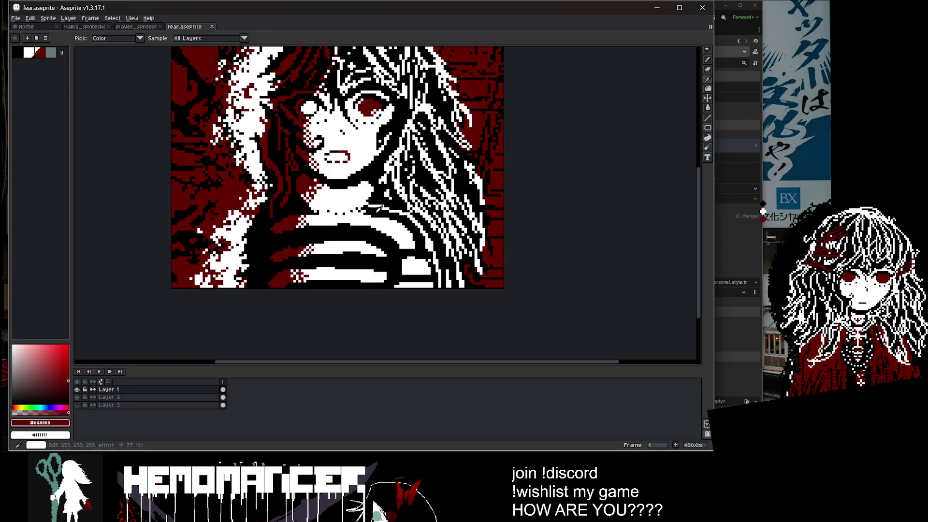
pyautogui.moveTo(382, 194); pyautogui.dragTo(360, 272)
pyautogui.scroll(6, 258, 251)
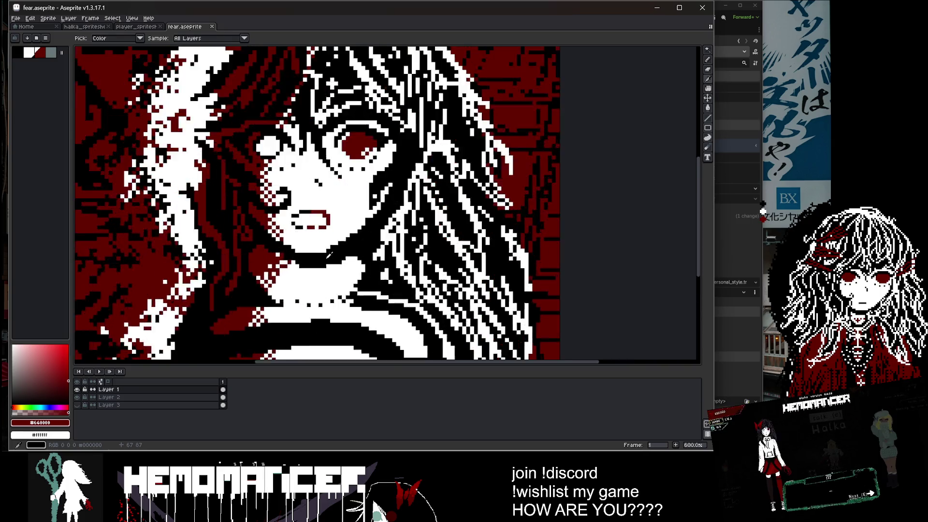
pyautogui.keyDown('alt'); pyautogui.click(258, 252); pyautogui.keyUp('alt')
pyautogui.scroll(-6, 259, 252)
pyautogui.hotkey('ctrl', 's')
# Sample white then black, paint black pixels on the face, undo that stroke, and save fear.aseprite.
pyautogui.scroll(-1, 258, 251)
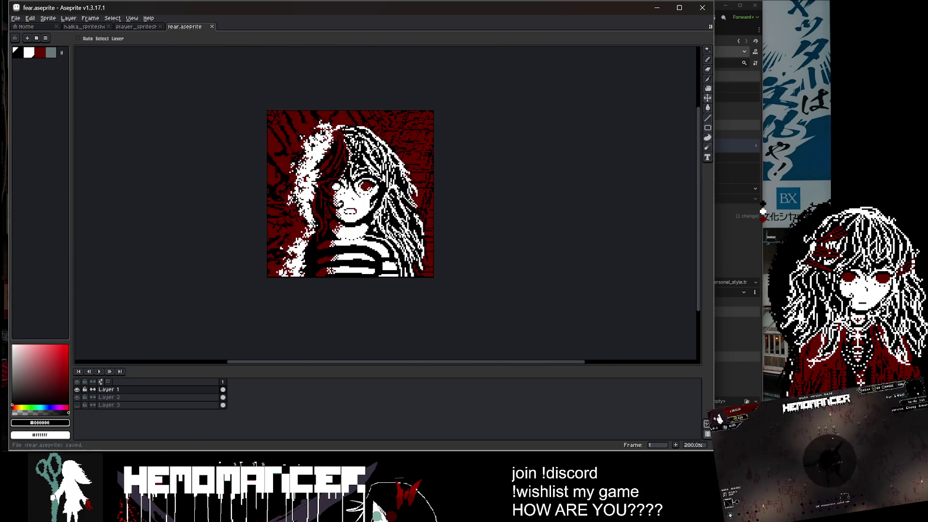
pyautogui.scroll(3, 371, 198)
pyautogui.keyDown('alt'); pyautogui.click(371, 197); pyautogui.keyUp('alt')
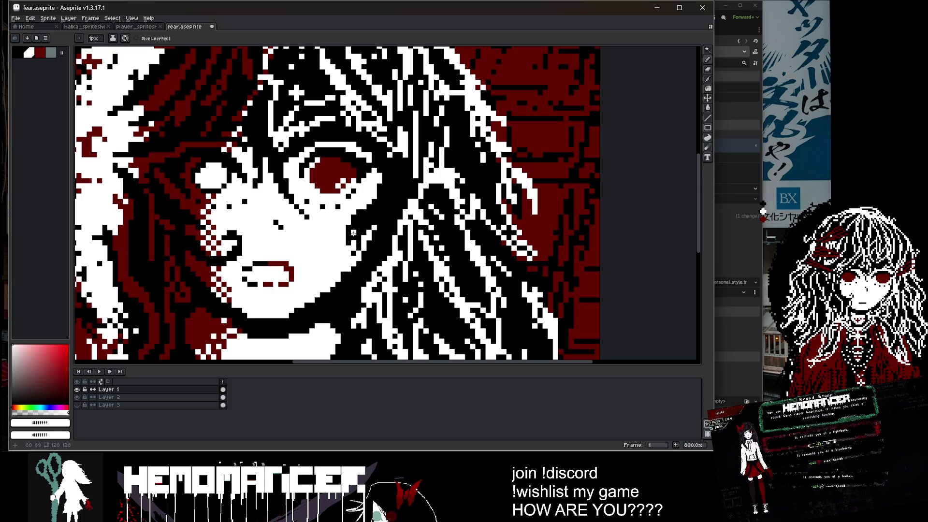
pyautogui.scroll(-2, 353, 236)
pyautogui.scroll(1, 352, 242)
pyautogui.keyDown('alt'); pyautogui.click(351, 244); pyautogui.keyUp('alt')
pyautogui.moveTo(352, 244); pyautogui.dragTo(347, 261)
pyautogui.scroll(-2, 348, 251)
pyautogui.scroll(-1, 382, 212)
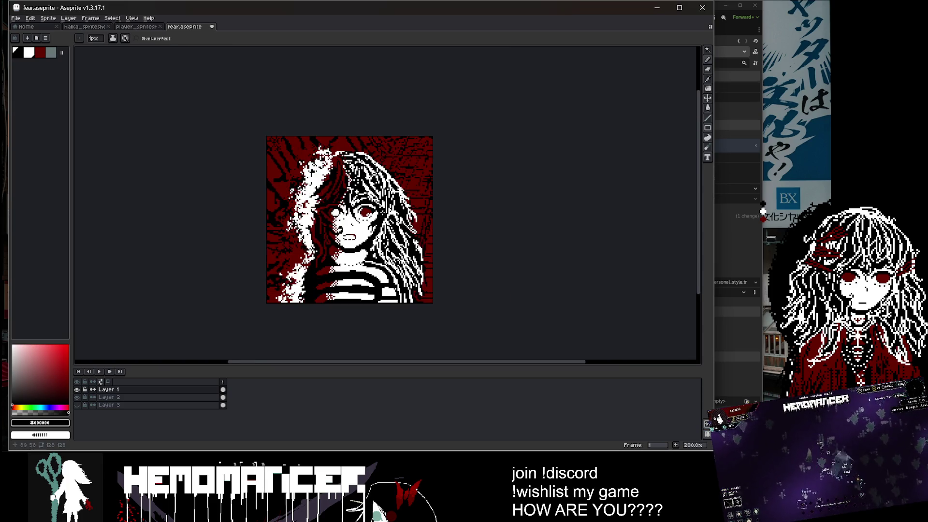
pyautogui.scroll(4, 382, 212)
pyautogui.hotkey('ctrl', 'z')
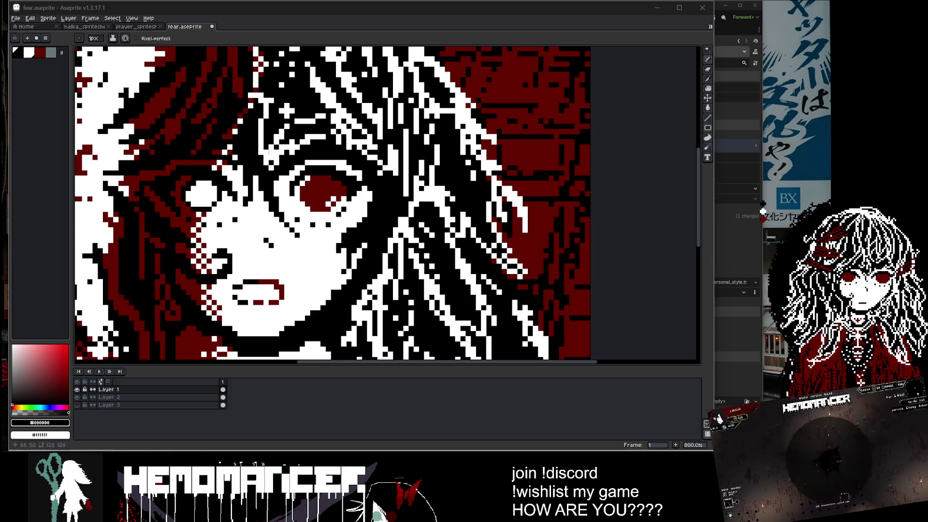
pyautogui.scroll(-4, 488, 182)
pyautogui.hotkey('ctrl', 's')
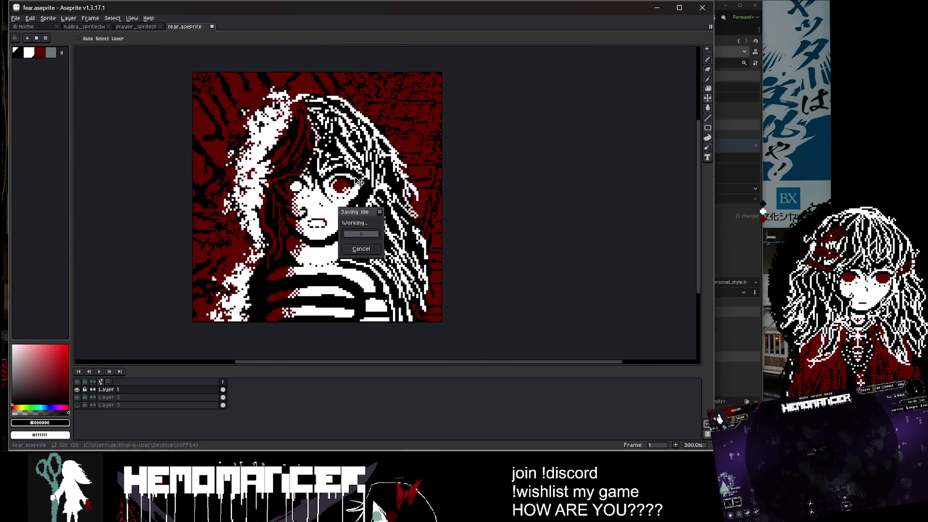
# Place two white pixels near the eye and save fear.aseprite.
pyautogui.scroll(5, 402, 219)
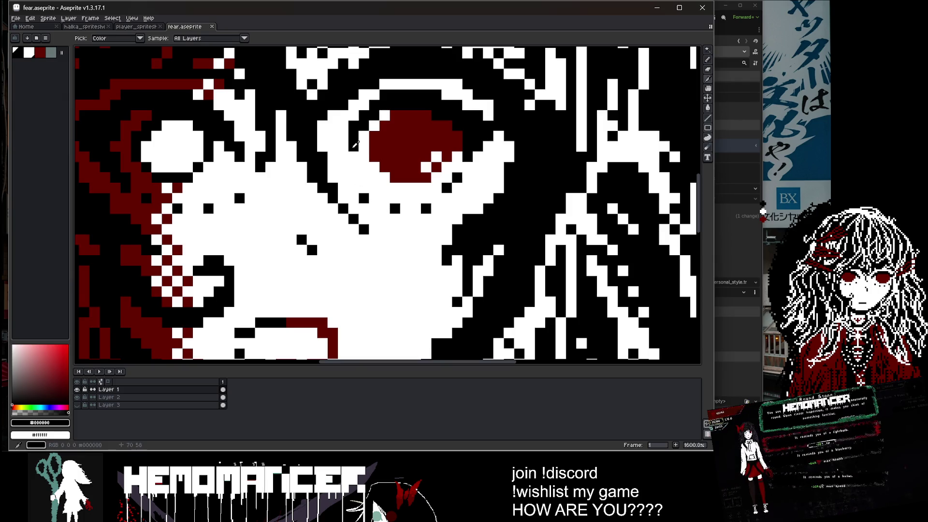
pyautogui.scroll(-5, 345, 153)
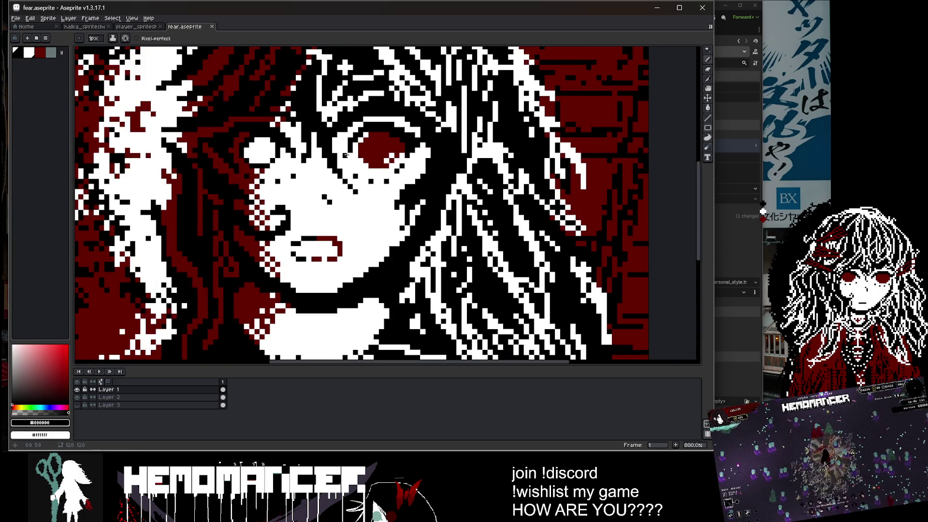
pyautogui.hotkey('ctrl', 's')
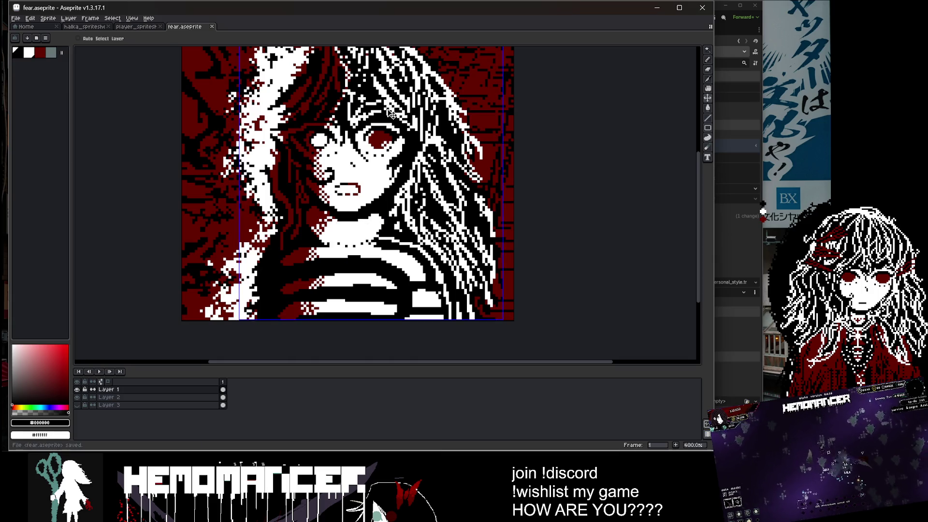
pyautogui.scroll(3, 398, 127)
pyautogui.scroll(2, 400, 162)
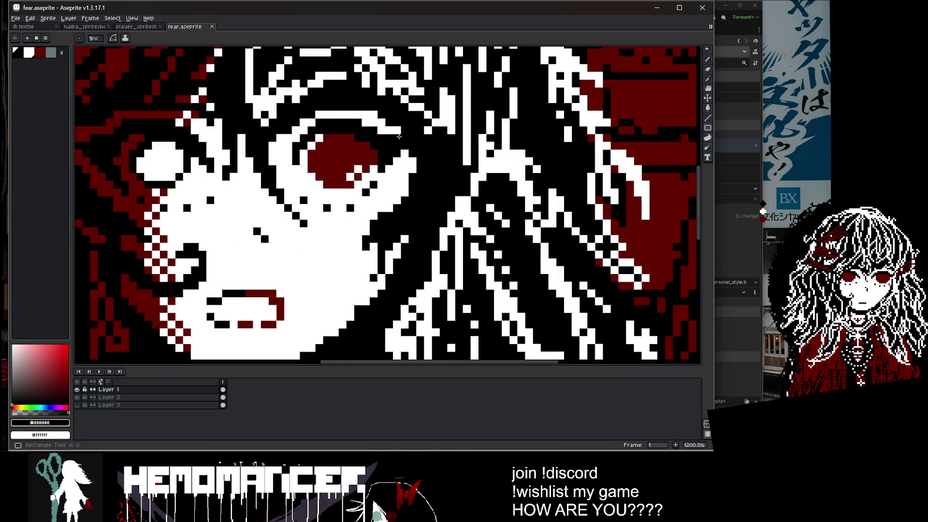
pyautogui.keyDown('alt'); pyautogui.click(412, 148); pyautogui.keyUp('alt')
pyautogui.click(412, 148)
pyautogui.scroll(-4, 419, 131)
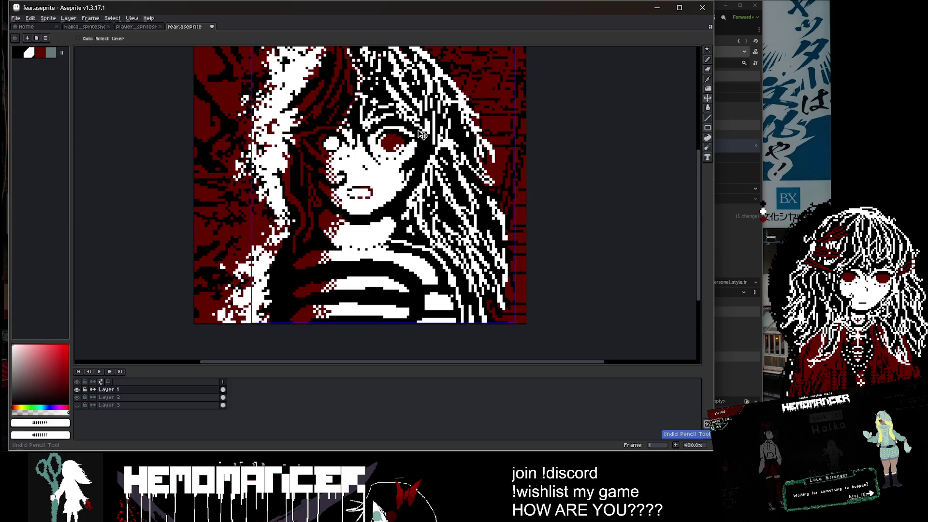
pyautogui.hotkey('ctrl', 's')
# Pick black from the artwork and centre the whole portrait in view.
pyautogui.press('alt')
pyautogui.scroll(4, 406, 123)
pyautogui.keyDown('alt'); pyautogui.click(404, 123); pyautogui.keyUp('alt')
pyautogui.scroll(-5, 405, 123)
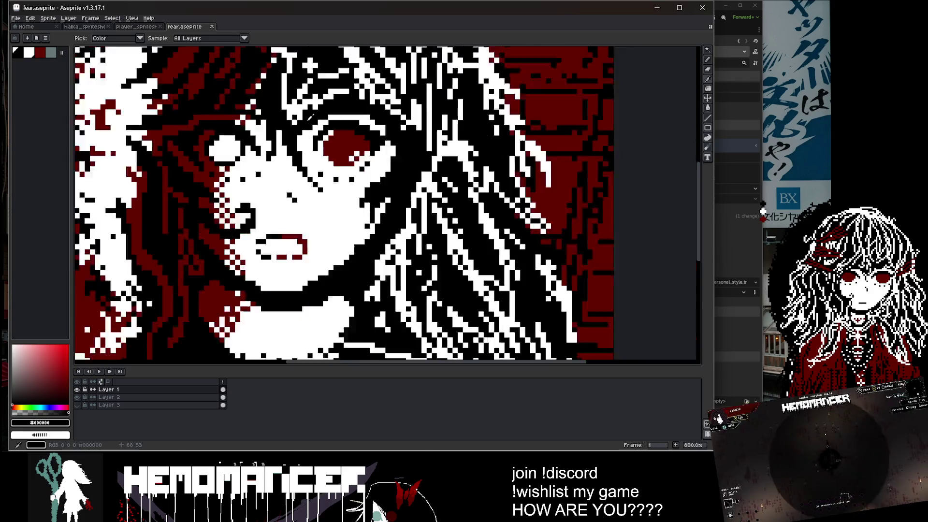
pyautogui.moveTo(475, 133); pyautogui.dragTo(528, 166)
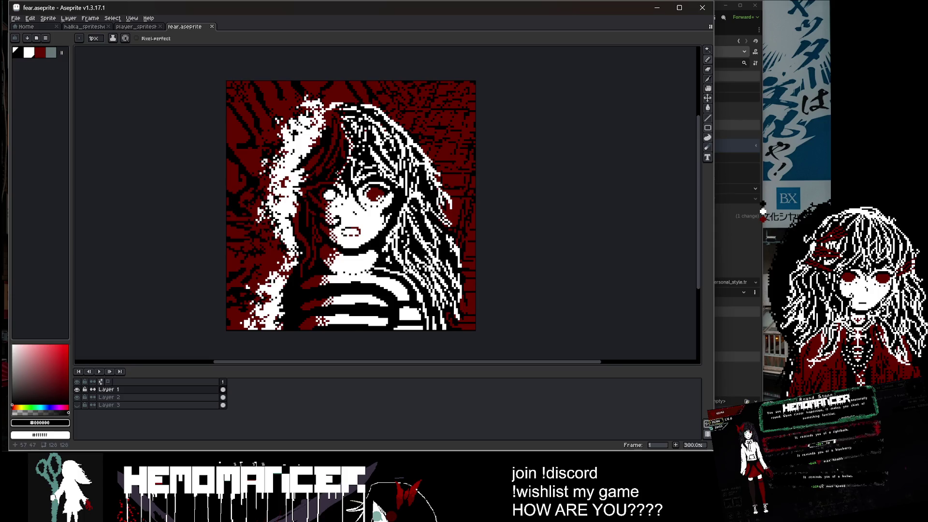
# Sample colours from the art a few times, return to single-pixel drawing, and save.
pyautogui.scroll(2, 313, 130)
pyautogui.press('alt')
pyautogui.scroll(2, 313, 130)
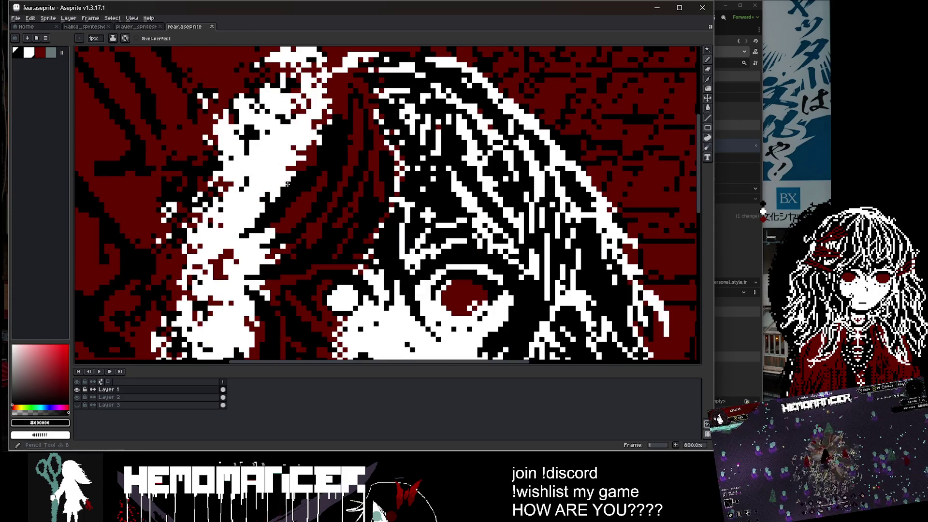
pyautogui.scroll(-5, 272, 175)
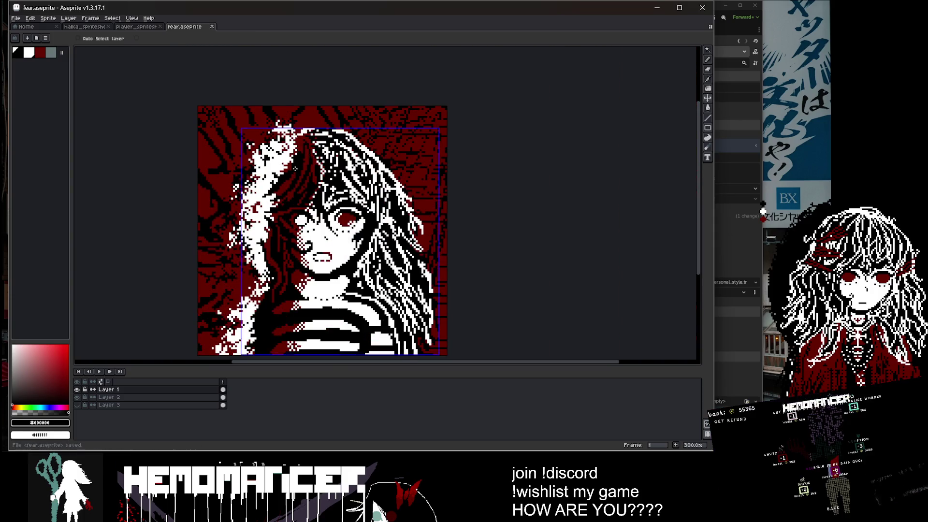
pyautogui.scroll(5, 282, 241)
pyautogui.press('alt')
pyautogui.scroll(-5, 282, 240)
pyautogui.scroll(5, 332, 134)
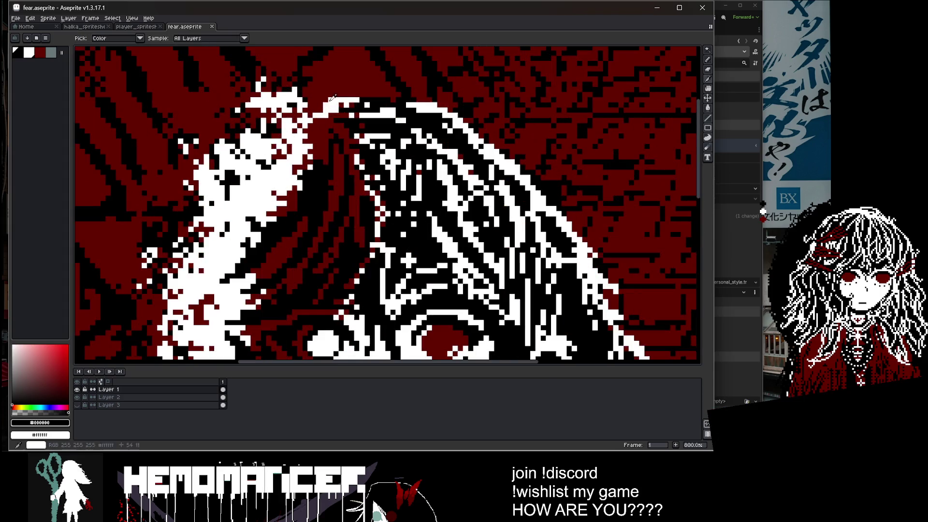
pyautogui.press('alt')
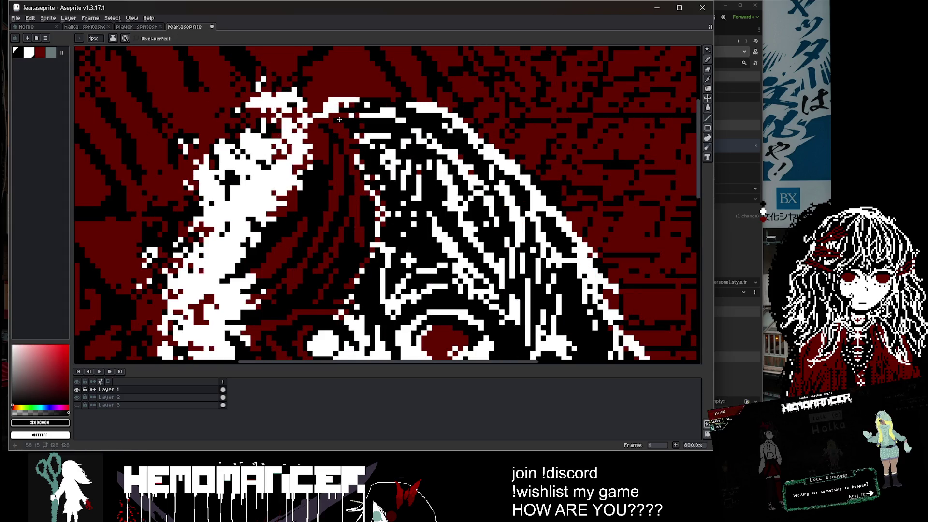
pyautogui.scroll(-4, 339, 120)
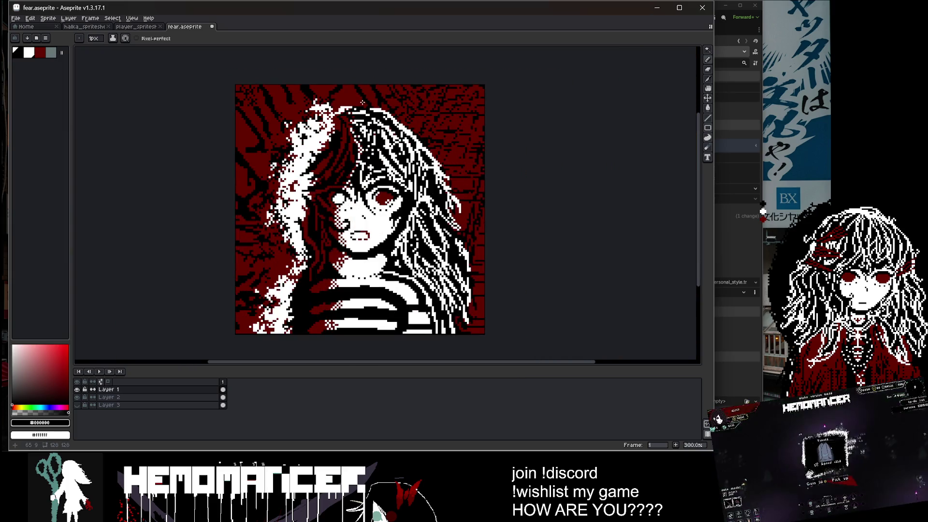
pyautogui.hotkey('ctrl', 's')
# Erase pixels along the upper hair edge, save, and place the character reference beside the portrait.
pyautogui.scroll(2, 358, 102)
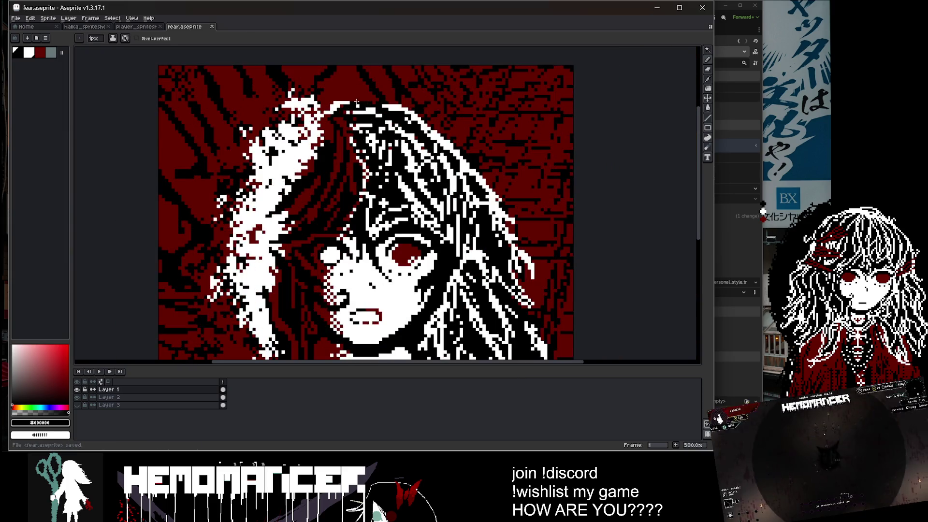
pyautogui.scroll(-3, 356, 102)
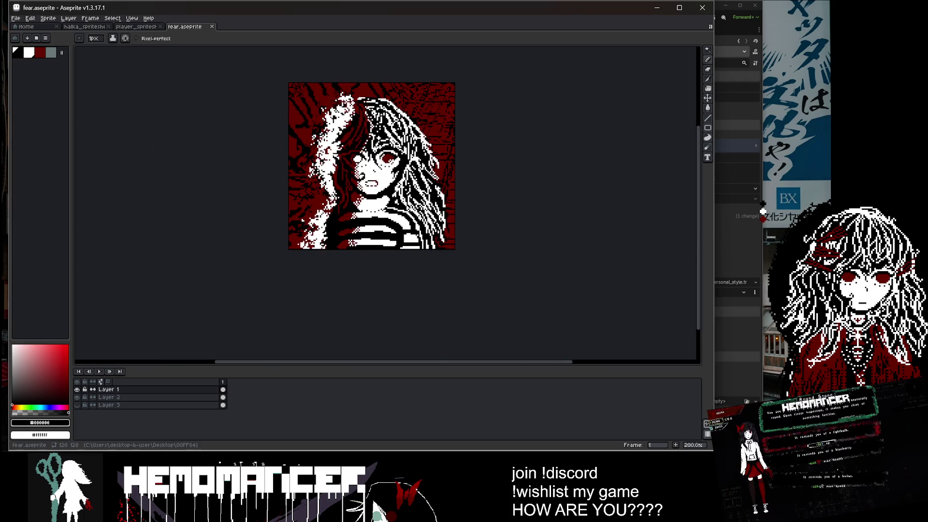
pyautogui.press('e')
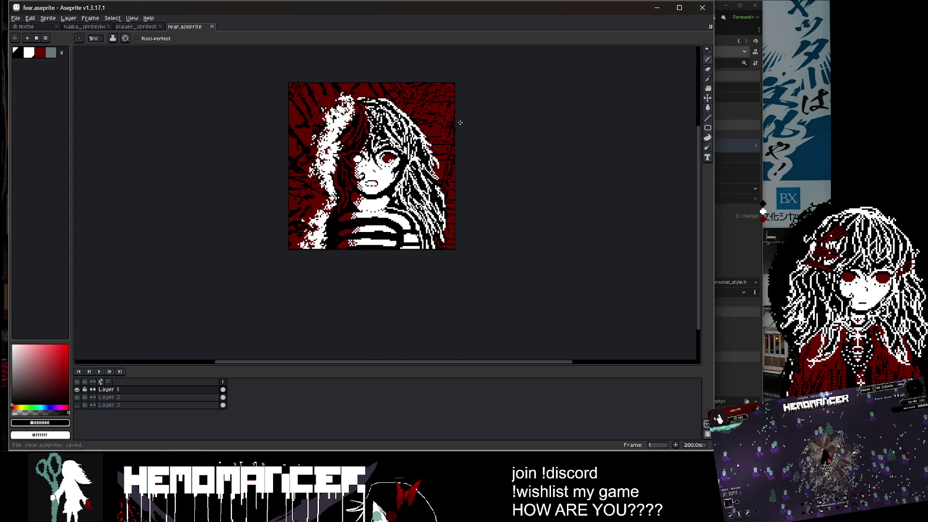
pyautogui.scroll(3, 456, 123)
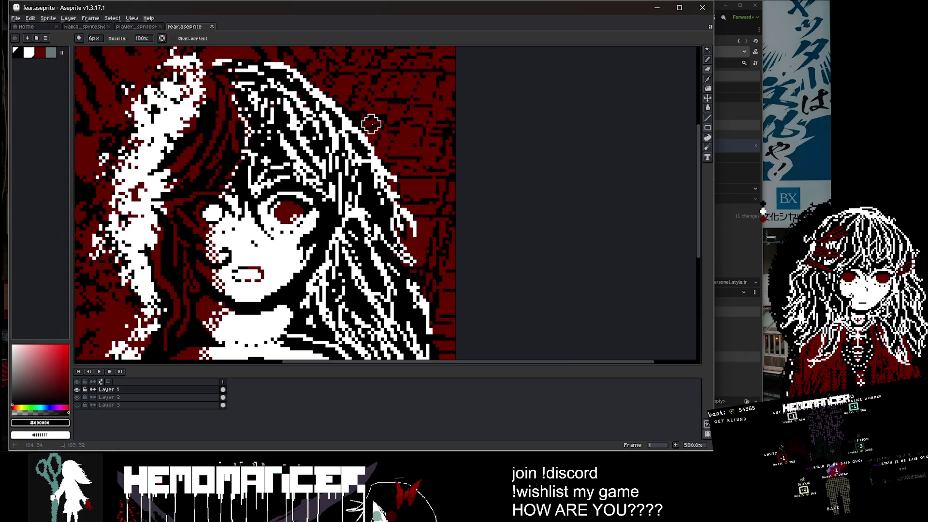
pyautogui.scroll(-3, 402, 118)
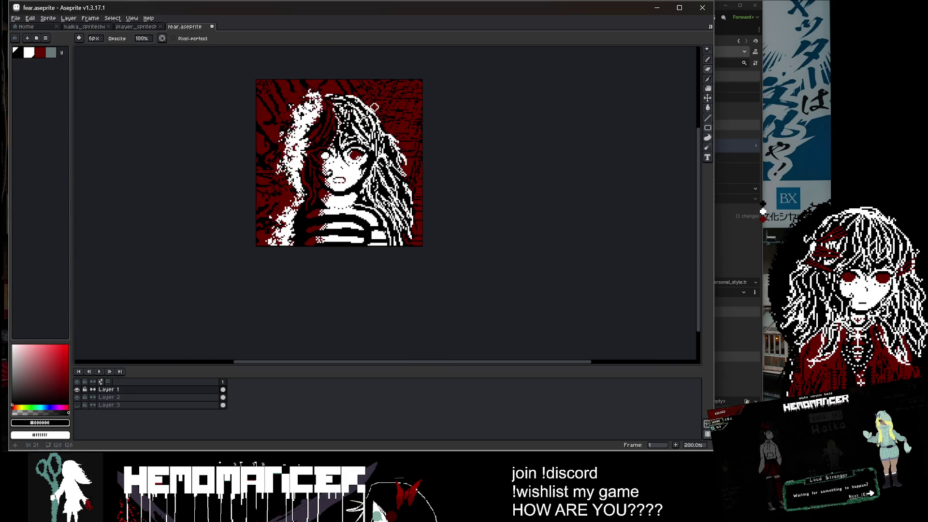
pyautogui.scroll(2, 387, 126)
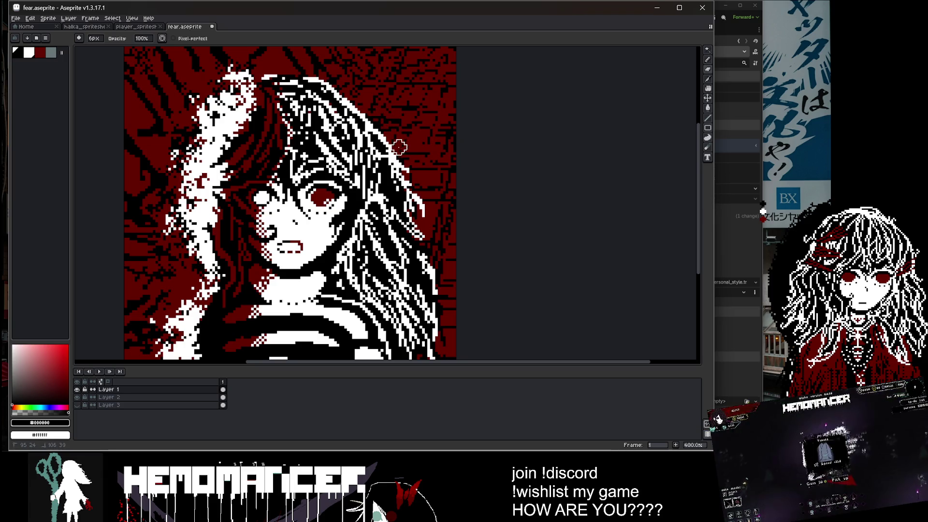
pyautogui.hotkey('ctrl', 's')
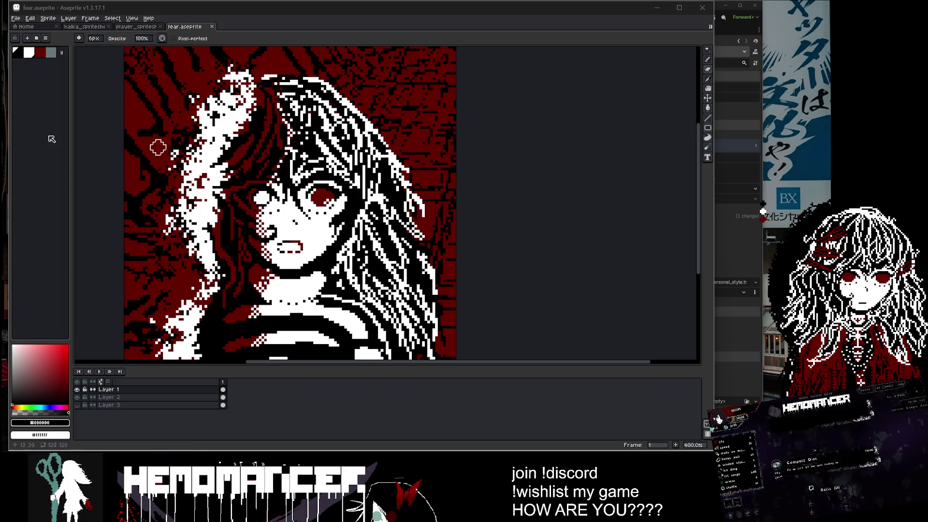
pyautogui.moveTo(763, 212)
pyautogui.mouseDown()
pyautogui.moveTo(429, 134)
pyautogui.moveTo(354, 99)
pyautogui.moveTo(363, 111)
pyautogui.mouseUp()
pyautogui.scroll(5, 364, 111)
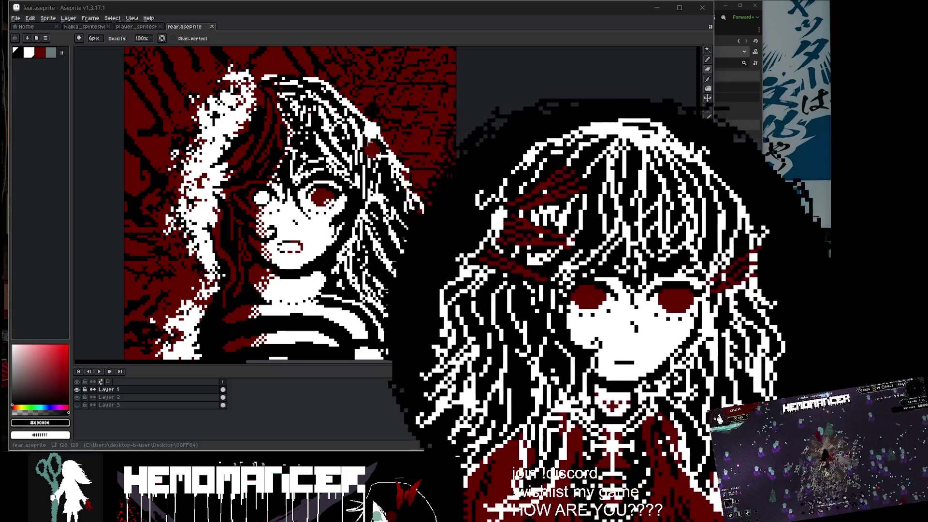
pyautogui.scroll(1, 363, 111)
pyautogui.scroll(2, 372, 26)
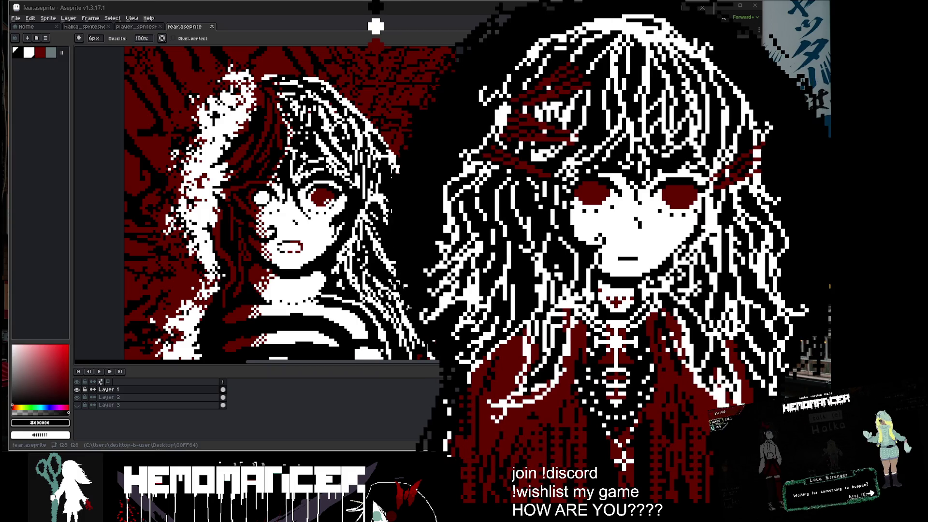
pyautogui.moveTo(376, 27)
pyautogui.mouseDown()
pyautogui.moveTo(285, 49)
pyautogui.moveTo(407, 28)
pyautogui.moveTo(411, 19)
pyautogui.moveTo(424, 27)
pyautogui.moveTo(418, 31)
pyautogui.mouseUp()
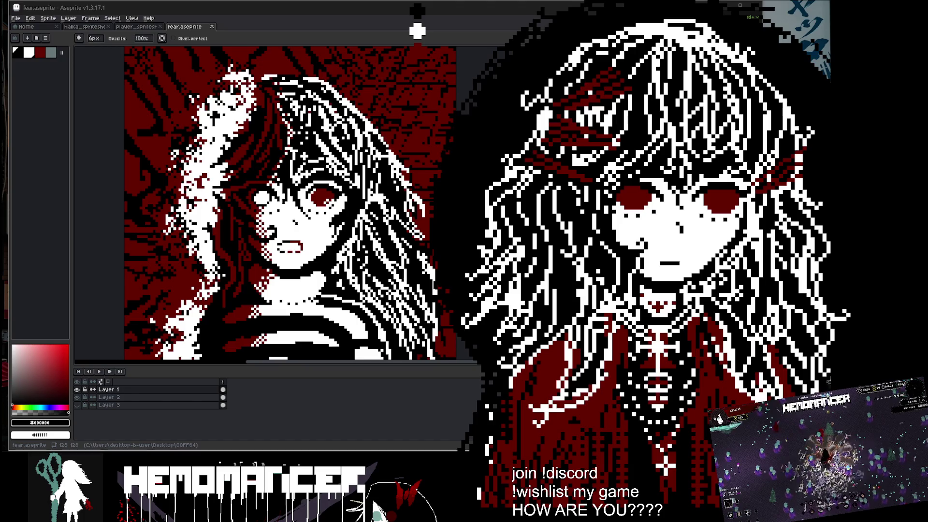
pyautogui.moveTo(418, 31)
pyautogui.mouseDown()
pyautogui.moveTo(481, 19)
pyautogui.moveTo(389, 47)
pyautogui.moveTo(420, 29)
pyautogui.moveTo(375, 23)
pyautogui.moveTo(413, 100)
pyautogui.moveTo(387, 114)
pyautogui.moveTo(763, 212)
pyautogui.mouseUp()
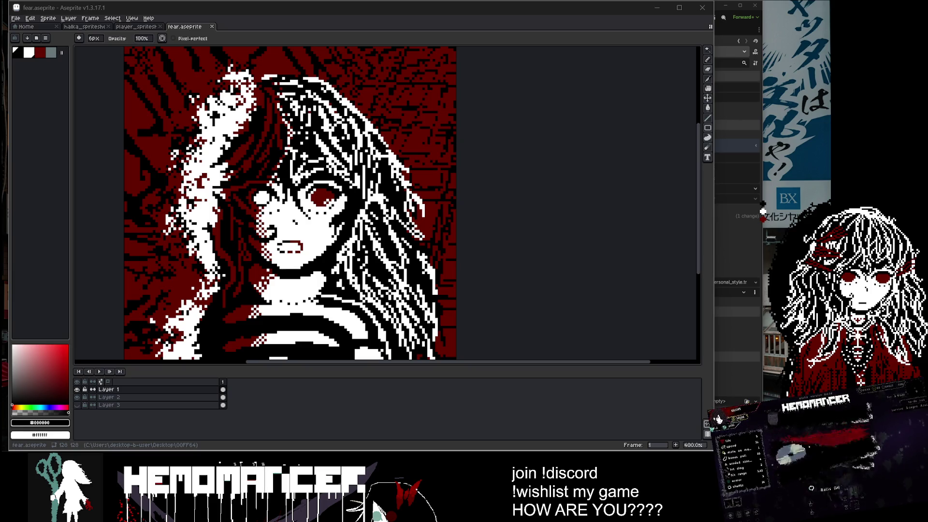
# Hide and re-show the red background layer, then save fear.aseprite.
pyautogui.click(529, 143)
pyautogui.scroll(-1, 532, 131)
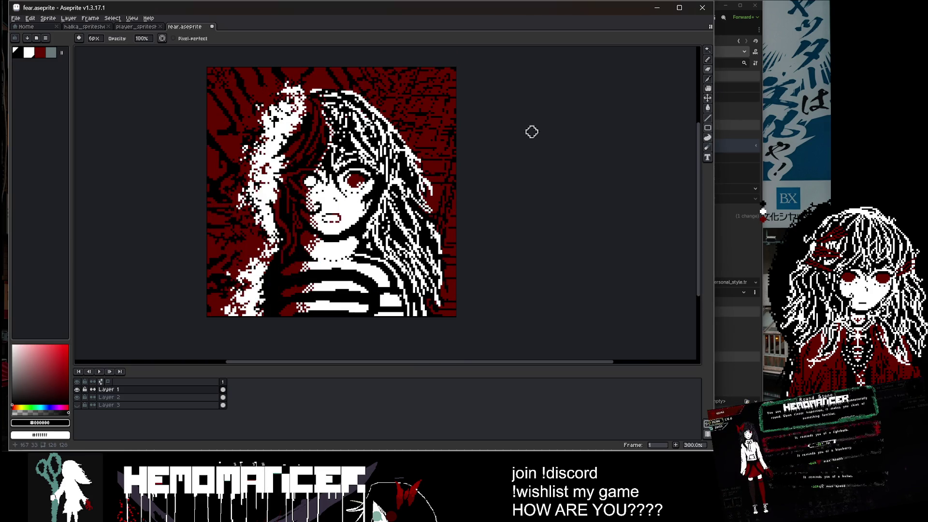
pyautogui.click(78, 397)
pyautogui.click(77, 397)
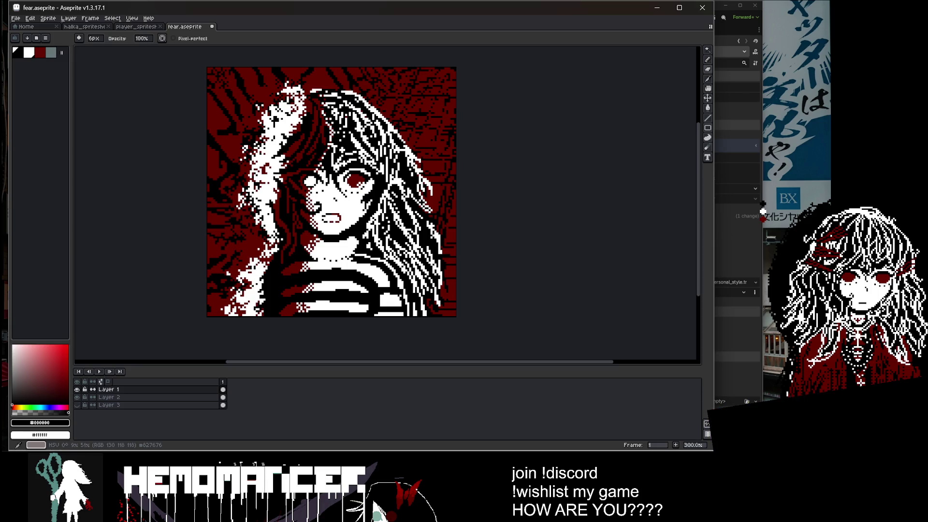
pyautogui.press('v')
pyautogui.hotkey('ctrl', 's')
pyautogui.press('b')
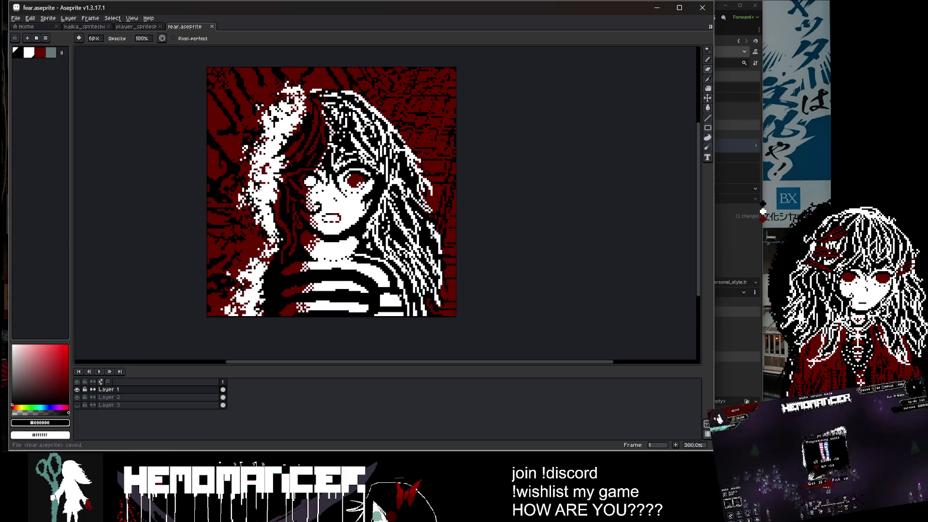
# Collapse the layers panel to enlarge the canvas, pan it, and open a file browser.
pyautogui.scroll(1, 291, 158)
pyautogui.moveTo(570, 365); pyautogui.dragTo(570, 428)
pyautogui.moveTo(432, 271)
pyautogui.mouseDown()
pyautogui.moveTo(464, 308)
pyautogui.moveTo(471, 294)
pyautogui.mouseUp()
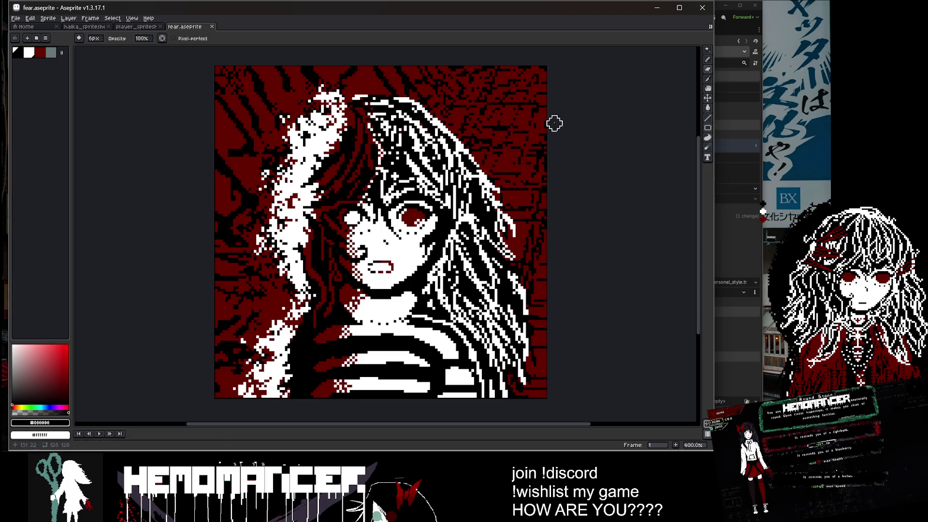
pyautogui.press('super+e')
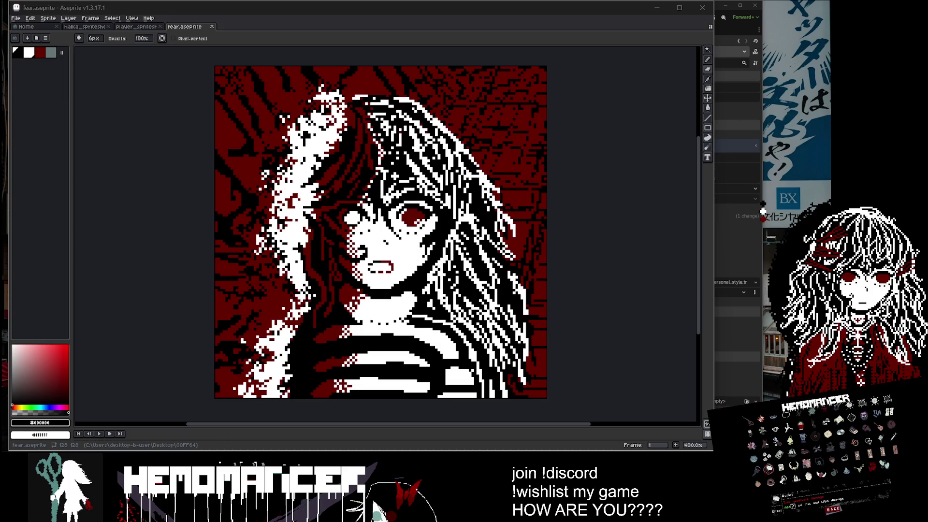
# Move the new screenshot viewer to the middle and narrow it for comparison.
pyautogui.moveTo(370, 68)
pyautogui.mouseDown()
pyautogui.moveTo(582, 72)
pyautogui.moveTo(494, 75)
pyautogui.mouseUp()
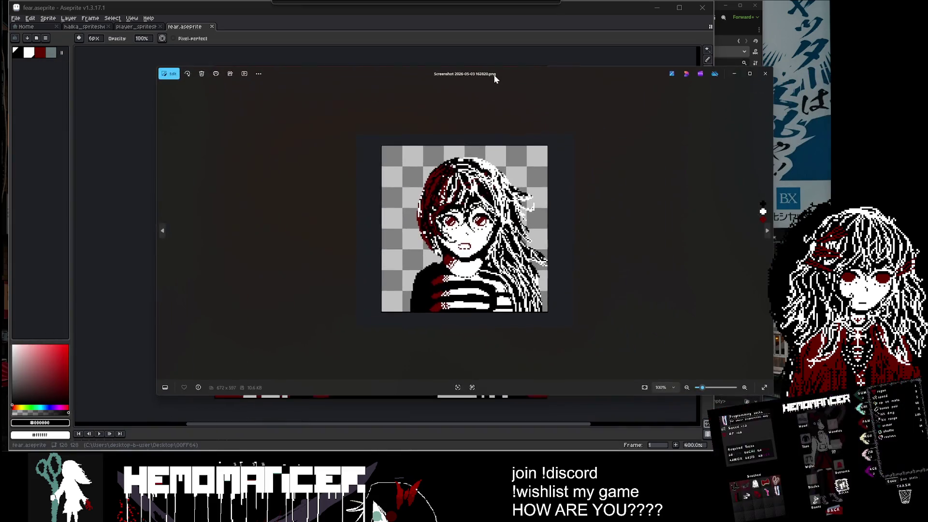
pyautogui.moveTo(157, 227)
pyautogui.mouseDown()
pyautogui.moveTo(294, 240)
pyautogui.moveTo(494, 241)
pyautogui.mouseUp()
pyautogui.scroll(1, 642, 227)
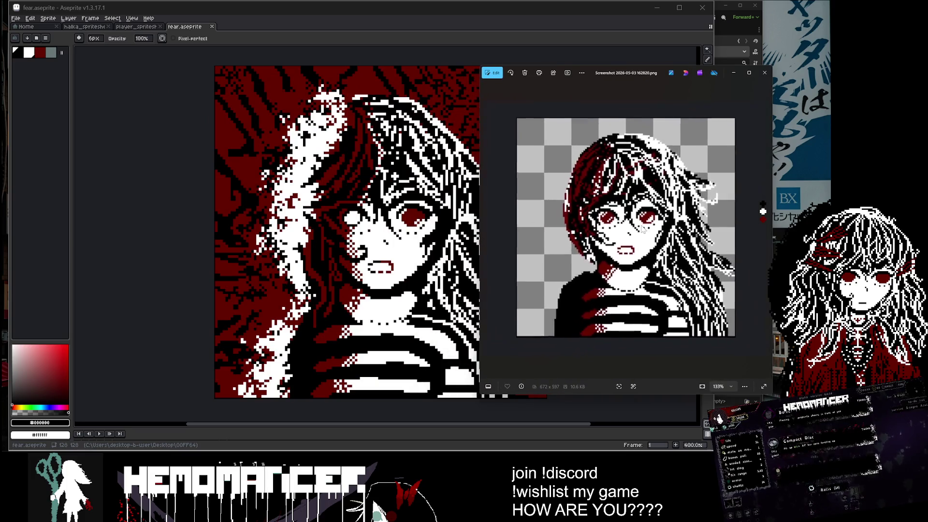
pyautogui.scroll(3, 642, 227)
pyautogui.scroll(-1, 642, 230)
pyautogui.scroll(-3, 643, 230)
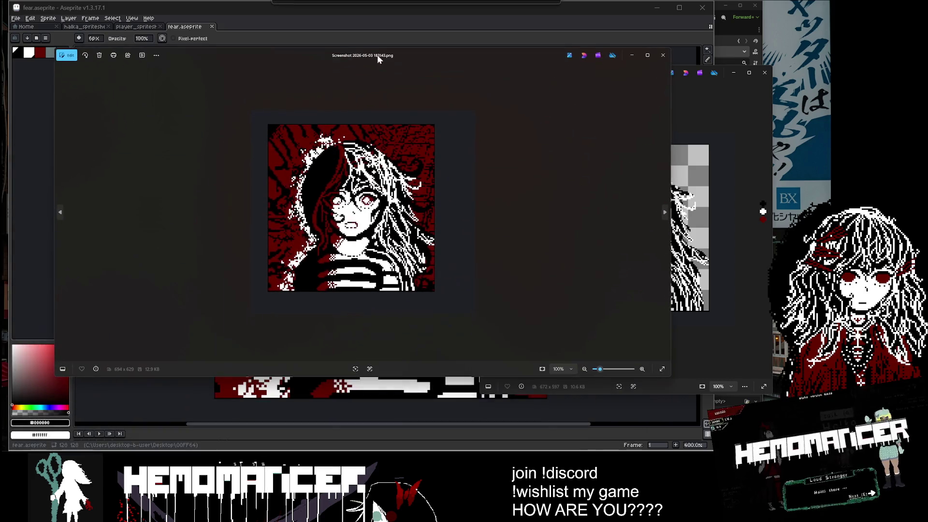
# Shrink the viewer to reveal the canvas, then close both screenshot viewers.
pyautogui.moveTo(670, 154); pyautogui.dragTo(315, 154)
pyautogui.click(765, 72)
pyautogui.moveTo(179, 55)
pyautogui.mouseDown()
pyautogui.moveTo(665, 57)
pyautogui.moveTo(639, 60)
pyautogui.mouseUp()
pyautogui.click(768, 60)
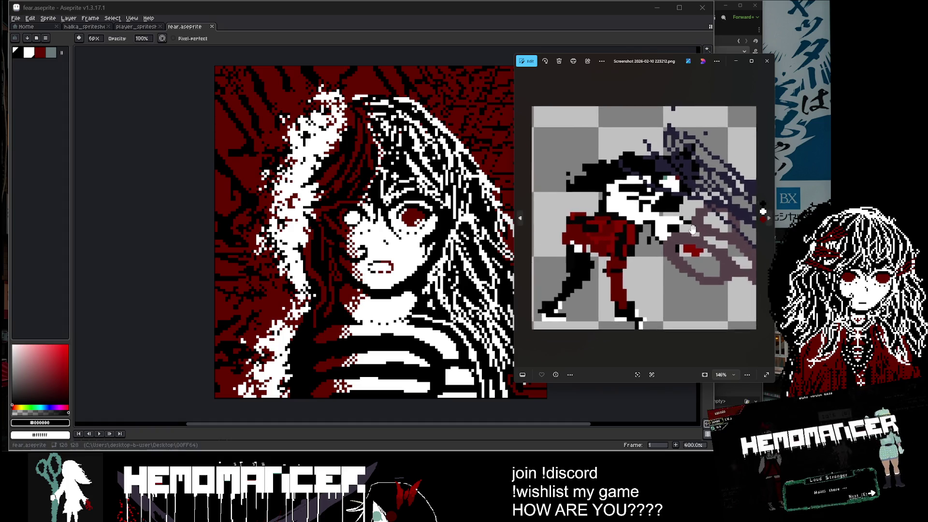
# Move the reference screenshot over the Aseprite canvas and zoom it.
pyautogui.moveTo(700, 78); pyautogui.dragTo(289, 80)
pyautogui.scroll(3, 303, 204)
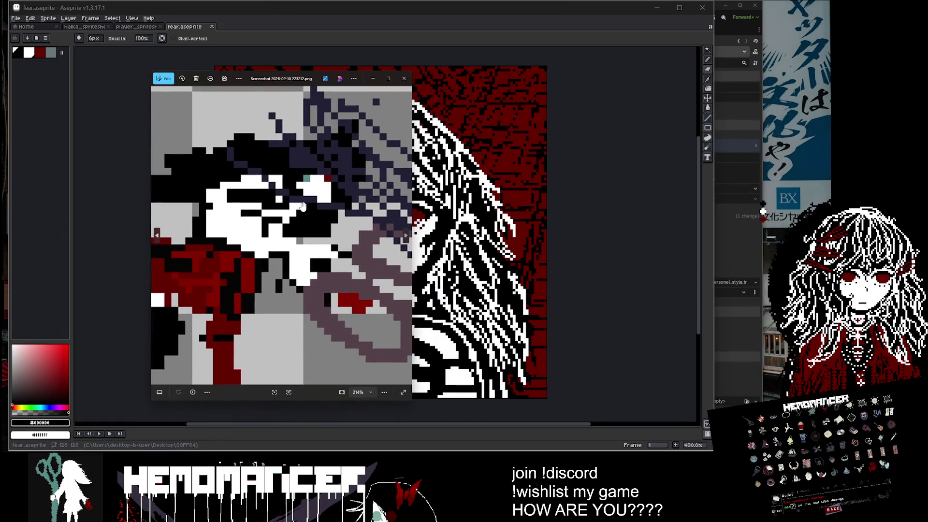
pyautogui.scroll(-3, 303, 205)
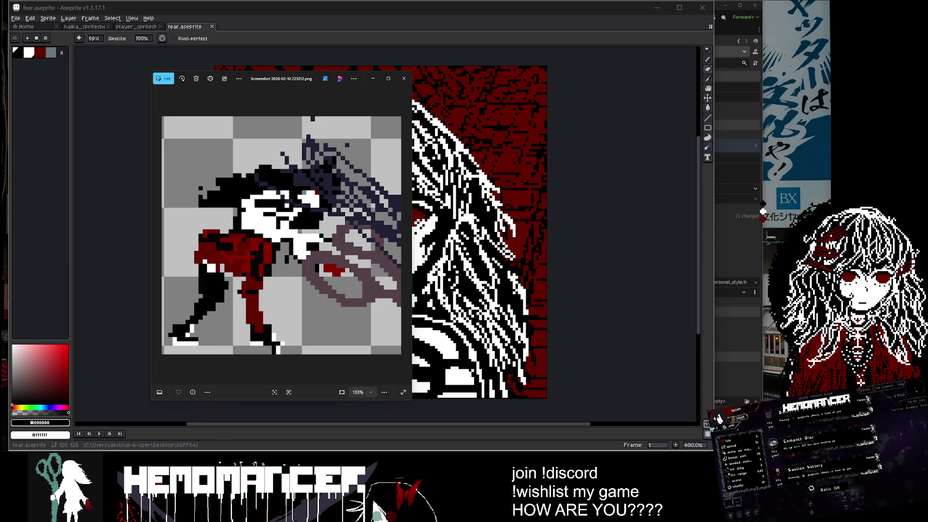
# Open another reference screenshot, move and shrink it, close it, then save the portrait.
pyautogui.click(404, 78)
pyautogui.moveTo(644, 62)
pyautogui.mouseDown()
pyautogui.moveTo(150, 74)
pyautogui.moveTo(170, 68)
pyautogui.mouseUp()
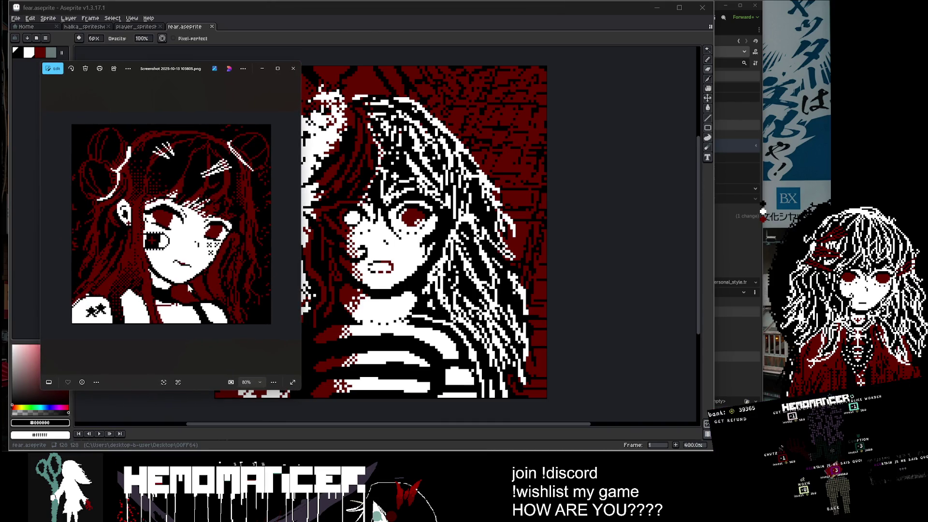
pyautogui.moveTo(300, 391); pyautogui.dragTo(277, 380)
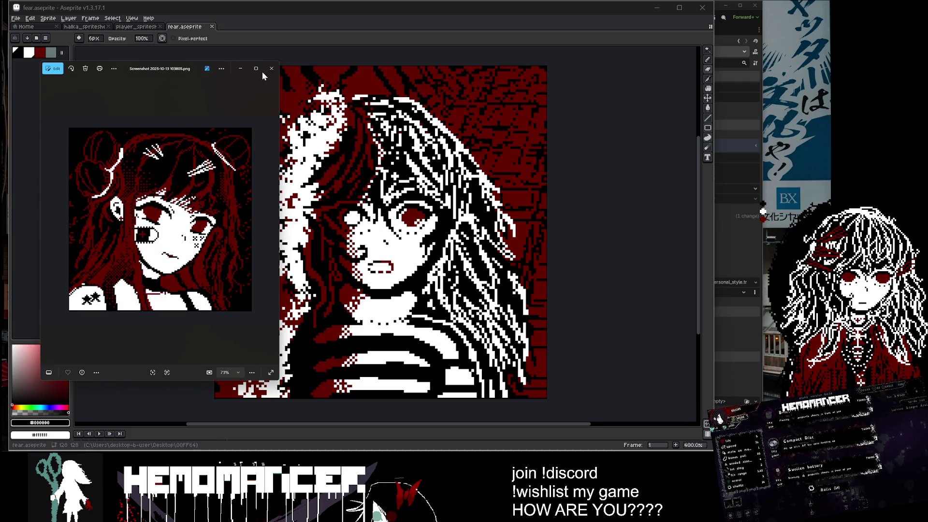
pyautogui.moveTo(261, 78)
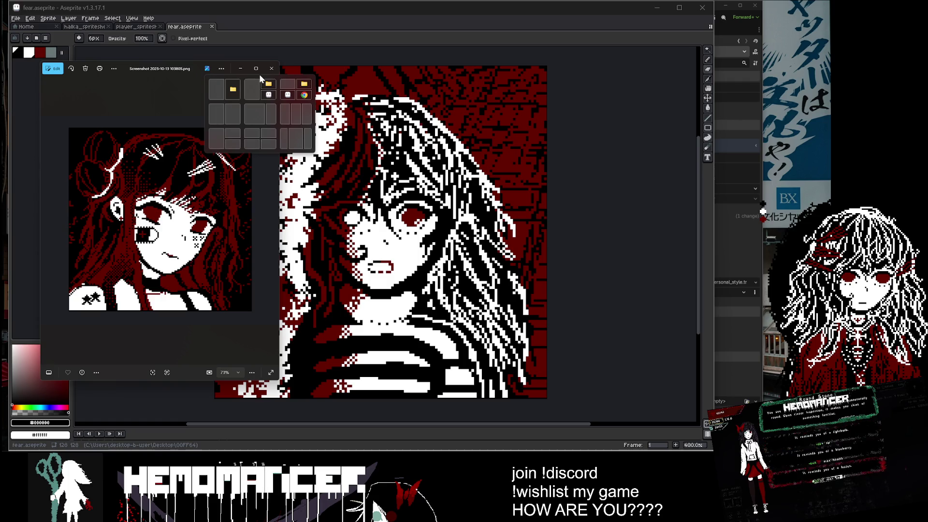
pyautogui.click(270, 68)
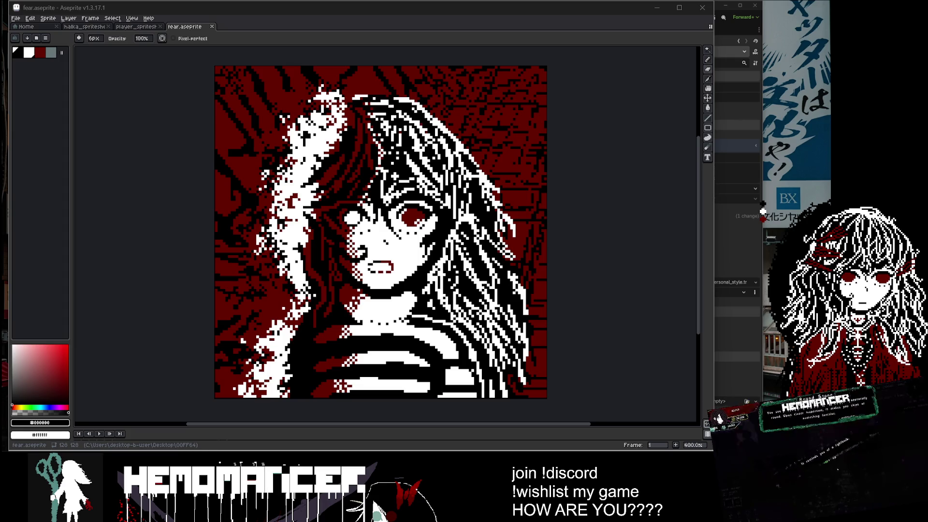
pyautogui.hotkey('ctrl', 's')
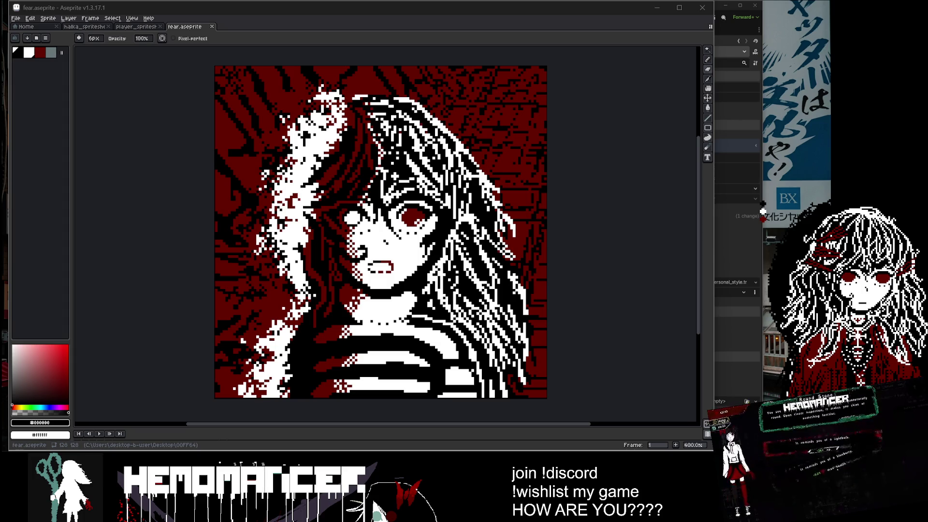
# Save fear.aseprite again, select the Pencil, and zoom the canvas to 500%.
pyautogui.hotkey('ctrl', 's')
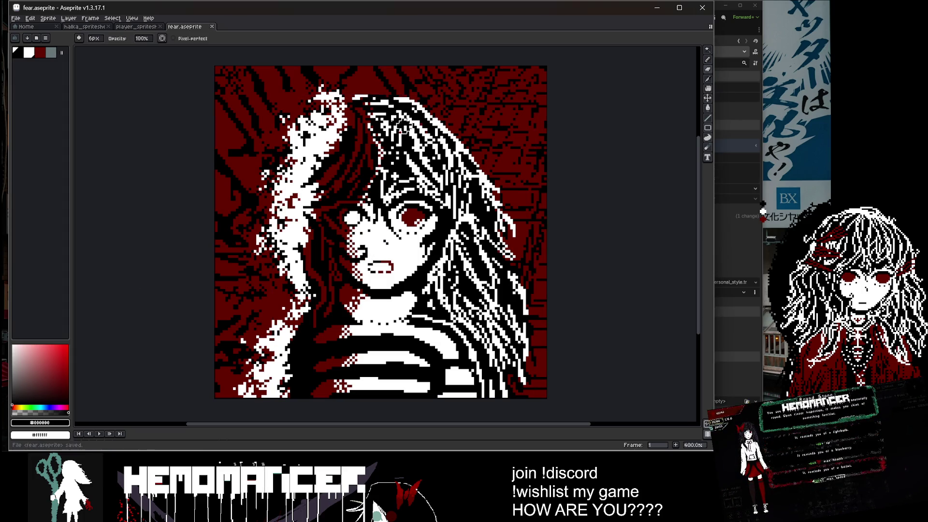
pyautogui.press('b')
pyautogui.scroll(1, 360, 99)
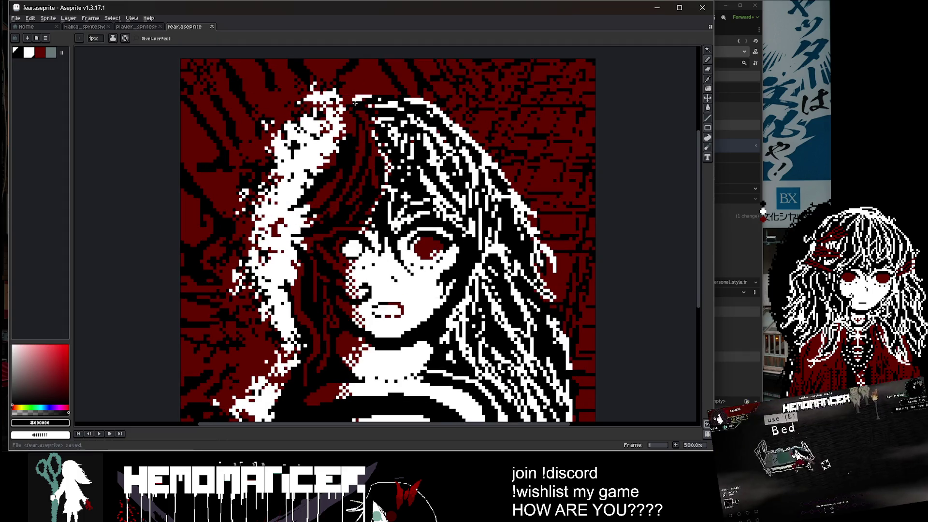
pyautogui.press('i')
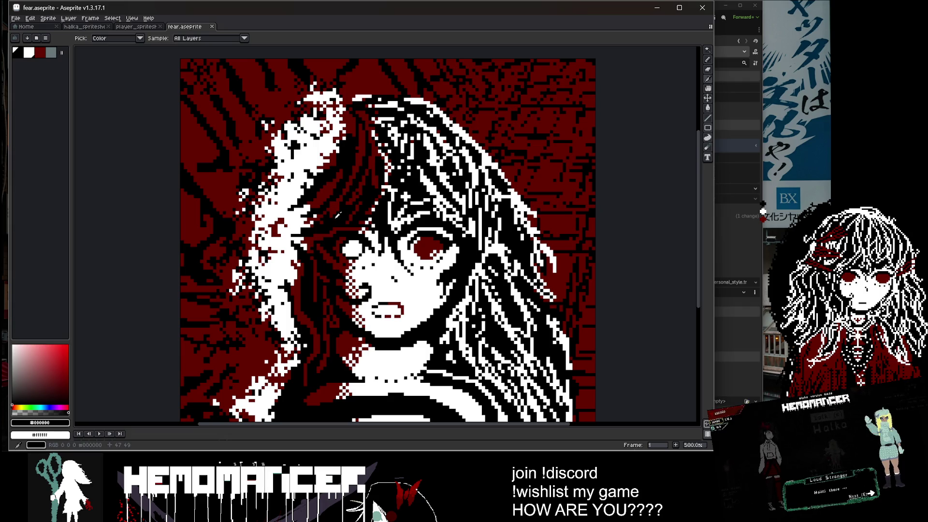
# Switch back to the Pencil and save fear.aseprite again.
pyautogui.scroll(-2, 319, 232)
pyautogui.scroll(3, 303, 248)
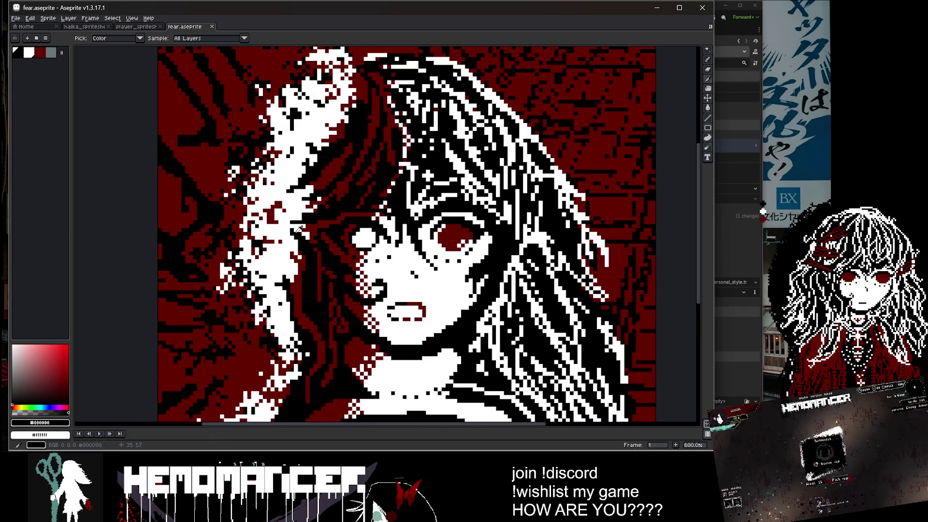
pyautogui.scroll(-1, 290, 232)
pyautogui.press('b')
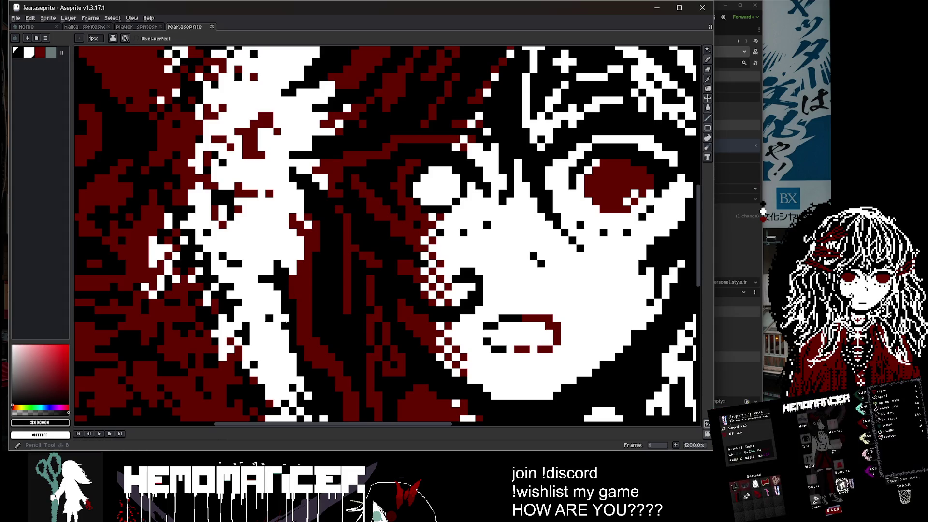
pyautogui.scroll(-5, 282, 251)
pyautogui.scroll(5, 293, 218)
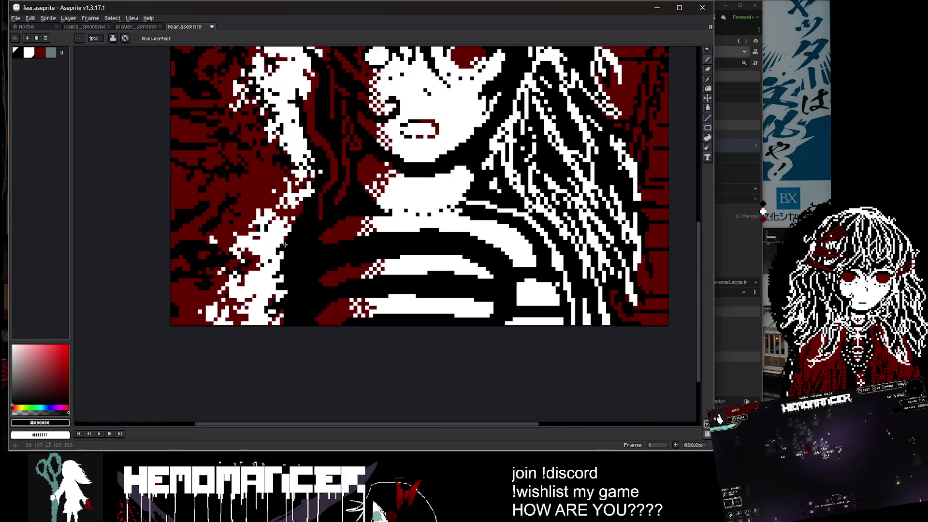
pyautogui.scroll(-3, 295, 215)
pyautogui.press('v')
pyautogui.hotkey('ctrl', 's')
pyautogui.scroll(1, 515, 246)
pyautogui.press('b')
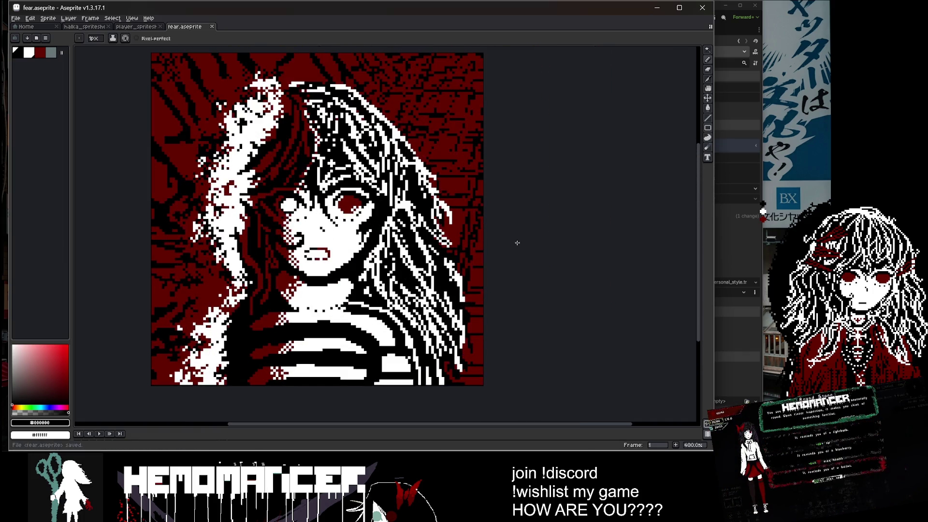
# Pan the portrait view to the right and save the file once more.
pyautogui.moveTo(464, 250); pyautogui.dragTo(503, 253)
pyautogui.press('v')
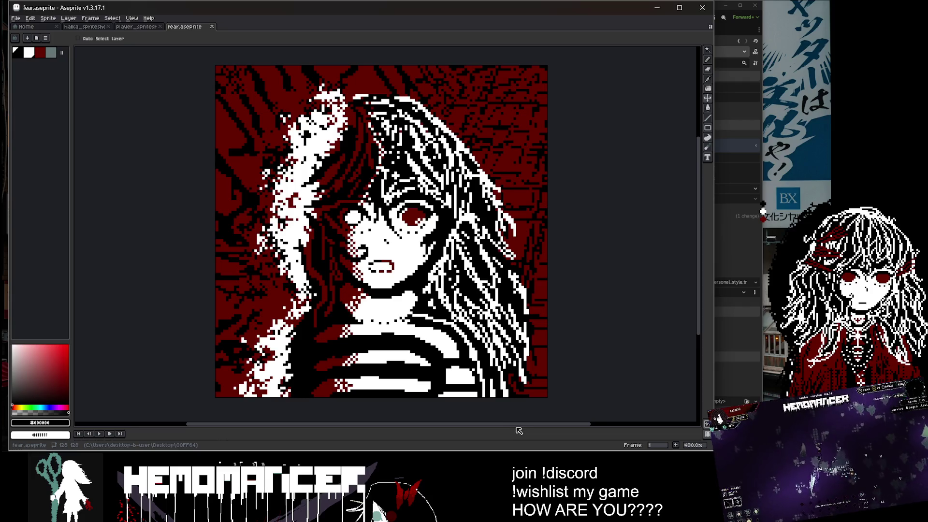
pyautogui.press('h')
pyautogui.moveTo(525, 332); pyautogui.dragTo(556, 336)
pyautogui.hotkey('ctrl', 's')
pyautogui.press('b')
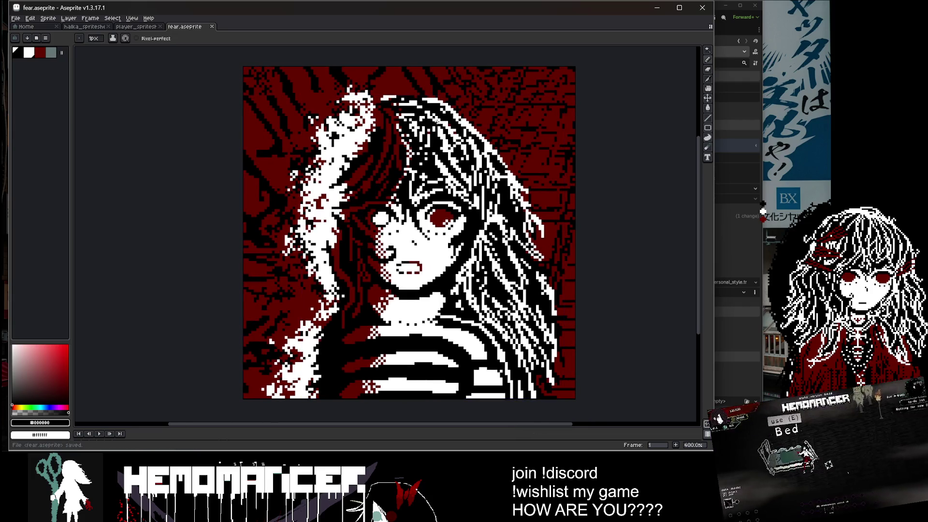
pyautogui.scroll(1, 388, 92)
pyautogui.scroll(1, 433, 104)
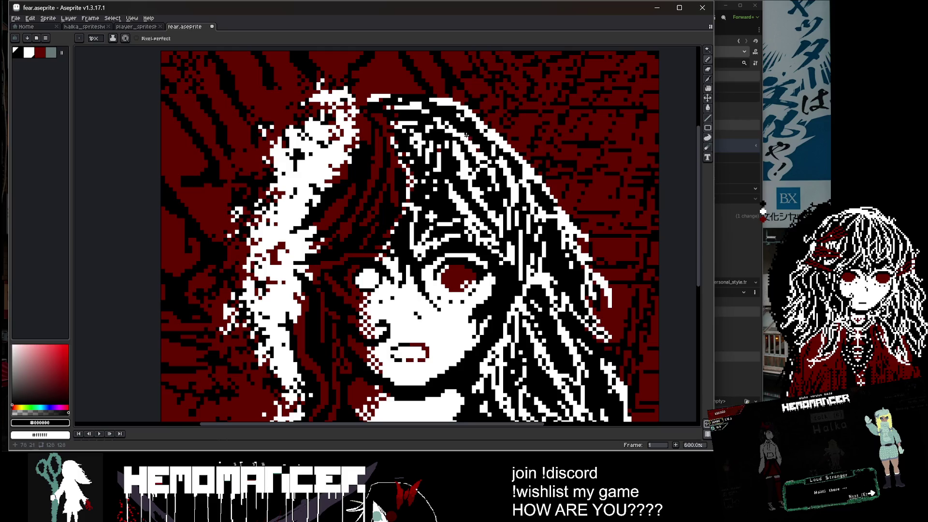
pyautogui.scroll(-3, 467, 135)
pyautogui.scroll(3, 497, 174)
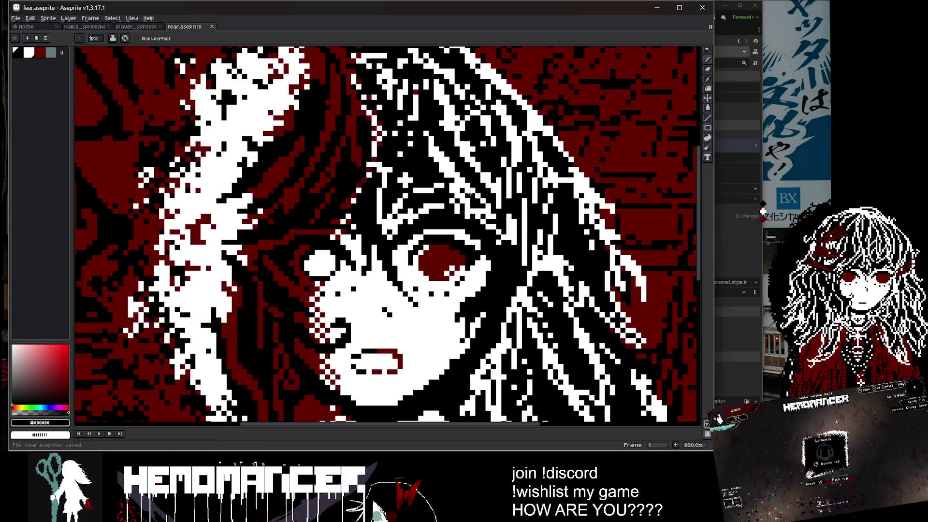
pyautogui.scroll(-3, 517, 225)
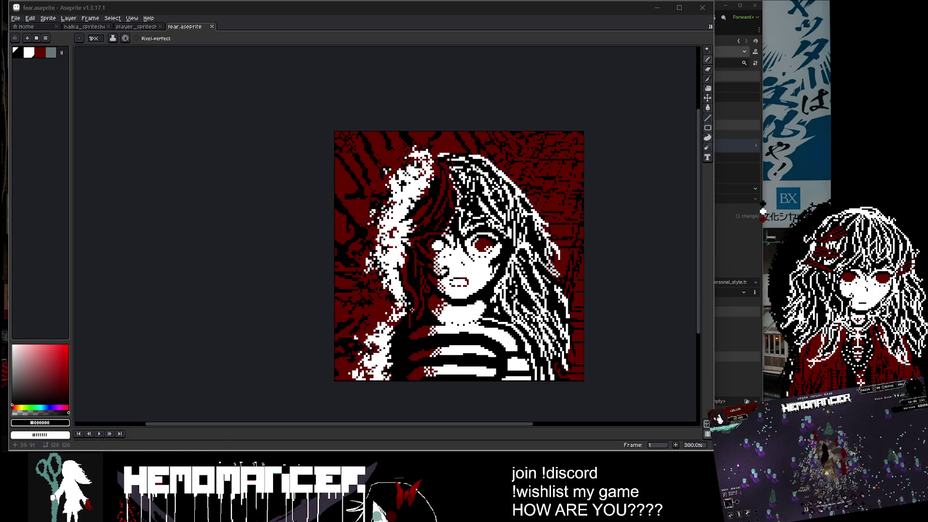
pyautogui.moveTo(628, 193); pyautogui.dragTo(550, 152)
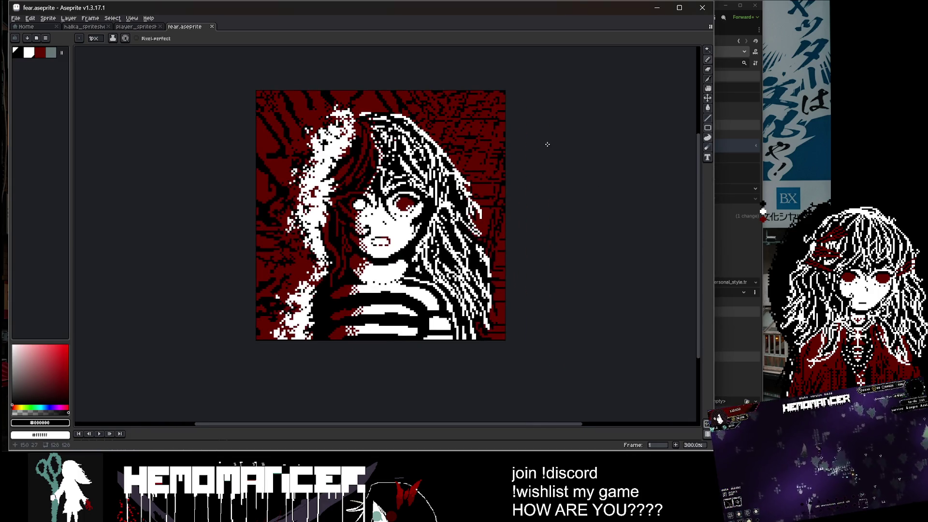
pyautogui.hotkey('ctrl', 's')
# Paint black pixels into the hair strands, save, then set a 5px grey pencil brush.
pyautogui.scroll(1, 432, 165)
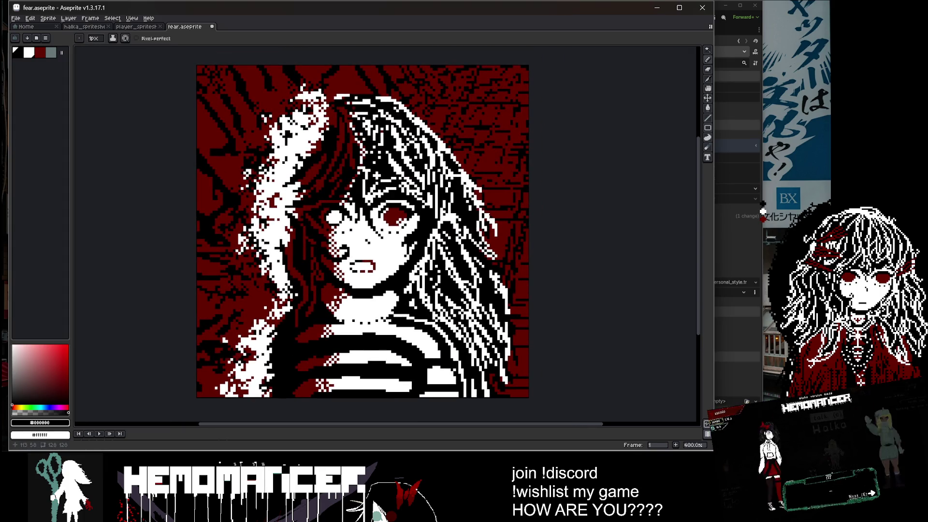
pyautogui.moveTo(481, 208)
pyautogui.mouseDown()
pyautogui.moveTo(493, 239)
pyautogui.moveTo(496, 220)
pyautogui.mouseUp()
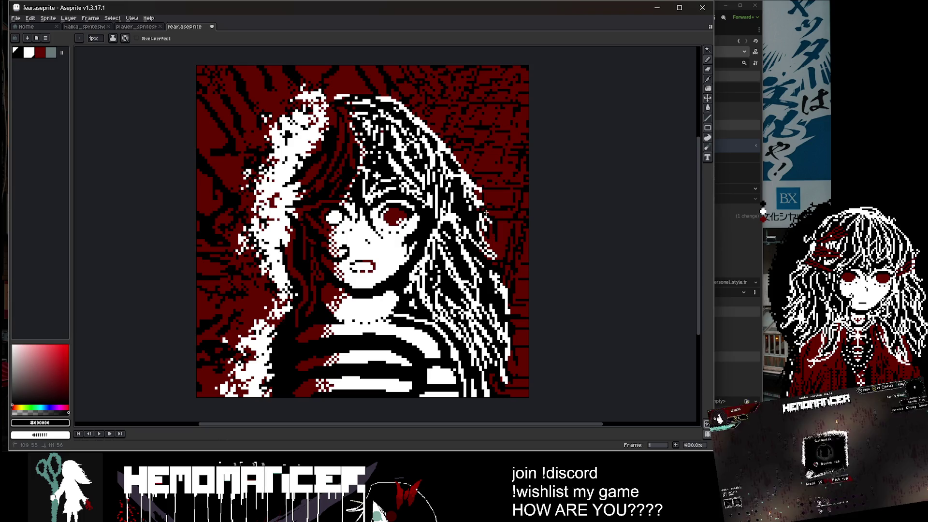
pyautogui.scroll(-1, 514, 188)
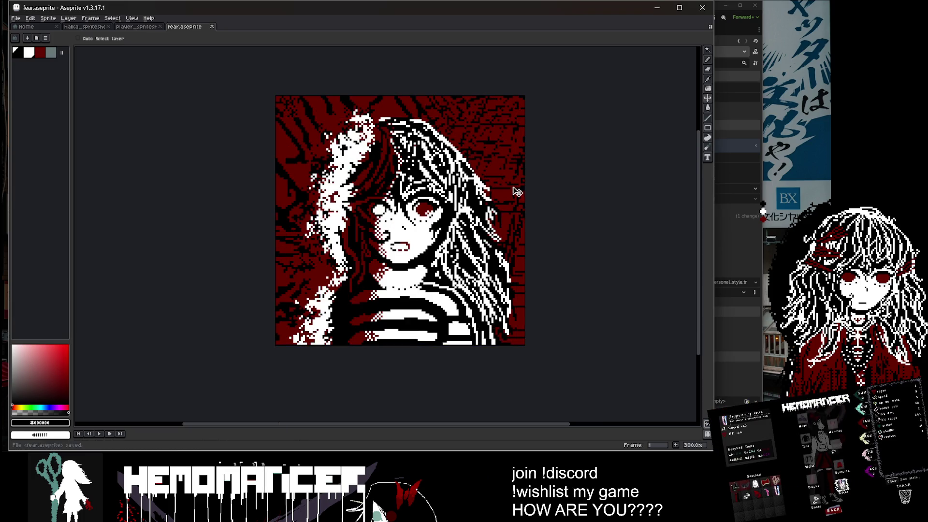
pyautogui.hotkey('ctrl', 's')
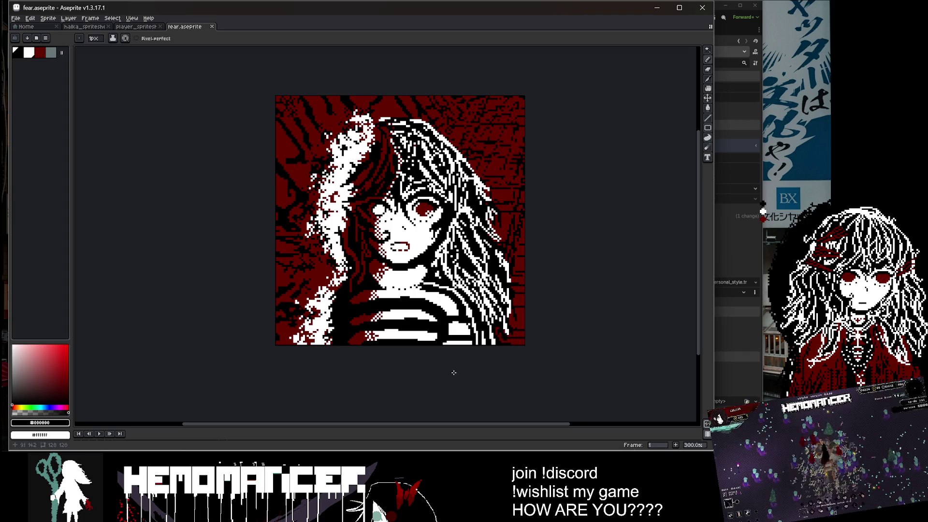
pyautogui.press('+')
pyautogui.press('+')
pyautogui.press('+')
pyautogui.press(']')
pyautogui.press(']')
pyautogui.press(']')
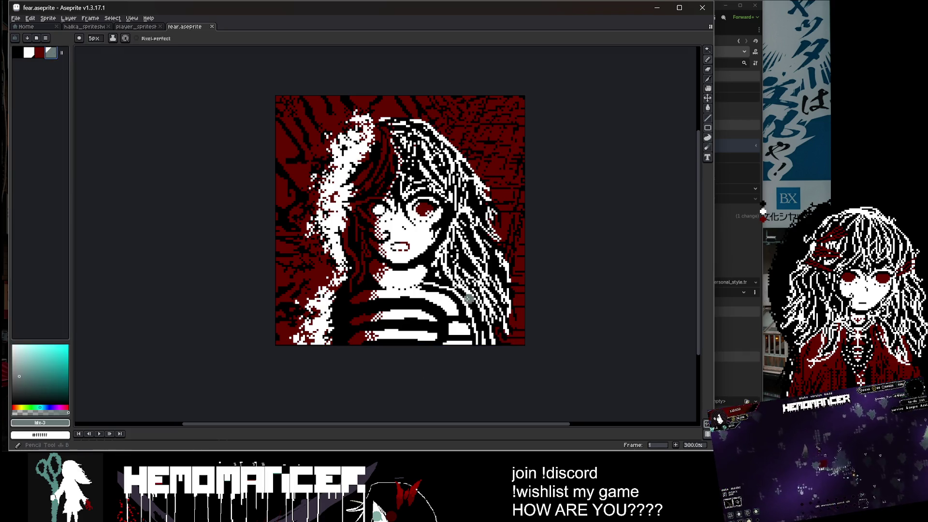
# Try a grey stroke over the striped shirt, undo it, and save the portrait as fear.aseprite.
pyautogui.moveTo(439, 282); pyautogui.dragTo(503, 305)
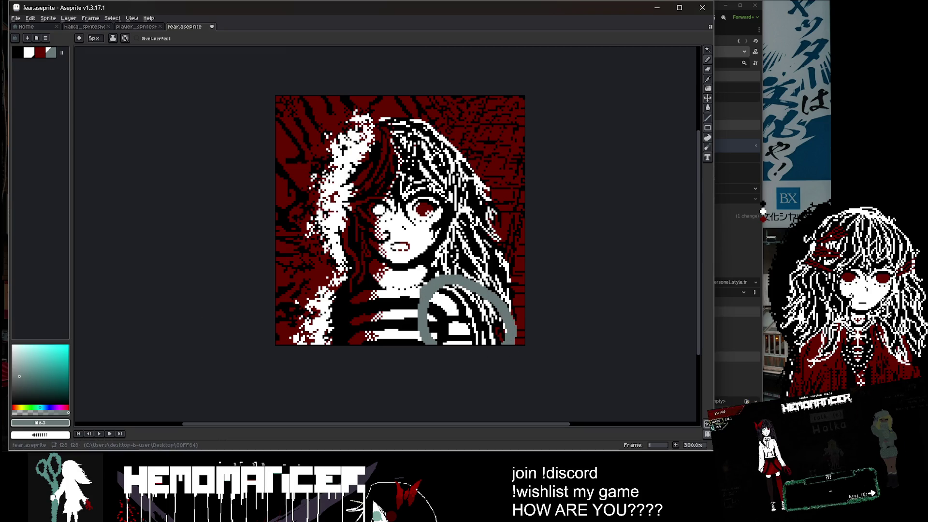
pyautogui.hotkey('ctrl', 'z')
pyautogui.hotkey('ctrl', 'z')
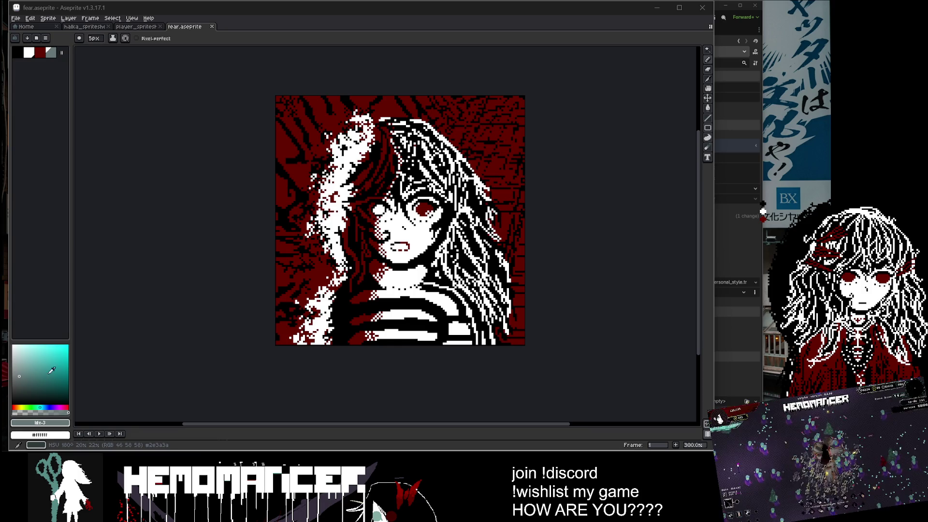
pyautogui.press('v')
pyautogui.press('b')
pyautogui.hotkey('ctrl', 's')
# Zoom the portrait to 500% and centre the view on the girl's face.
pyautogui.scroll(2, 254, 315)
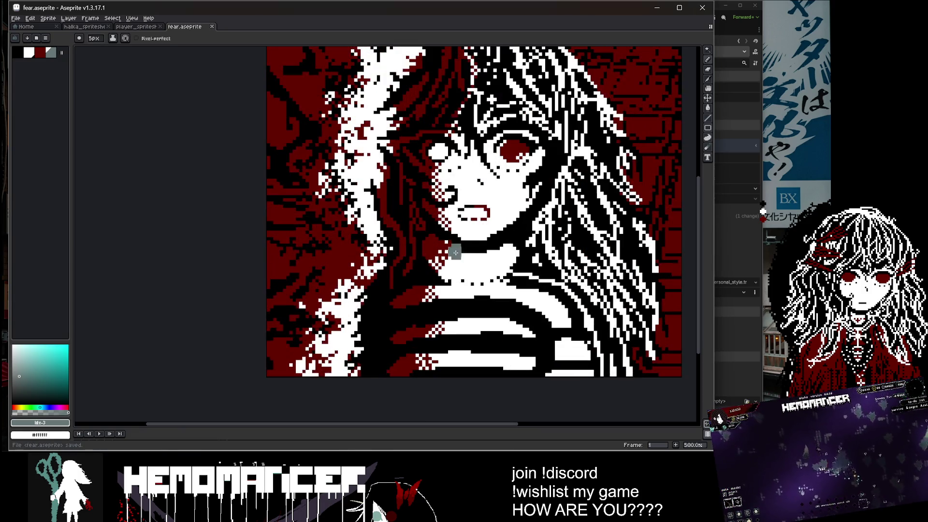
pyautogui.moveTo(314, 289); pyautogui.dragTo(305, 281)
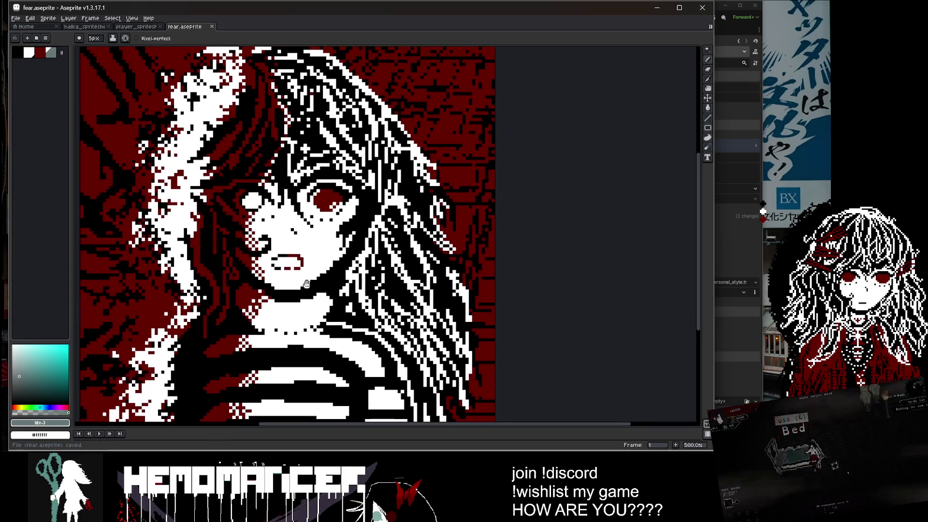
pyautogui.click(763, 211)
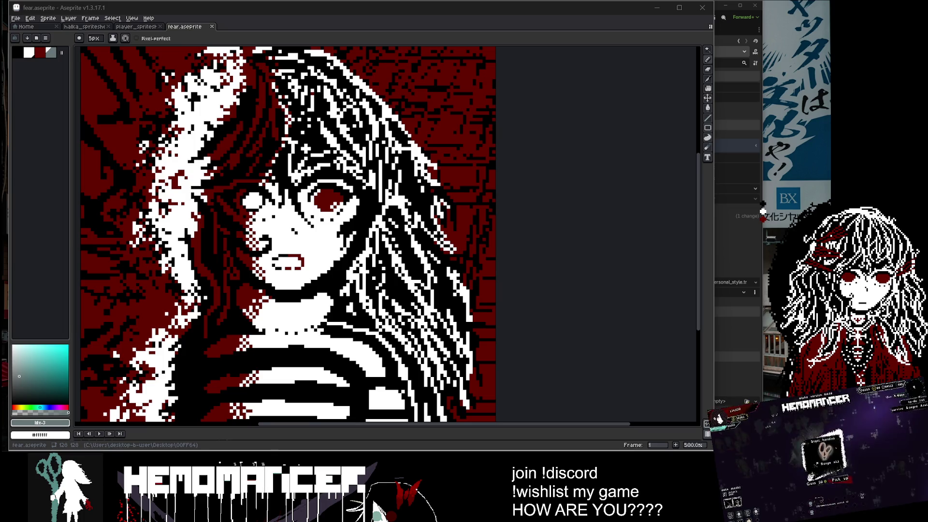
# Switch to the Steamdle browser window and arrange it in front of Aseprite.
pyautogui.hotkey('alt', 'Tab')
pyautogui.moveTo(405, 54); pyautogui.dragTo(487, 55)
pyautogui.moveTo(527, 13); pyautogui.dragTo(258, 25)
pyautogui.moveTo(534, 49)
pyautogui.mouseDown()
pyautogui.moveTo(501, 44)
pyautogui.moveTo(526, 36)
pyautogui.moveTo(513, 35)
pyautogui.mouseUp()
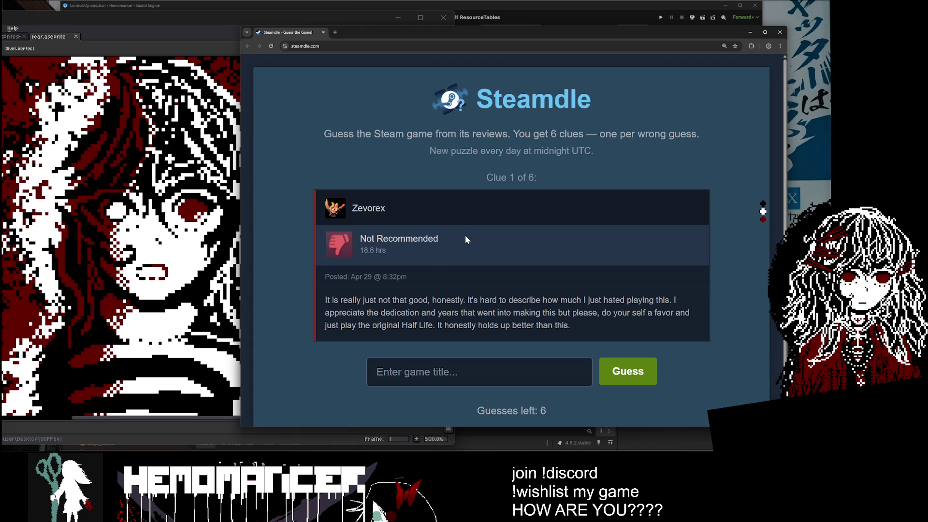
pyautogui.tripleClick(349, 214)
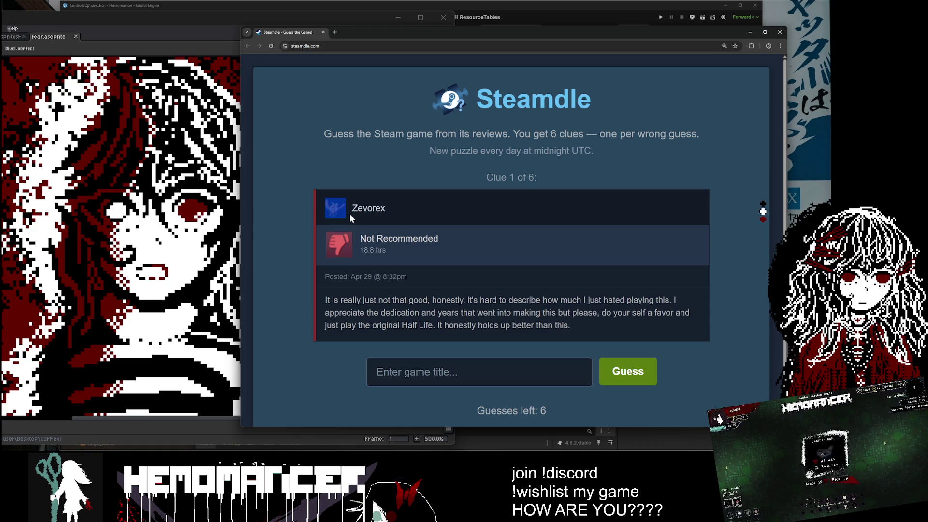
pyautogui.click(313, 213)
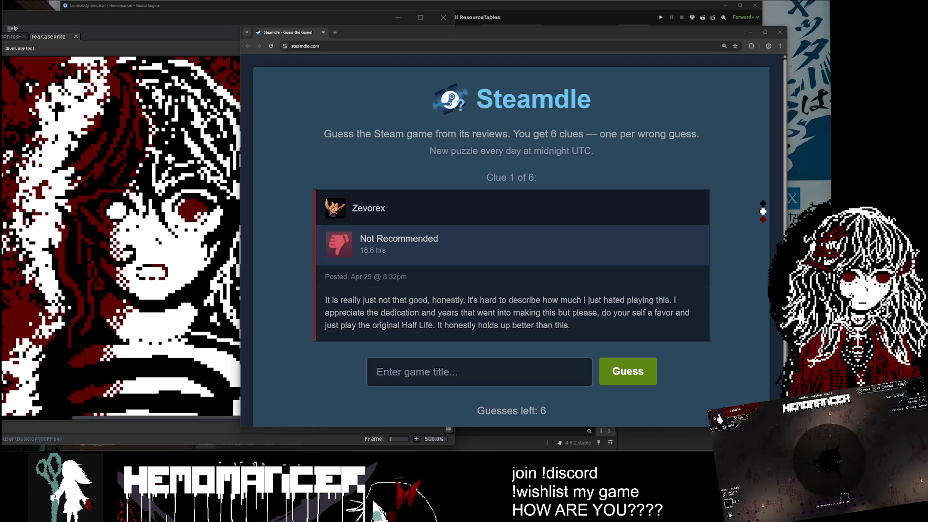
pyautogui.moveTo(1, 357)
pyautogui.mouseDown()
pyautogui.moveTo(481, 80)
pyautogui.moveTo(451, 65)
pyautogui.mouseUp()
pyautogui.press('super+Down')
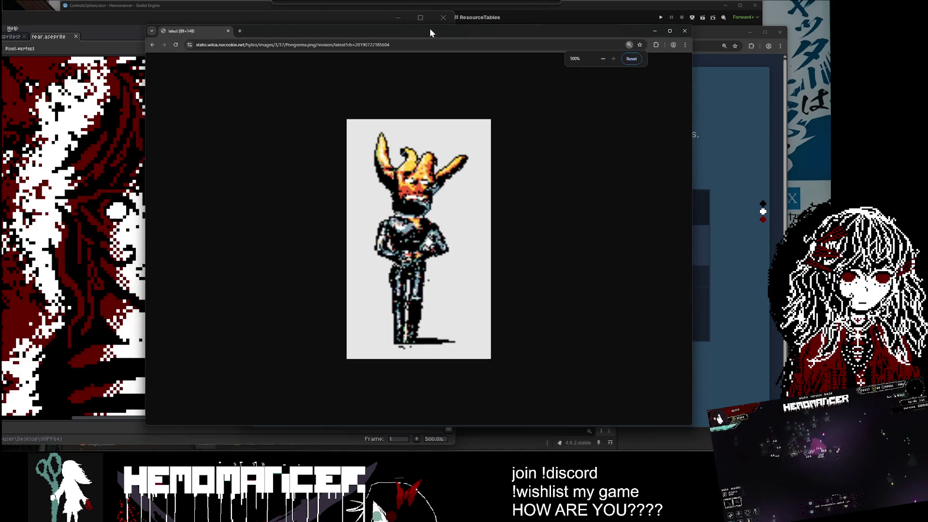
pyautogui.moveTo(430, 28)
pyautogui.mouseDown()
pyautogui.moveTo(467, 303)
pyautogui.moveTo(416, 84)
pyautogui.moveTo(404, 78)
pyautogui.mouseUp()
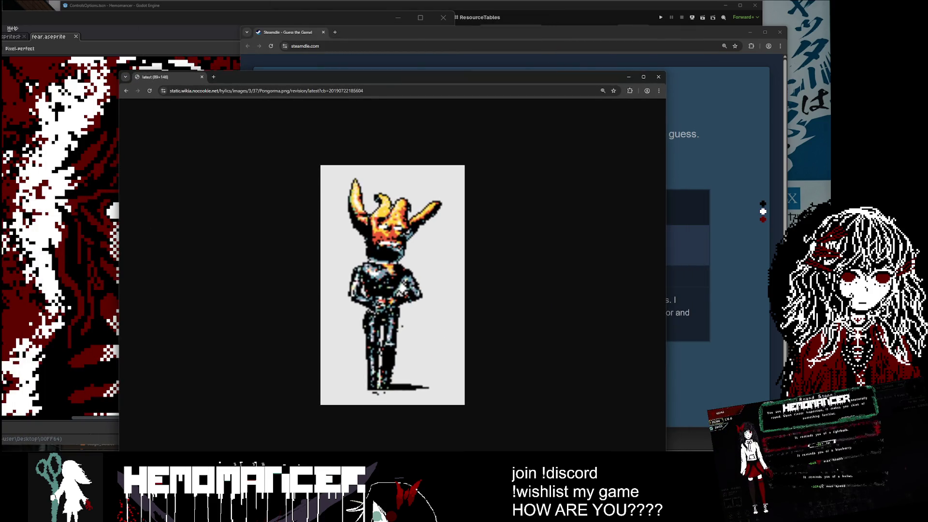
pyautogui.click(659, 77)
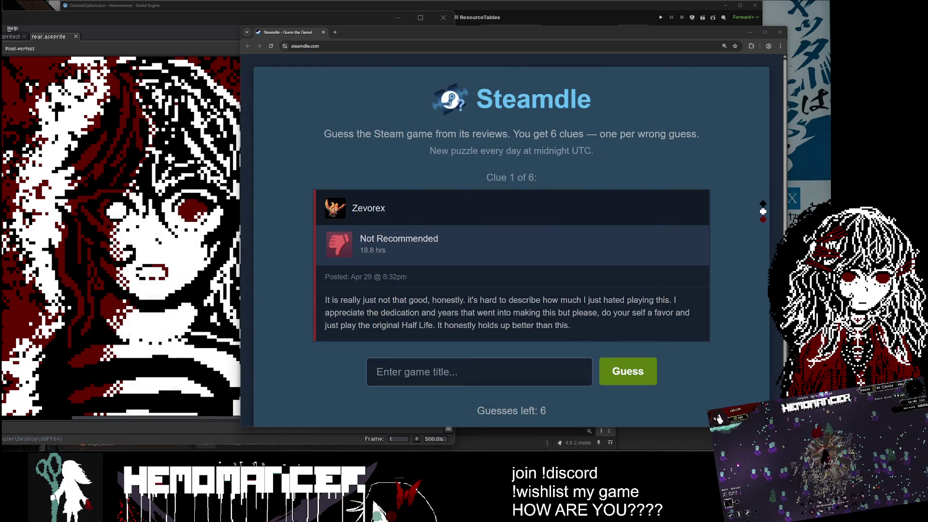
pyautogui.click(393, 311)
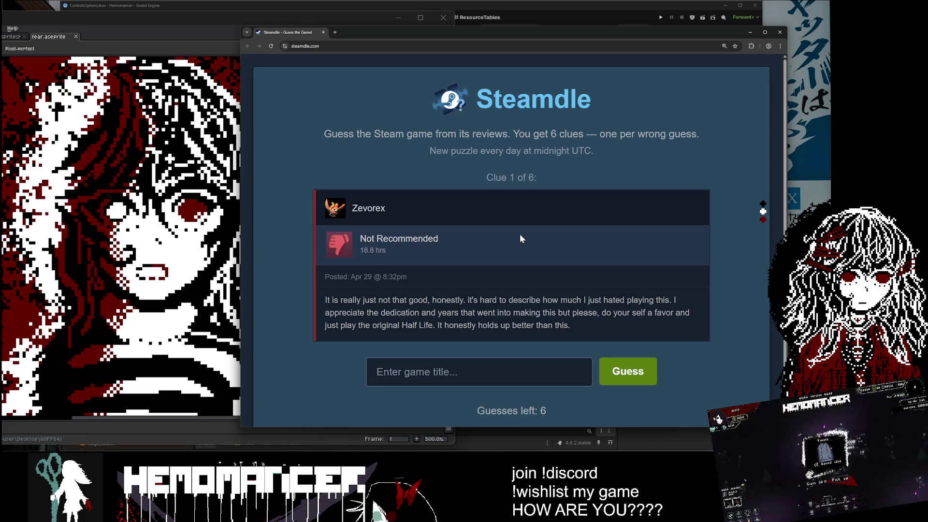
pyautogui.moveTo(329, 313); pyautogui.dragTo(447, 313)
pyautogui.click(465, 253)
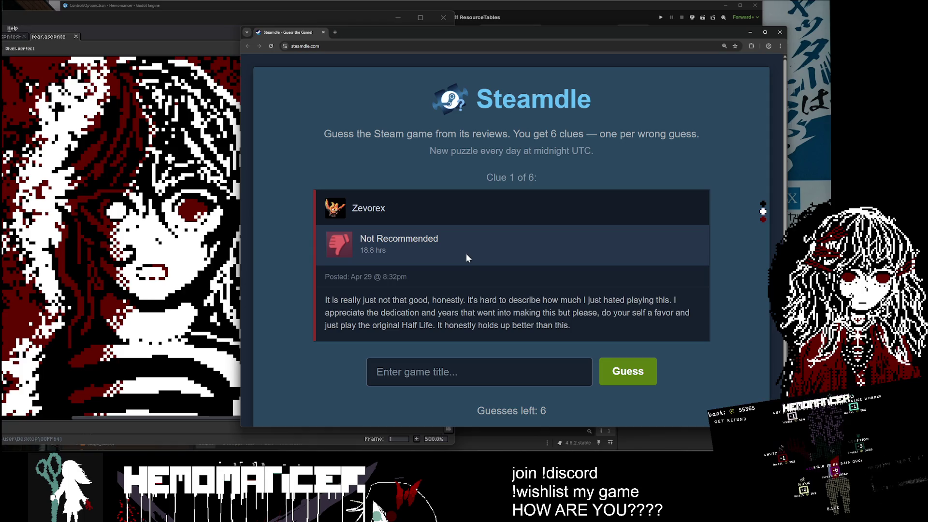
# Guess 'black mesa' in Steamdle, choosing the Black Mesa suggestion.
pyautogui.click(431, 371)
pyautogui.write('bla')
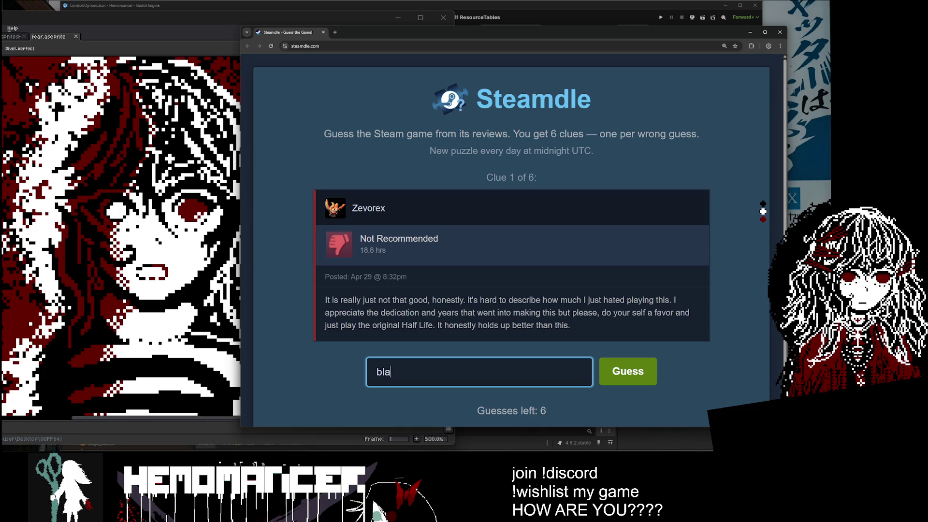
pyautogui.write('ck mesa')
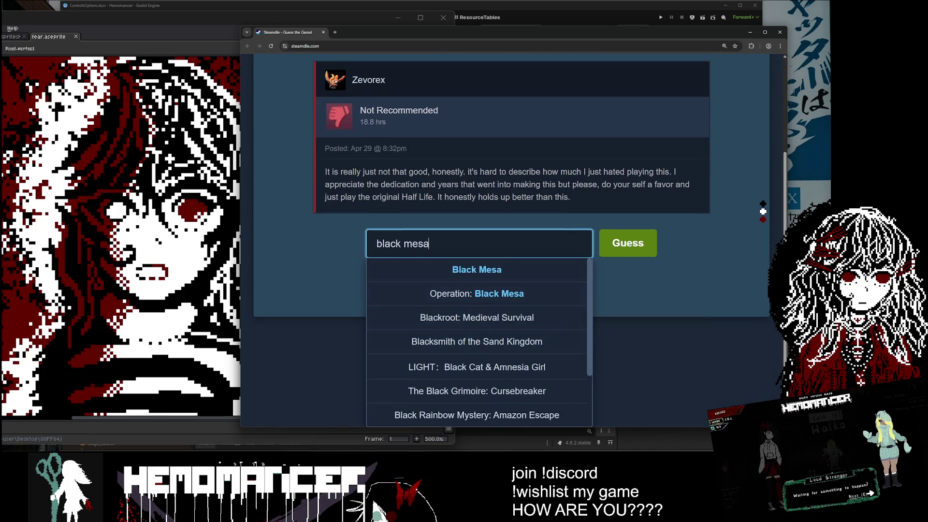
pyautogui.press('Down')
pyautogui.press('Return')
pyautogui.click(650, 338)
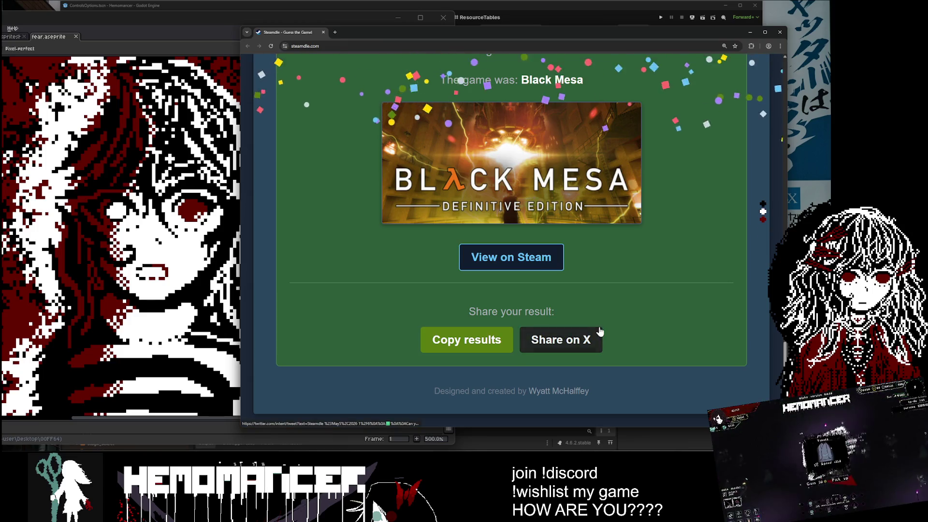
# Review the revealed clues, highlighting the Clue 2 line, then move the Steamdle window aside.
pyautogui.scroll(3, 600, 331)
pyautogui.scroll(-3, 602, 329)
pyautogui.scroll(10, 601, 324)
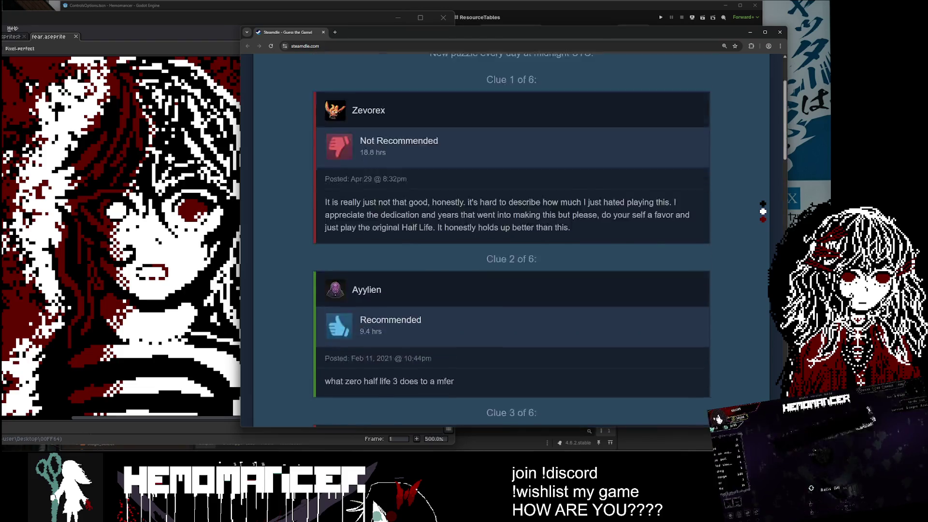
pyautogui.scroll(1, 601, 324)
pyautogui.scroll(-3, 600, 322)
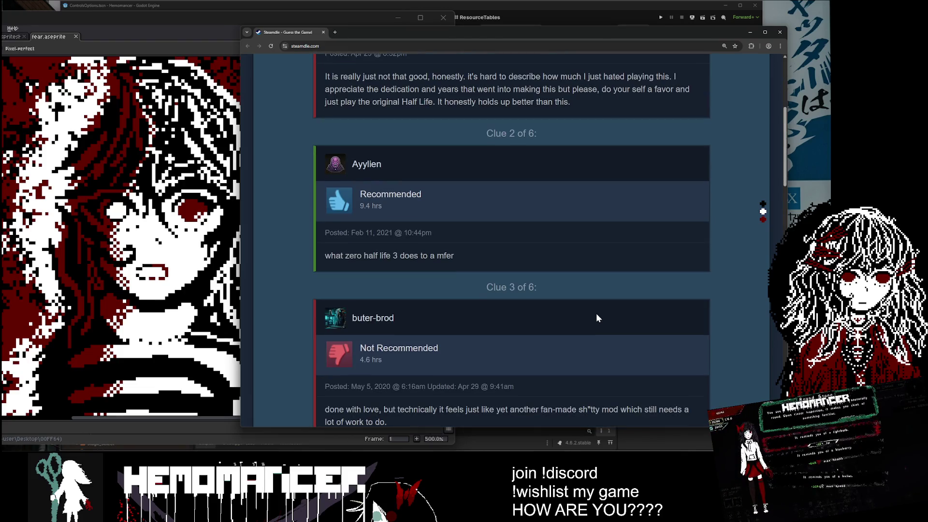
pyautogui.moveTo(330, 260)
pyautogui.mouseDown()
pyautogui.moveTo(438, 257)
pyautogui.moveTo(294, 259)
pyautogui.mouseUp()
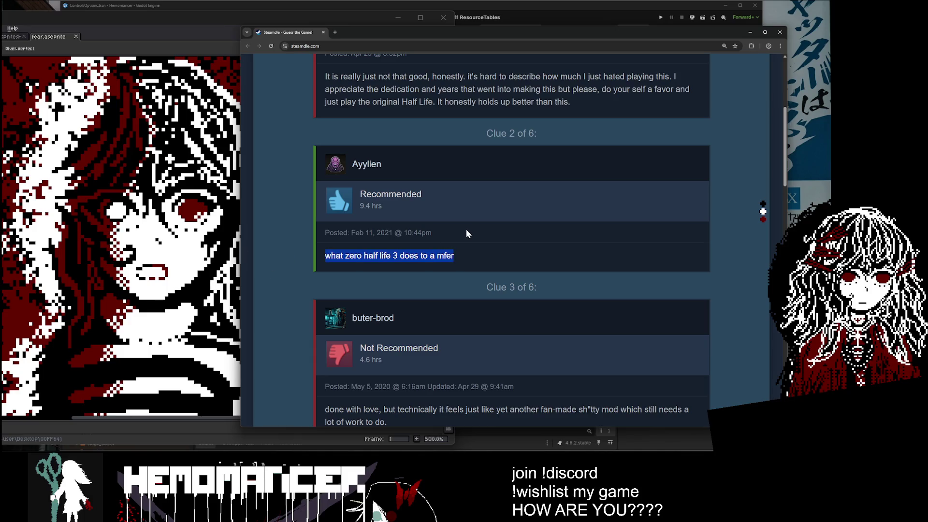
pyautogui.scroll(-4, 467, 234)
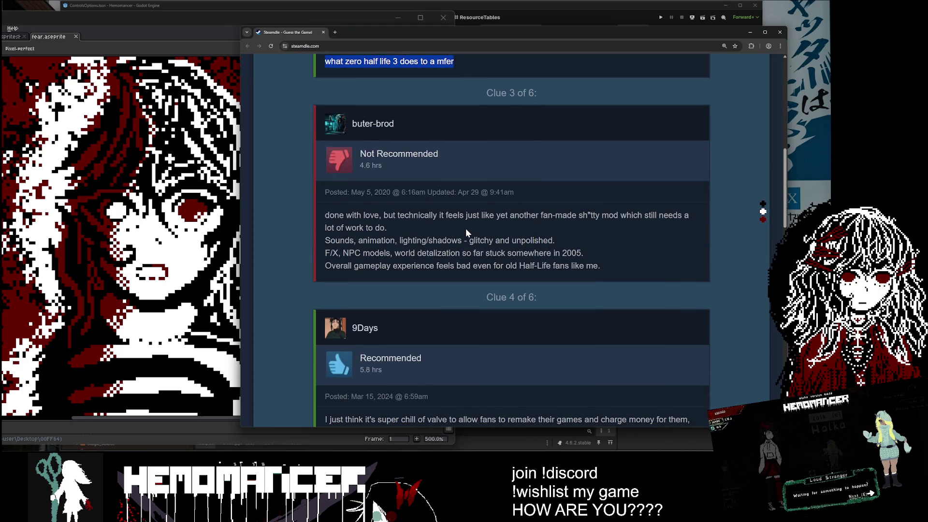
pyautogui.scroll(-1, 467, 232)
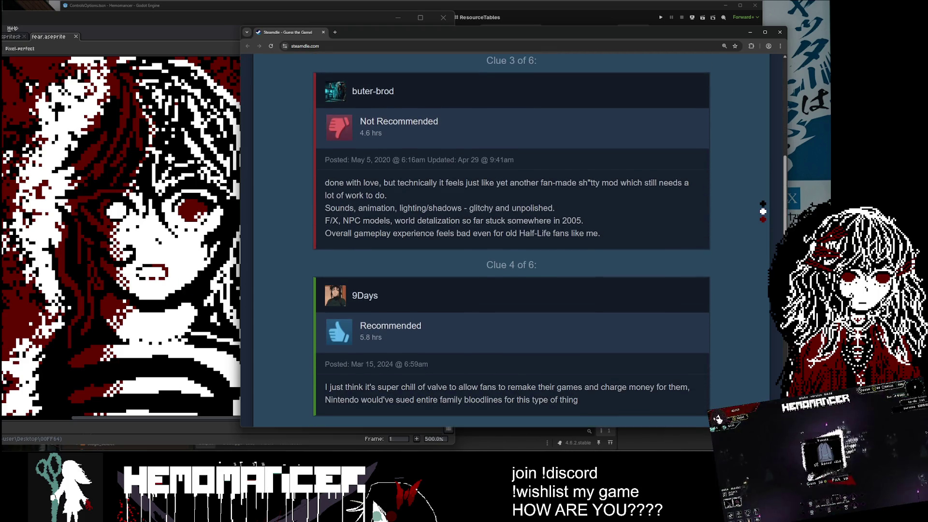
pyautogui.click(231, 219)
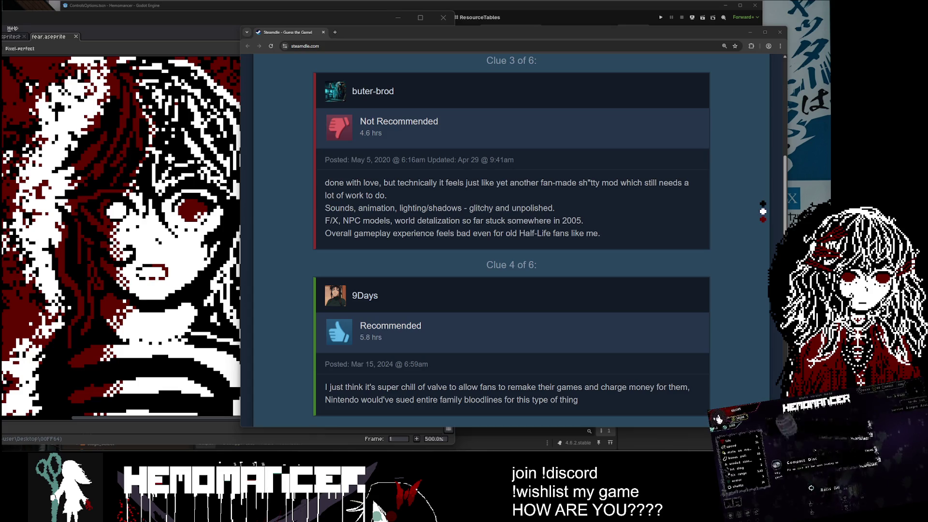
pyautogui.scroll(-4, 762, 212)
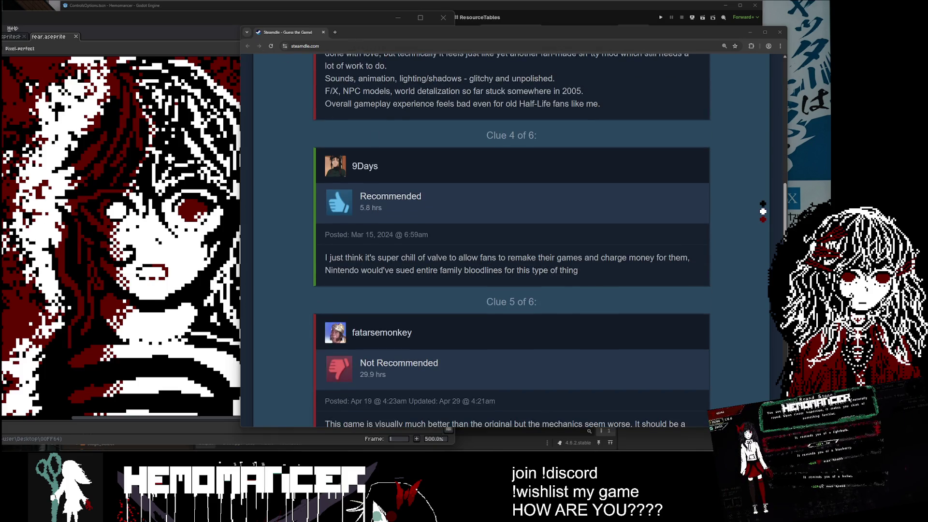
pyautogui.moveTo(361, 34)
pyautogui.mouseDown()
pyautogui.moveTo(318, 166)
pyautogui.moveTo(309, 519)
pyautogui.mouseUp()
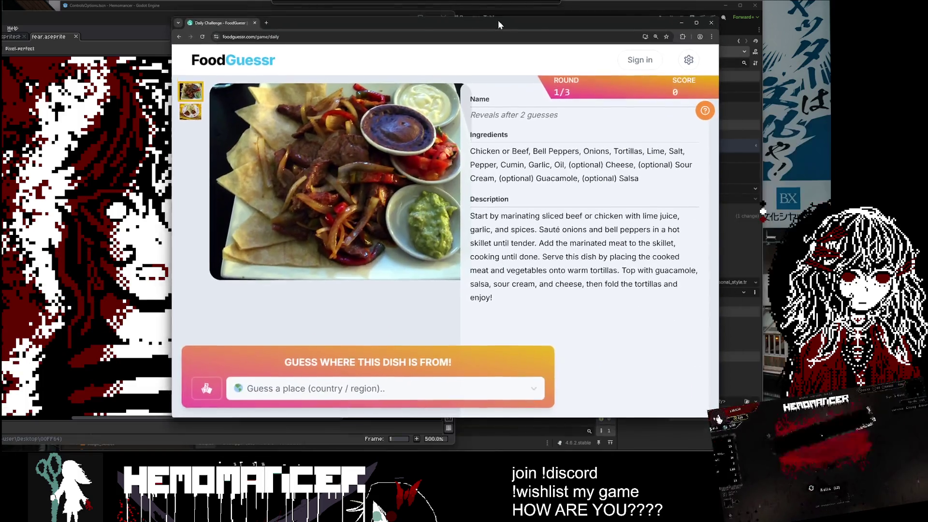
# Bring the FoodGuessr daily challenge window forward and reposition it.
pyautogui.moveTo(498, 19); pyautogui.dragTo(520, 51)
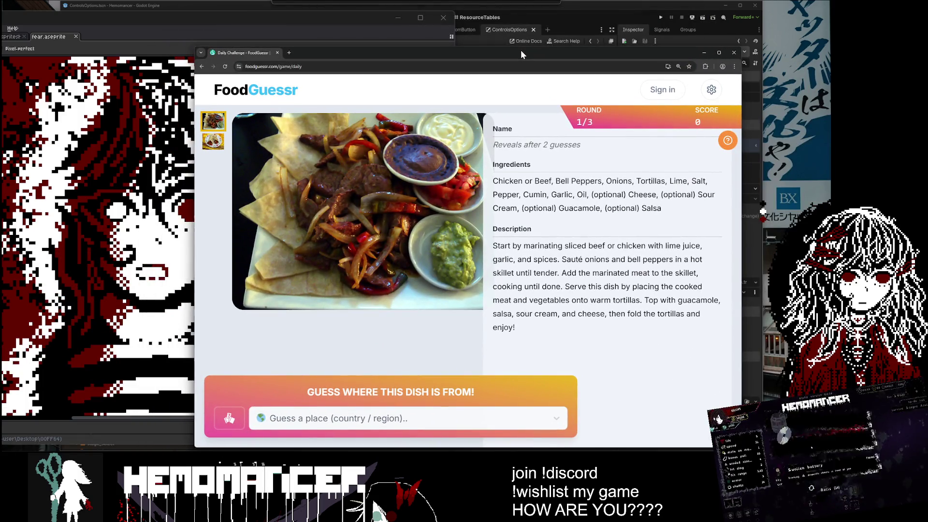